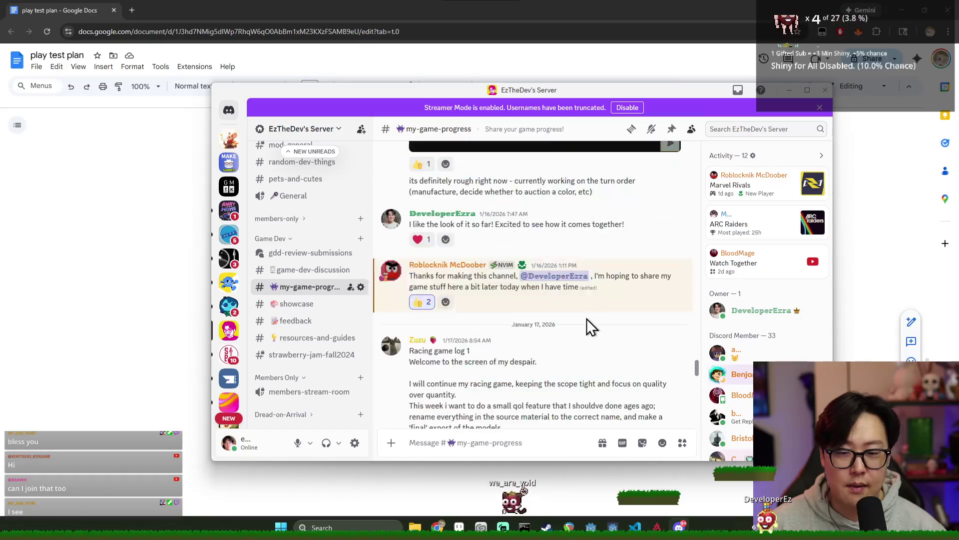
# - Open the YouTube link from the Jan 20 update post in #my-game-progress in the browser
pyautogui.scroll(-5, 522, 286)
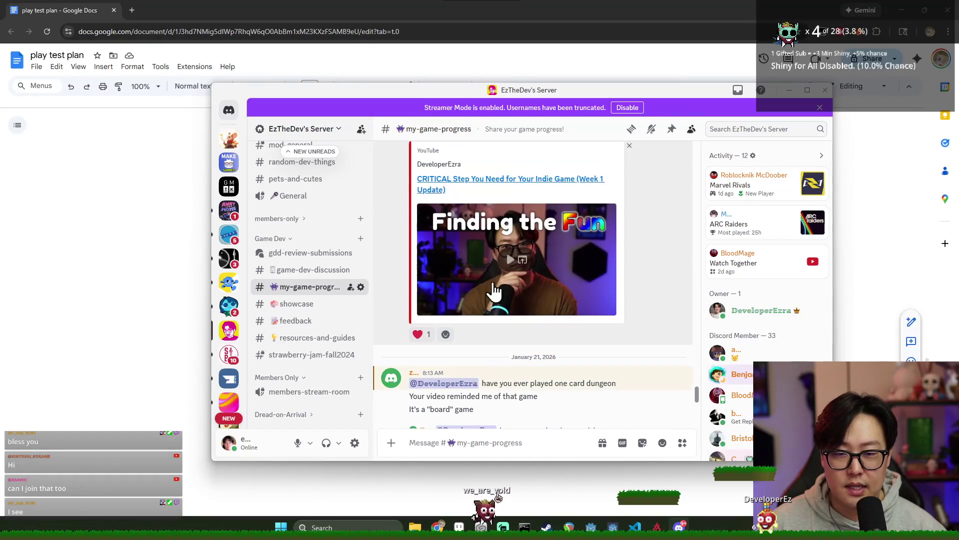
pyautogui.scroll(-5, 551, 306)
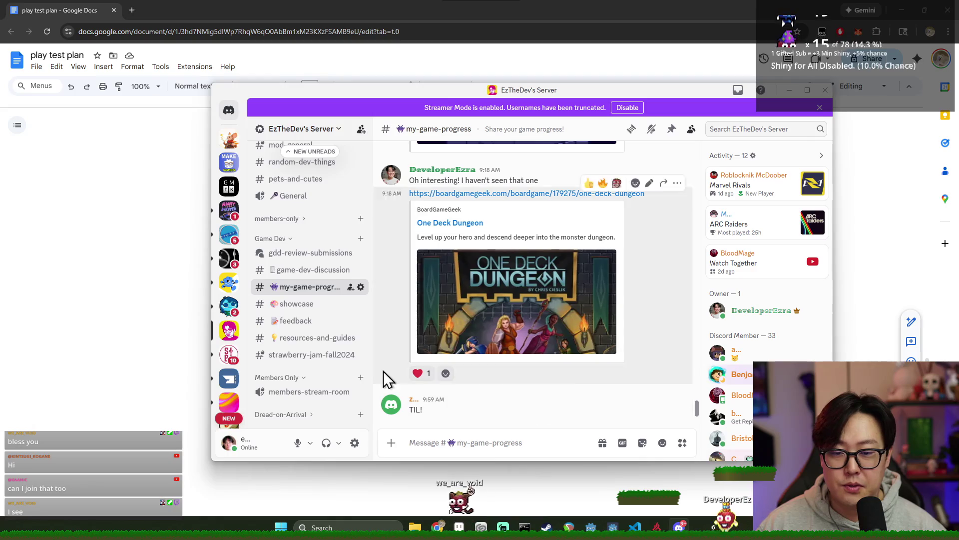
pyautogui.scroll(10, 551, 350)
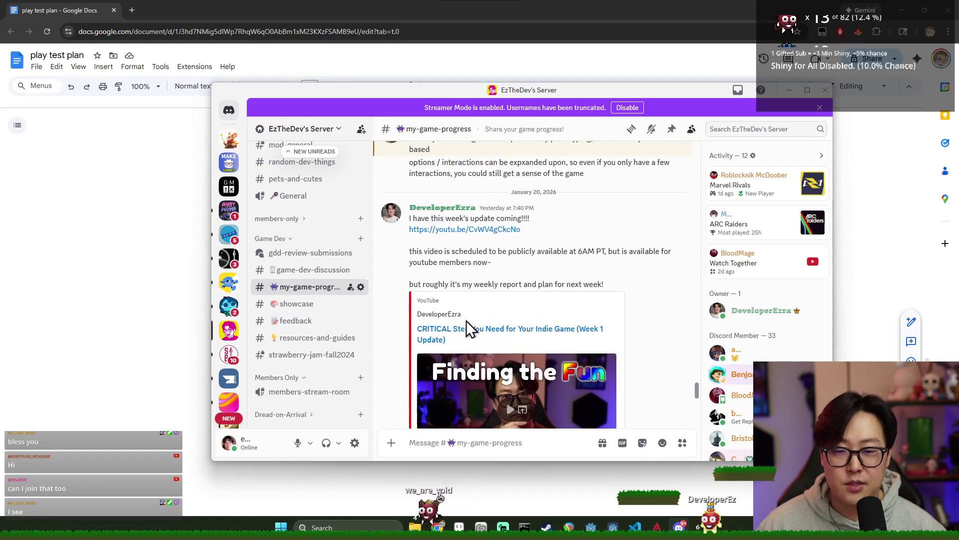
pyautogui.click(455, 336)
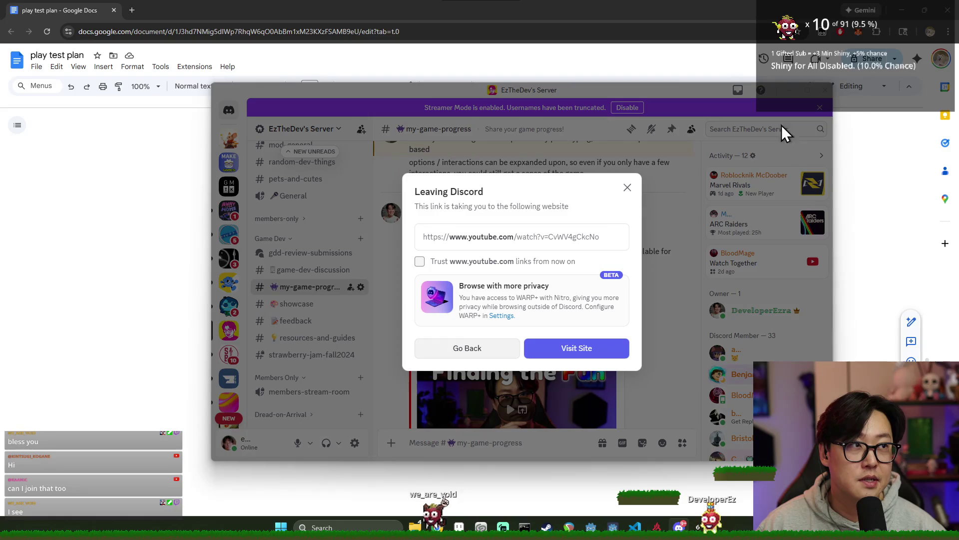
pyautogui.click(574, 350)
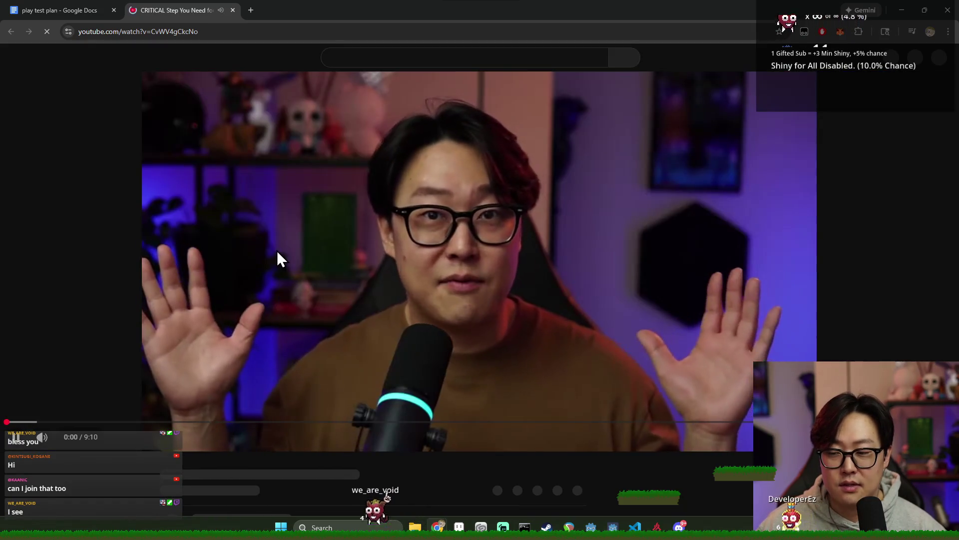
# - Pause the 'CRITICAL Step You Need for Your Indie Game' video and close its YouTube tab
pyautogui.click(22, 442)
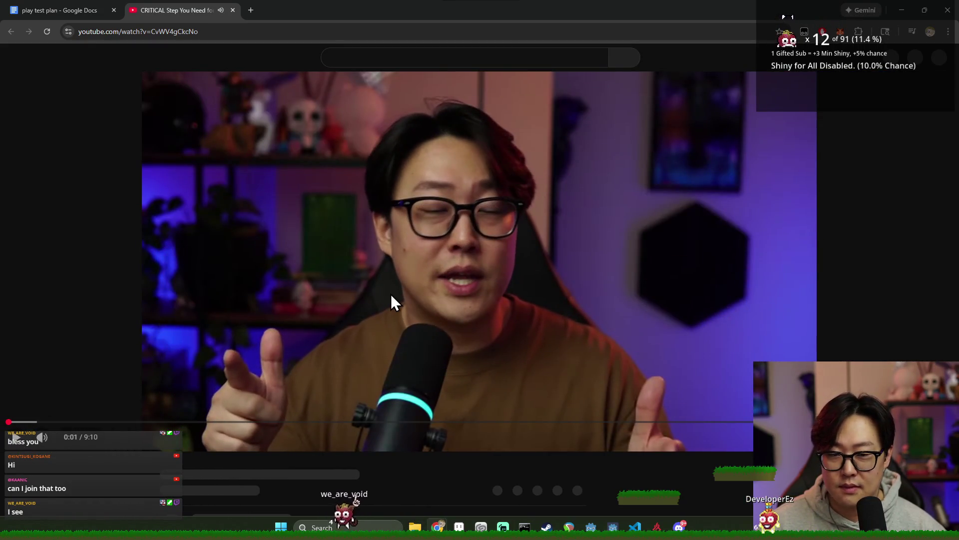
pyautogui.click(233, 10)
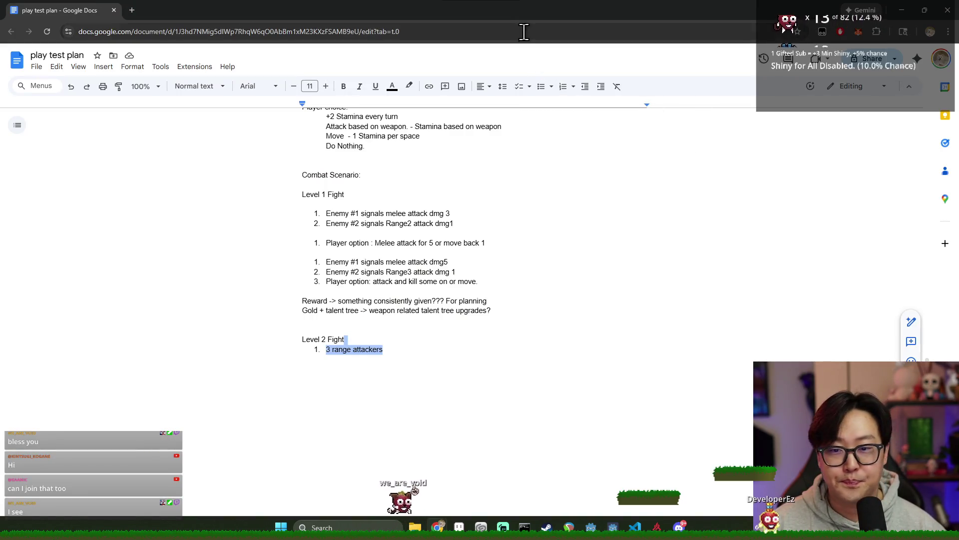
pyautogui.hotkey('alt', 'Tab')
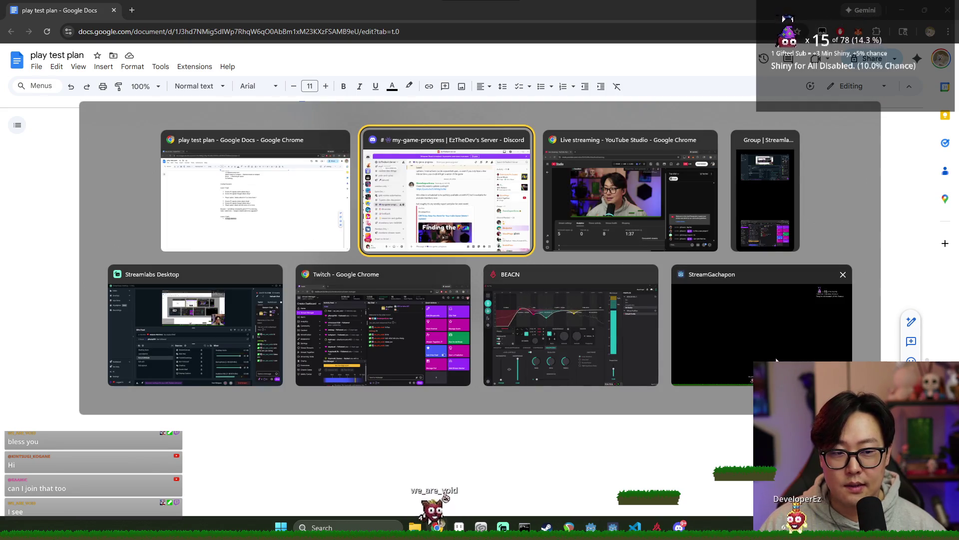
pyautogui.press('Escape')
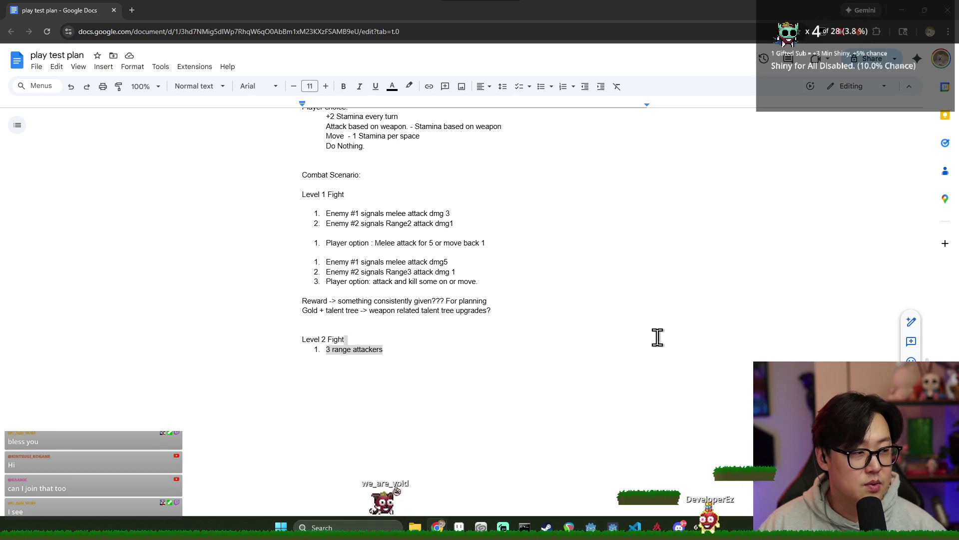
pyautogui.click(366, 350)
pyautogui.scroll(2, 503, 357)
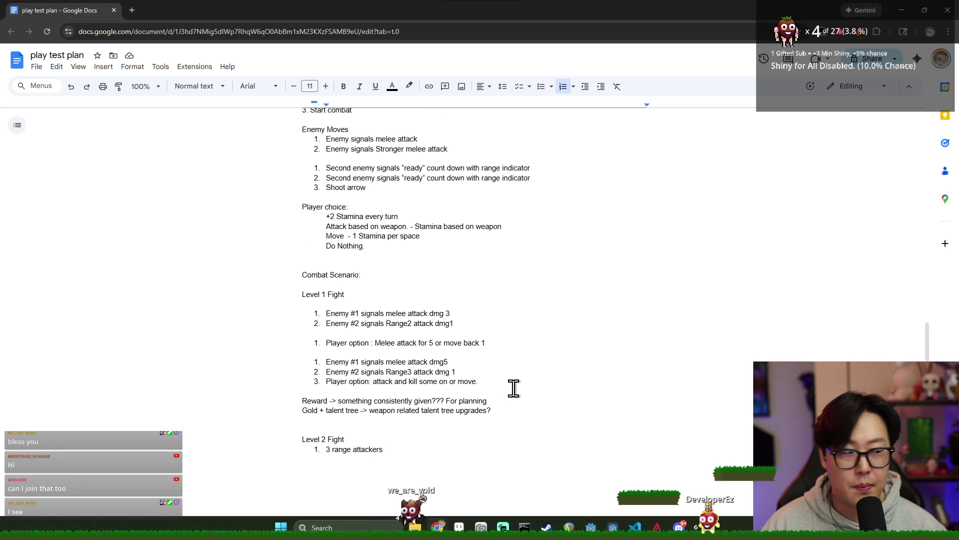
pyautogui.hotkey('alt', 'Tab')
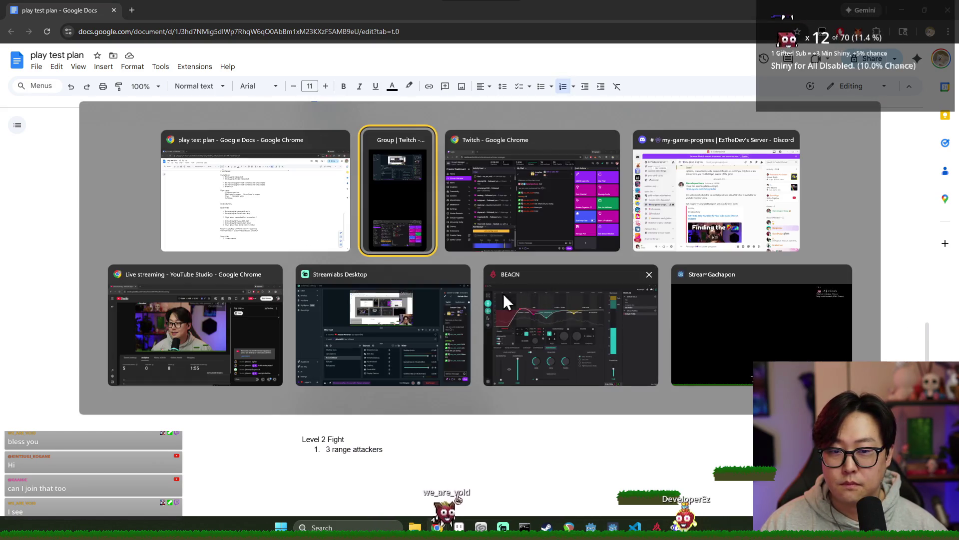
pyautogui.hotkey('alt', 'Tab')
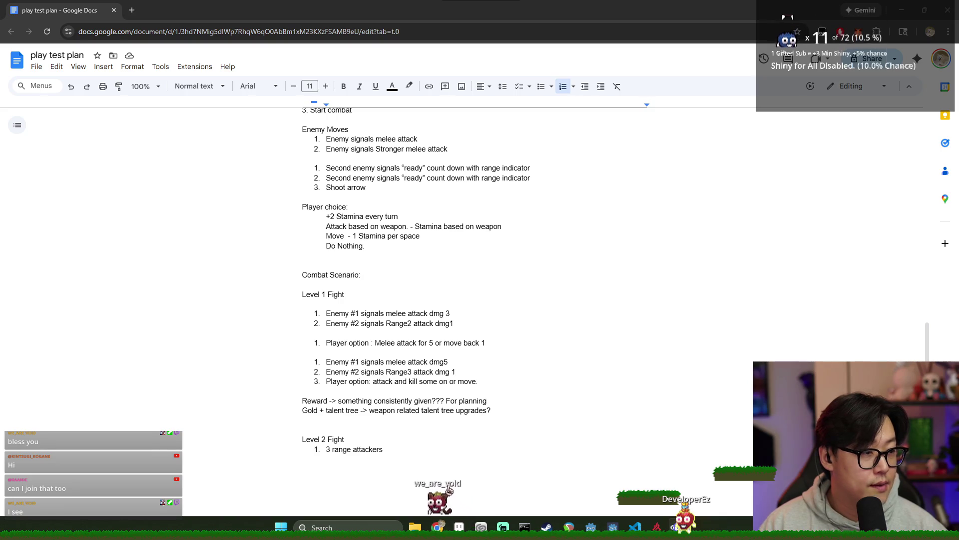
pyautogui.scroll(-2, 364, 274)
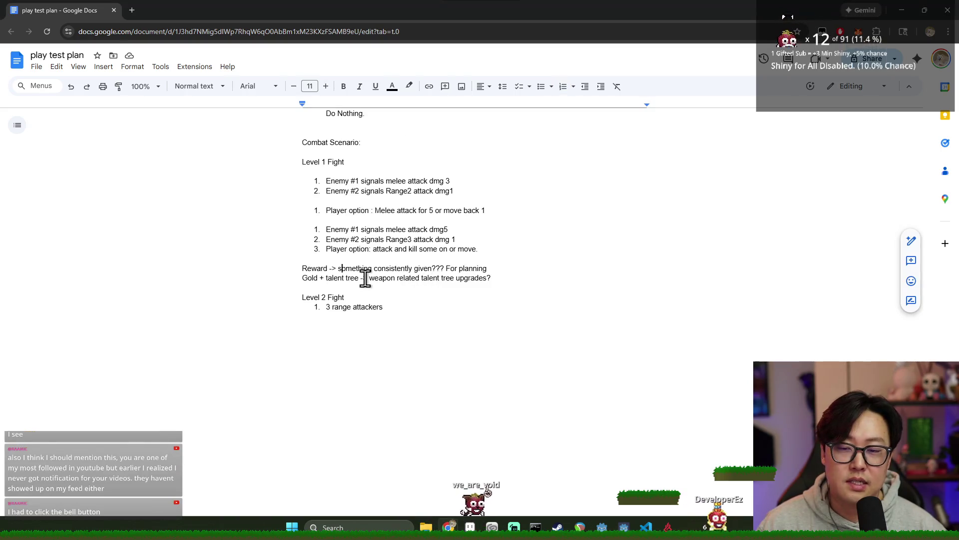
pyautogui.scroll(10, 454, 280)
pyautogui.scroll(5, 454, 284)
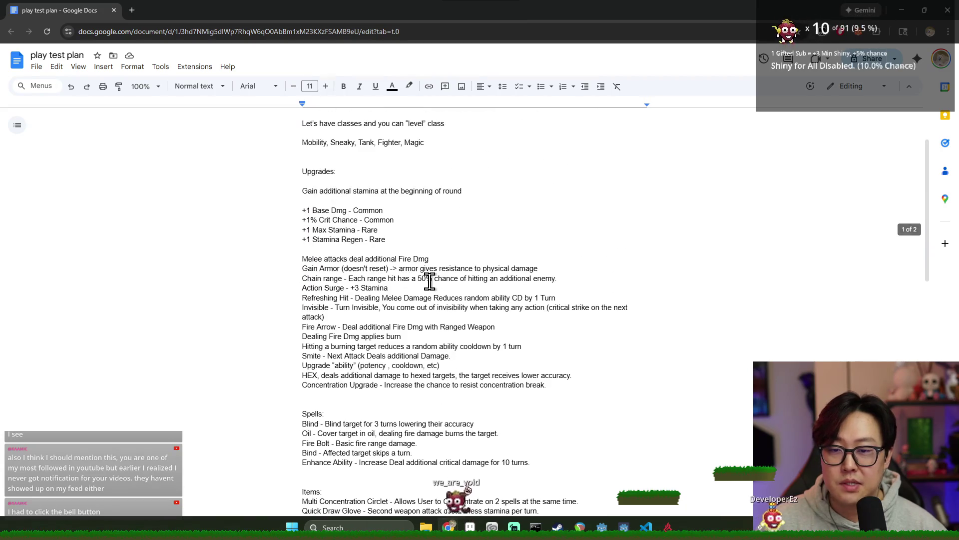
pyautogui.moveTo(311, 274); pyautogui.dragTo(443, 390)
pyautogui.scroll(-2, 449, 349)
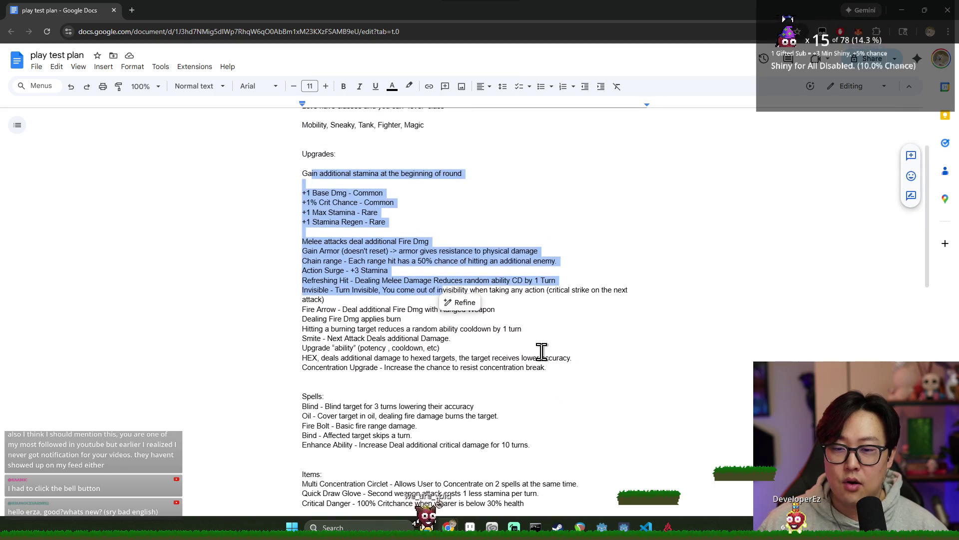
pyautogui.moveTo(546, 367)
pyautogui.mouseDown()
pyautogui.moveTo(291, 217)
pyautogui.moveTo(297, 177)
pyautogui.moveTo(353, 217)
pyautogui.moveTo(435, 310)
pyautogui.moveTo(405, 256)
pyautogui.moveTo(461, 338)
pyautogui.mouseUp()
pyautogui.click(371, 228)
pyautogui.click(313, 212)
pyautogui.click(439, 316)
pyautogui.moveTo(302, 202)
pyautogui.mouseDown()
pyautogui.moveTo(385, 204)
pyautogui.moveTo(391, 212)
pyautogui.moveTo(365, 197)
pyautogui.mouseUp()
pyautogui.click(377, 207)
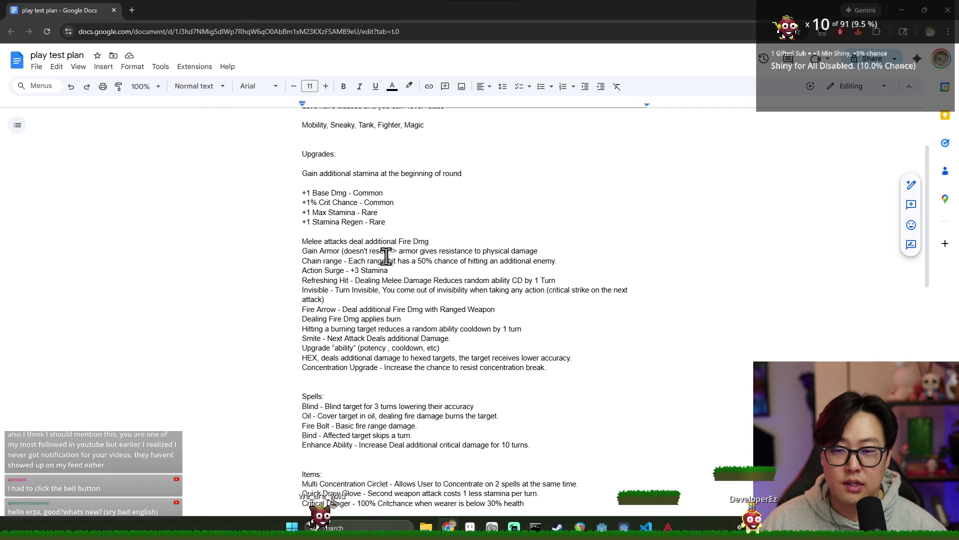
pyautogui.moveTo(295, 240)
pyautogui.mouseDown()
pyautogui.moveTo(425, 306)
pyautogui.moveTo(422, 332)
pyautogui.mouseUp()
pyautogui.moveTo(302, 193)
pyautogui.mouseDown()
pyautogui.moveTo(305, 203)
pyautogui.moveTo(399, 216)
pyautogui.mouseUp()
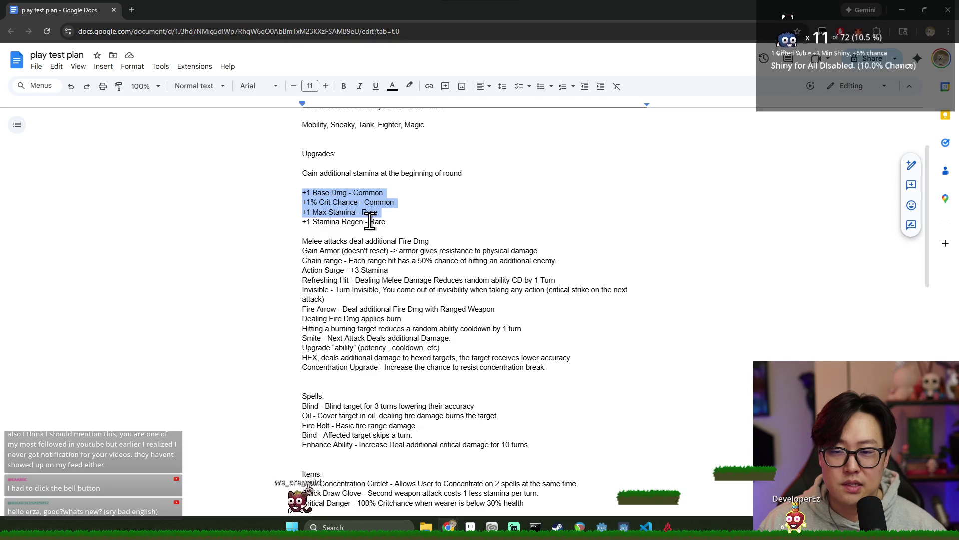
pyautogui.moveTo(300, 241)
pyautogui.mouseDown()
pyautogui.moveTo(295, 253)
pyautogui.moveTo(315, 253)
pyautogui.moveTo(428, 337)
pyautogui.moveTo(453, 371)
pyautogui.mouseUp()
pyautogui.scroll(-2, 454, 368)
pyautogui.scroll(1, 353, 221)
pyautogui.moveTo(301, 192); pyautogui.dragTo(443, 259)
pyautogui.click(399, 302)
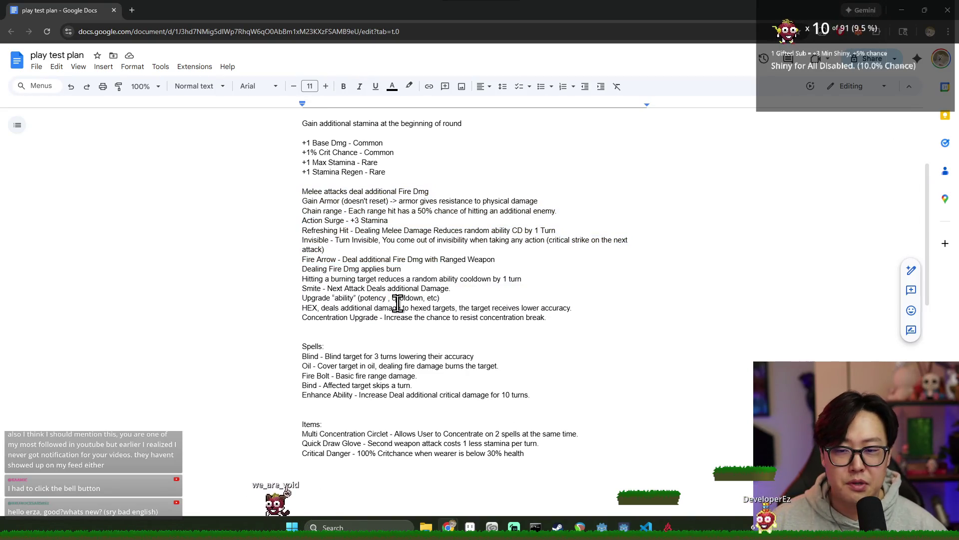
pyautogui.moveTo(573, 316)
pyautogui.mouseDown()
pyautogui.moveTo(306, 212)
pyautogui.moveTo(296, 188)
pyautogui.mouseUp()
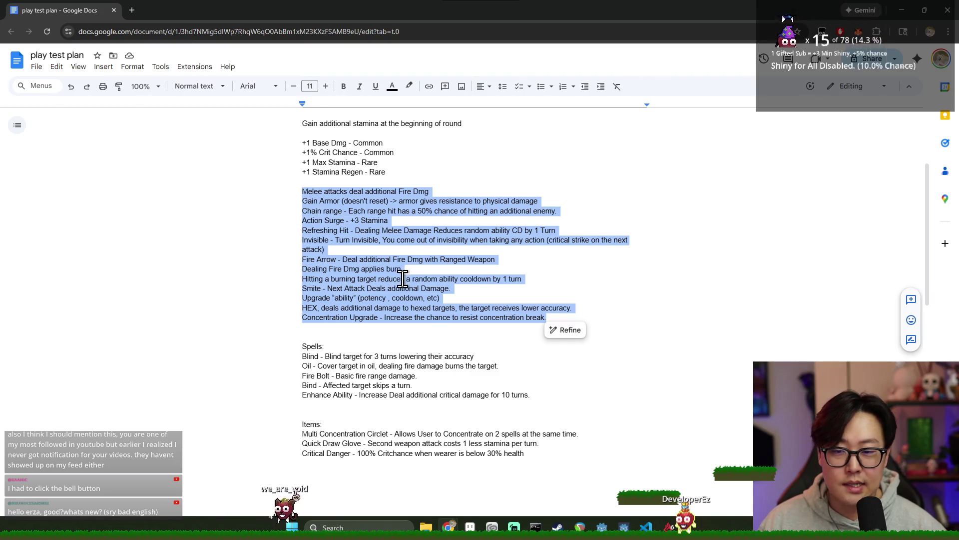
pyautogui.click(441, 337)
pyautogui.moveTo(530, 394)
pyautogui.mouseDown()
pyautogui.moveTo(306, 221)
pyautogui.moveTo(303, 200)
pyautogui.mouseUp()
pyautogui.scroll(1, 377, 243)
pyautogui.scroll(3, 377, 244)
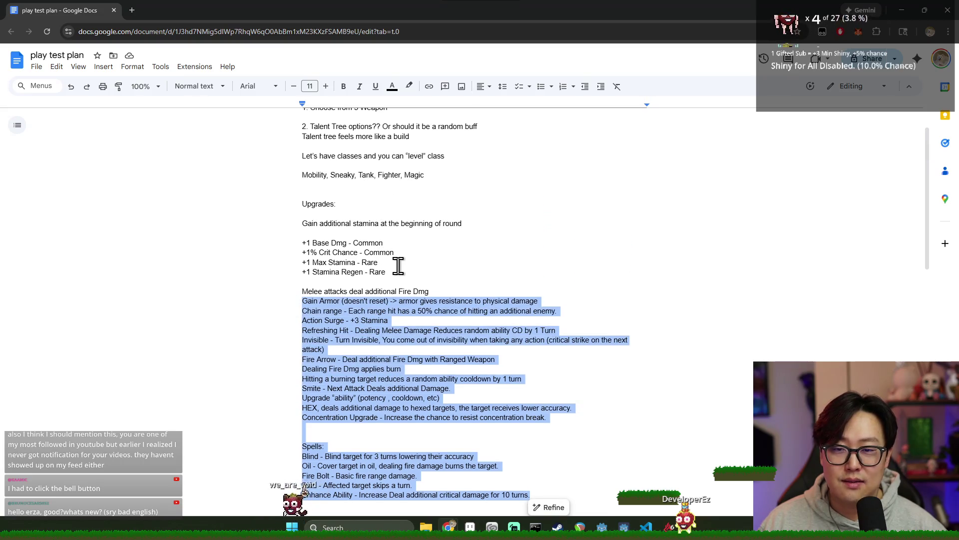
pyautogui.scroll(2, 420, 270)
pyautogui.moveTo(348, 177)
pyautogui.mouseDown()
pyautogui.moveTo(316, 173)
pyautogui.moveTo(437, 178)
pyautogui.moveTo(494, 212)
pyautogui.mouseUp()
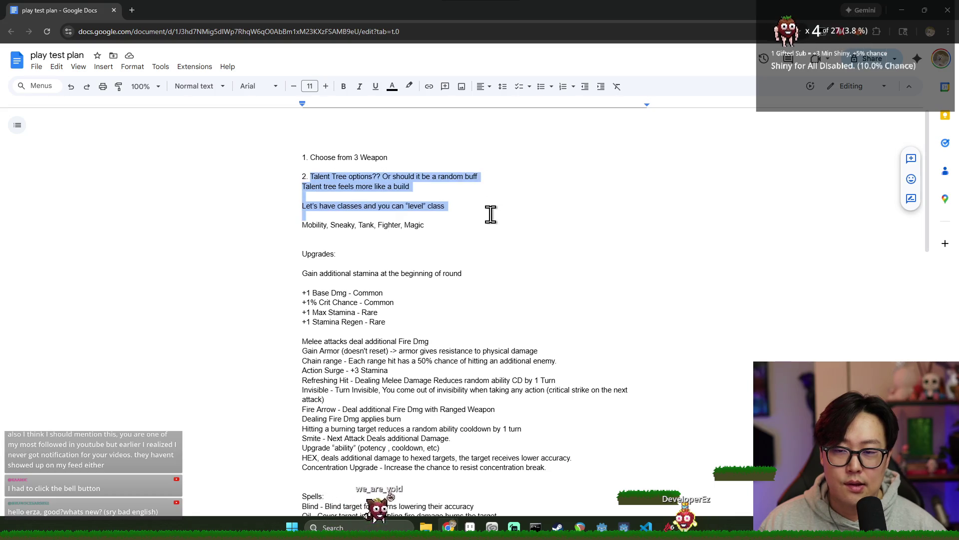
pyautogui.click(489, 238)
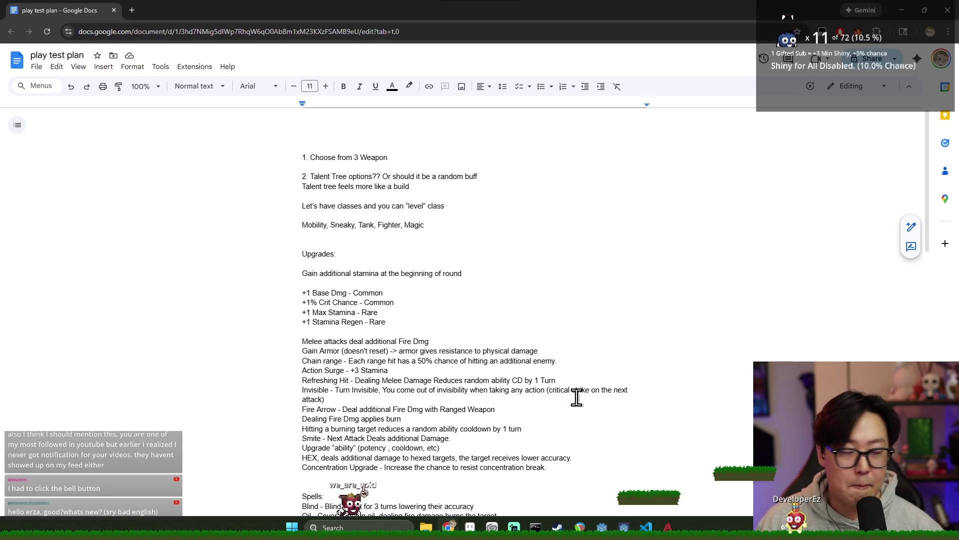
pyautogui.moveTo(304, 181); pyautogui.dragTo(444, 385)
pyautogui.click(443, 384)
pyautogui.scroll(-2, 443, 382)
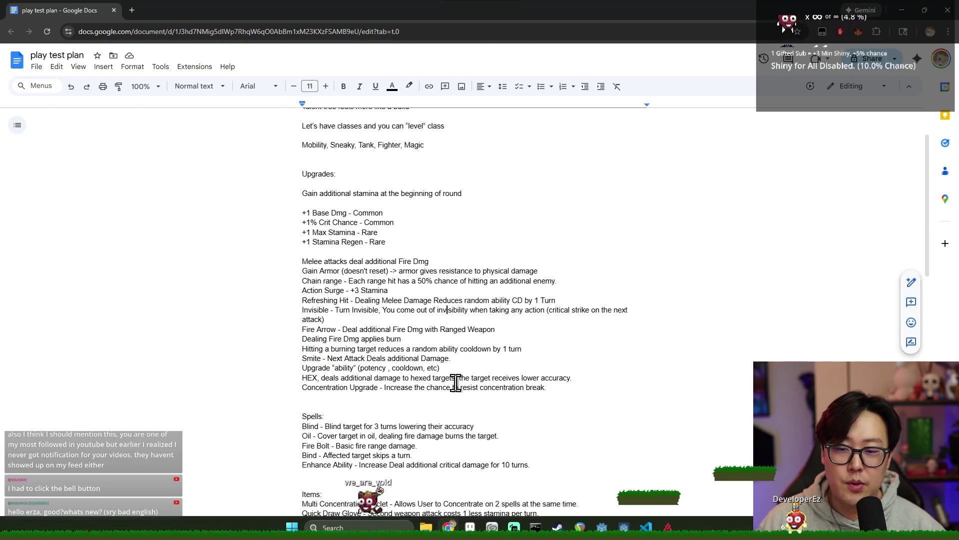
pyautogui.moveTo(420, 425)
pyautogui.mouseDown()
pyautogui.moveTo(321, 242)
pyautogui.moveTo(302, 163)
pyautogui.mouseUp()
pyautogui.scroll(2, 359, 207)
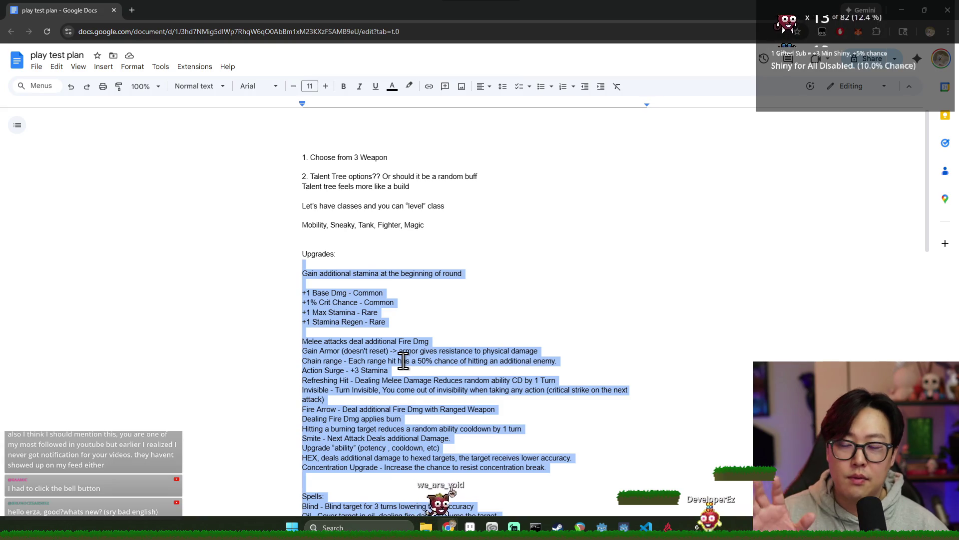
pyautogui.scroll(-2, 410, 358)
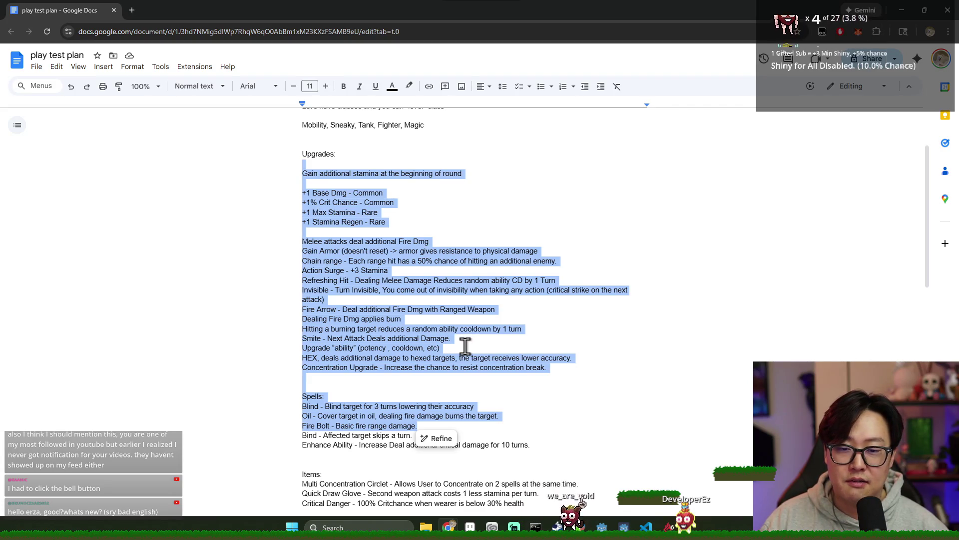
pyautogui.click(461, 276)
pyautogui.scroll(1, 503, 300)
pyautogui.scroll(-2, 397, 304)
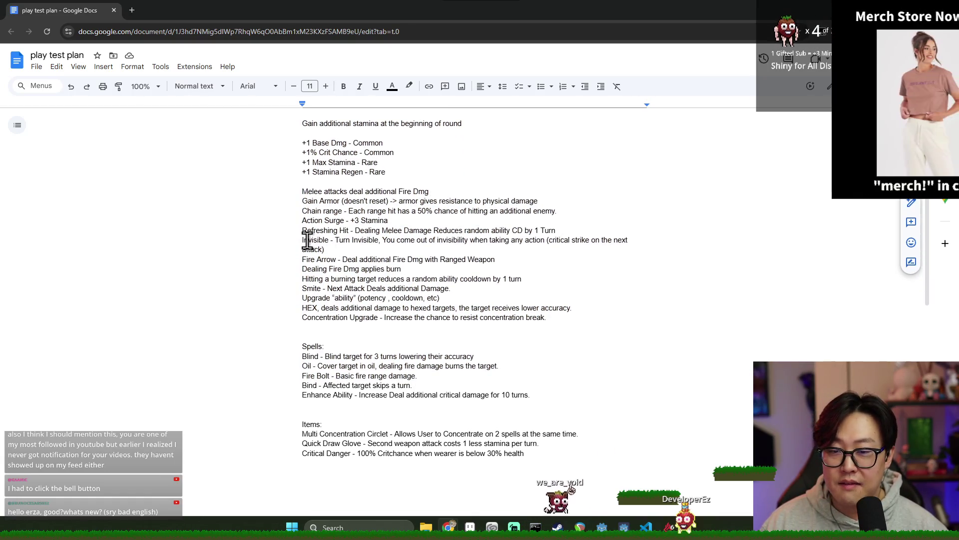
pyautogui.moveTo(301, 230); pyautogui.dragTo(564, 229)
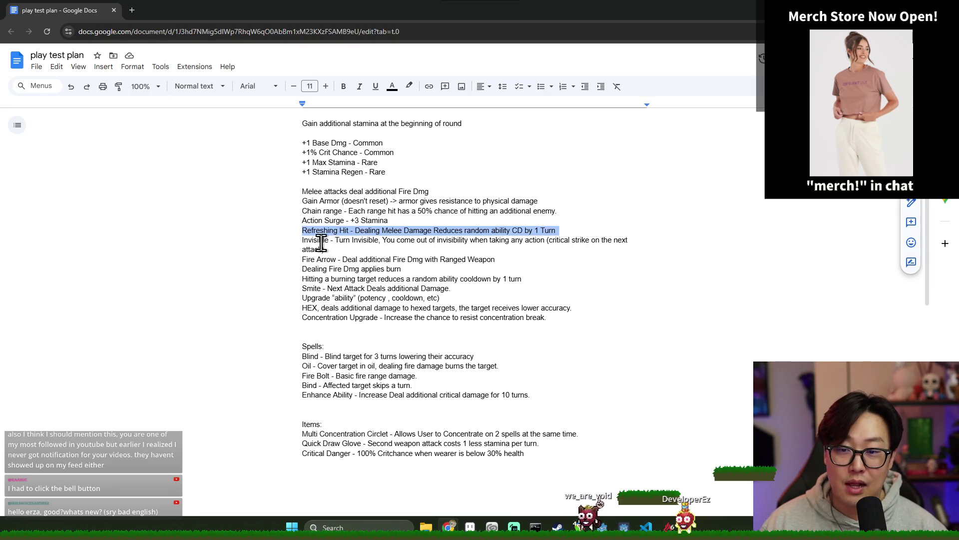
pyautogui.moveTo(355, 230); pyautogui.dragTo(509, 232)
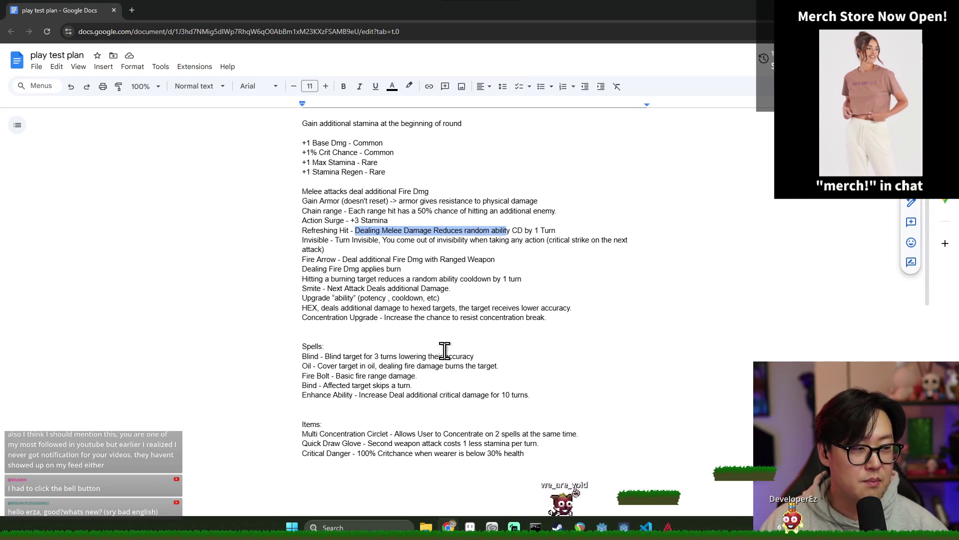
pyautogui.scroll(3, 484, 340)
pyautogui.scroll(-3, 510, 357)
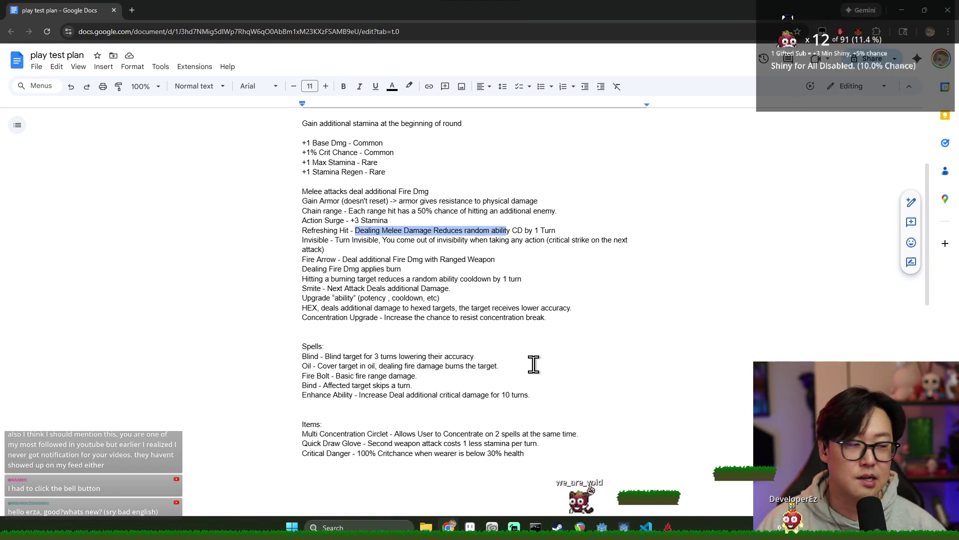
pyautogui.scroll(3, 525, 349)
pyautogui.scroll(-3, 510, 392)
pyautogui.moveTo(547, 318)
pyautogui.mouseDown()
pyautogui.moveTo(268, 215)
pyautogui.moveTo(302, 163)
pyautogui.mouseUp()
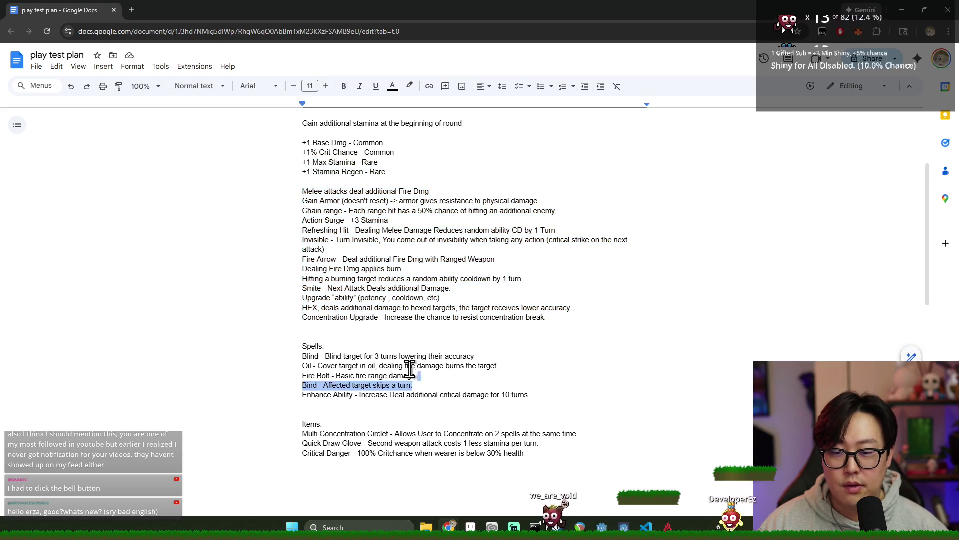
pyautogui.click(424, 298)
pyautogui.moveTo(467, 395); pyautogui.dragTo(302, 211)
pyautogui.click(435, 317)
pyautogui.click(417, 338)
pyautogui.press('BackSpace')
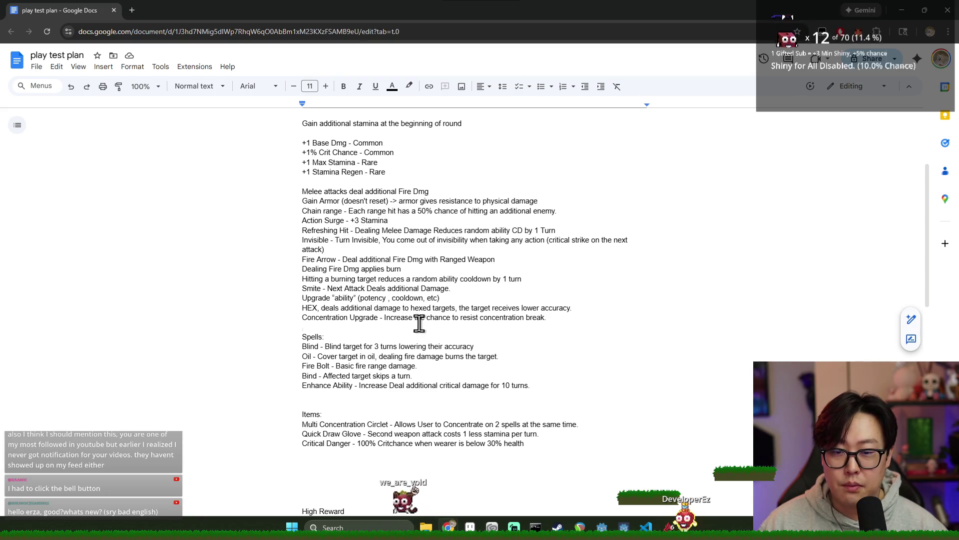
pyautogui.scroll(1, 435, 314)
pyautogui.scroll(-1, 482, 315)
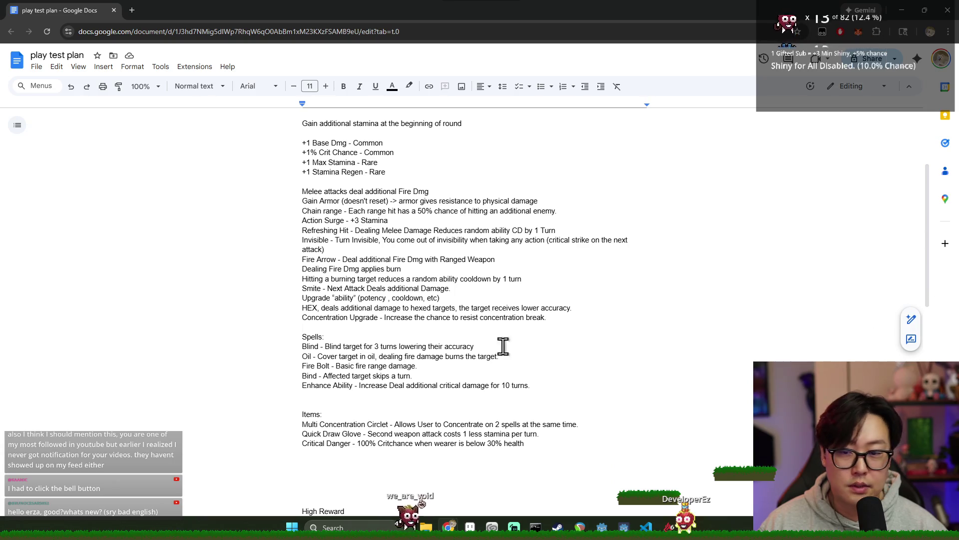
pyautogui.scroll(2, 441, 336)
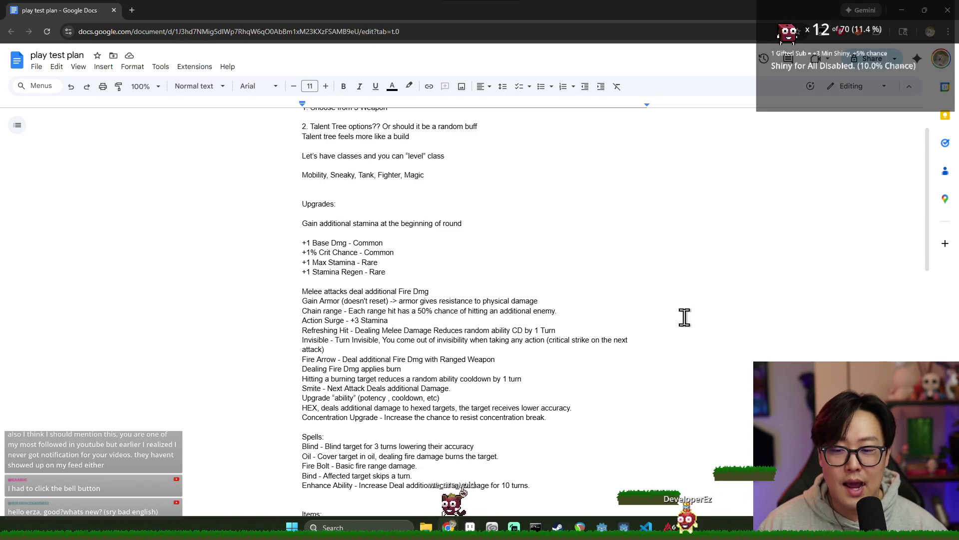
pyautogui.click(562, 371)
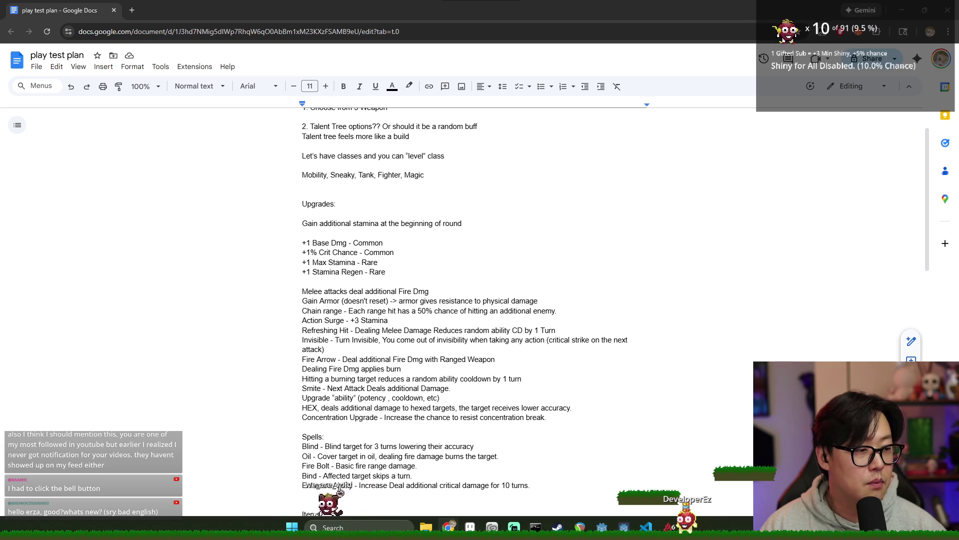
pyautogui.hotkey('alt', 'Tab')
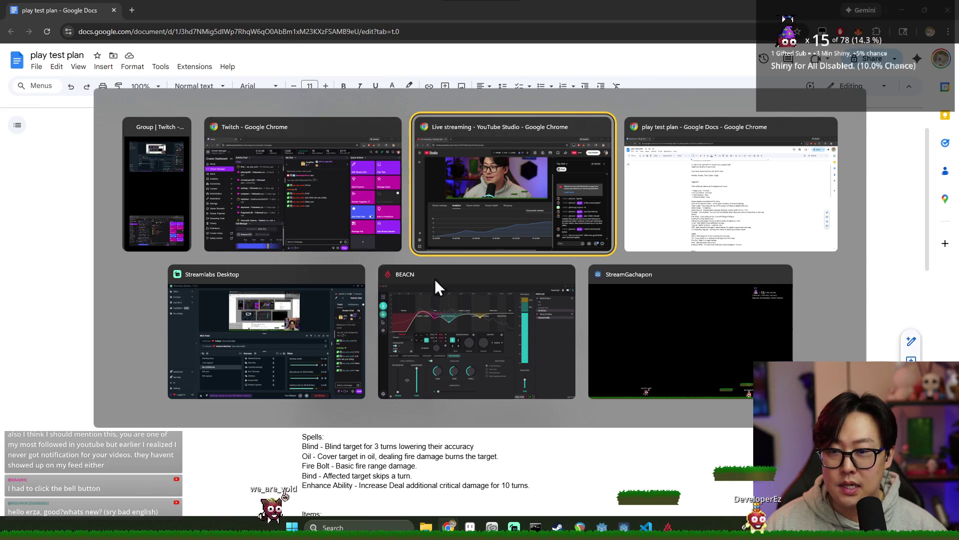
pyautogui.press('Escape')
pyautogui.click(498, 359)
pyautogui.scroll(-3, 509, 363)
pyautogui.scroll(3, 499, 368)
pyautogui.scroll(-2, 480, 377)
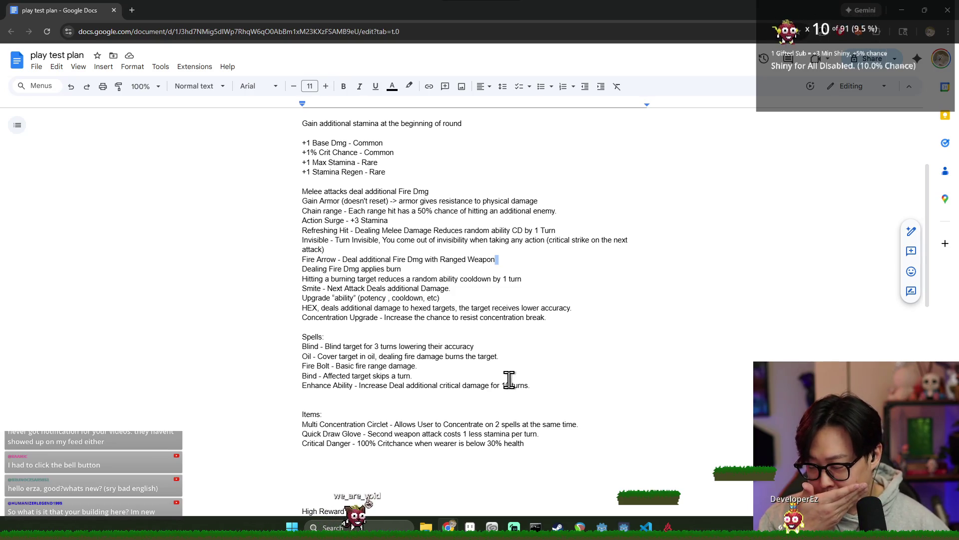
# - Delete the extra blank lines above High Reward and above Items:
pyautogui.scroll(-1, 553, 277)
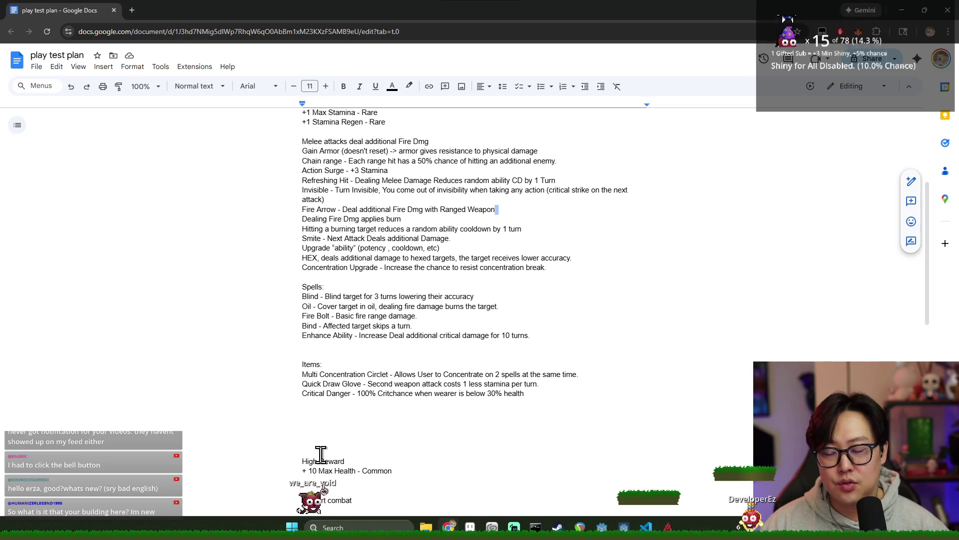
pyautogui.click(343, 422)
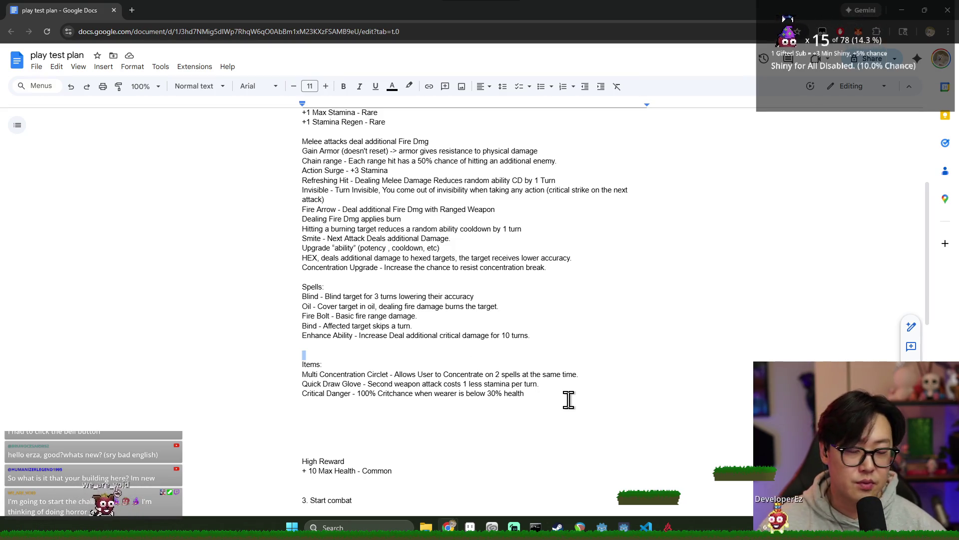
pyautogui.press('BackSpace')
pyautogui.press('BackSpace')
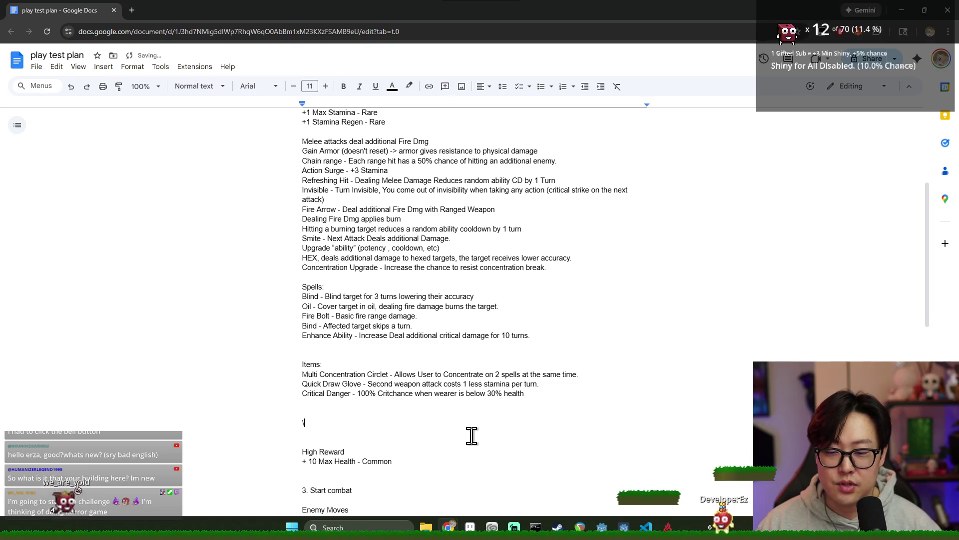
pyautogui.press('BackSpace')
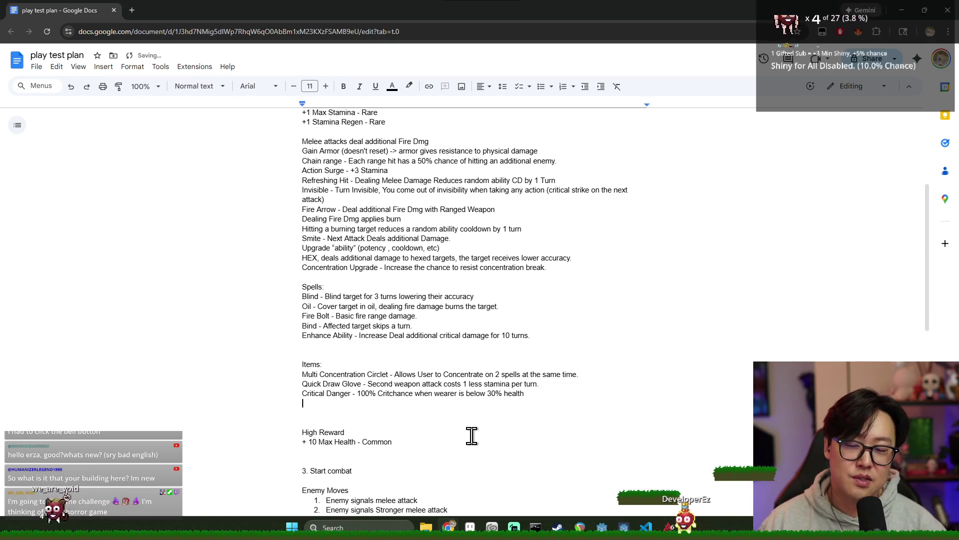
pyautogui.press('Delete')
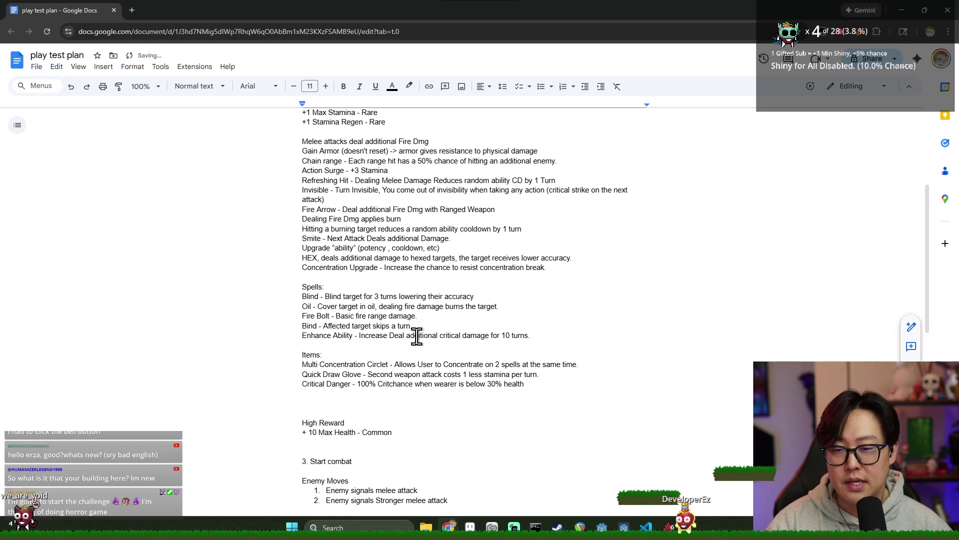
# - Check the empty line below Critical Danger, then return to the play test plan document
pyautogui.scroll(-2, 416, 333)
pyautogui.doubleClick(364, 307)
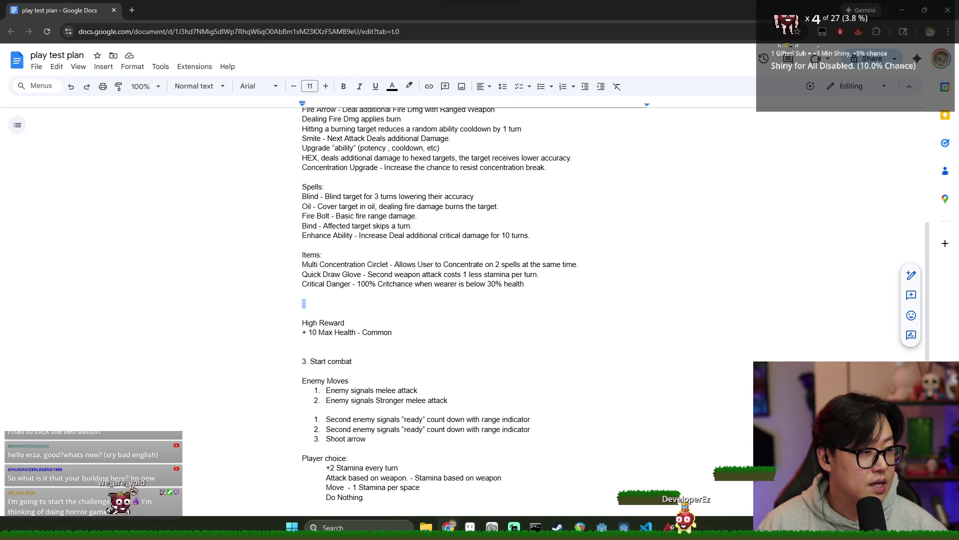
pyautogui.click(543, 283)
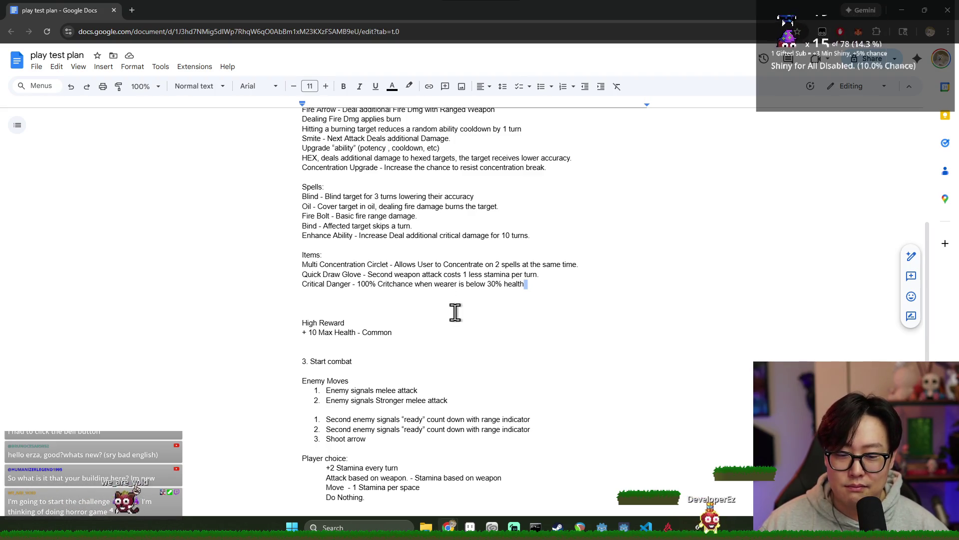
pyautogui.hotkey('alt', 'Tab')
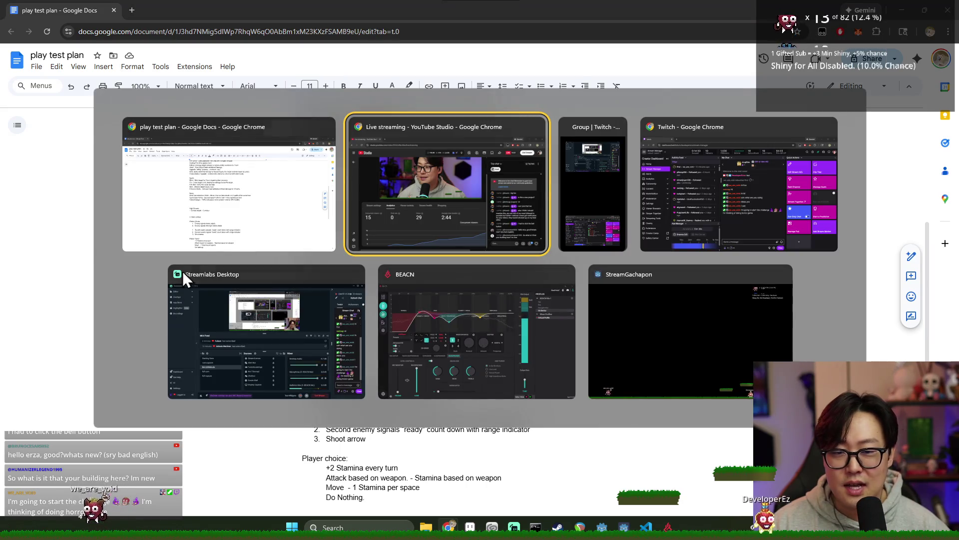
pyautogui.click(215, 188)
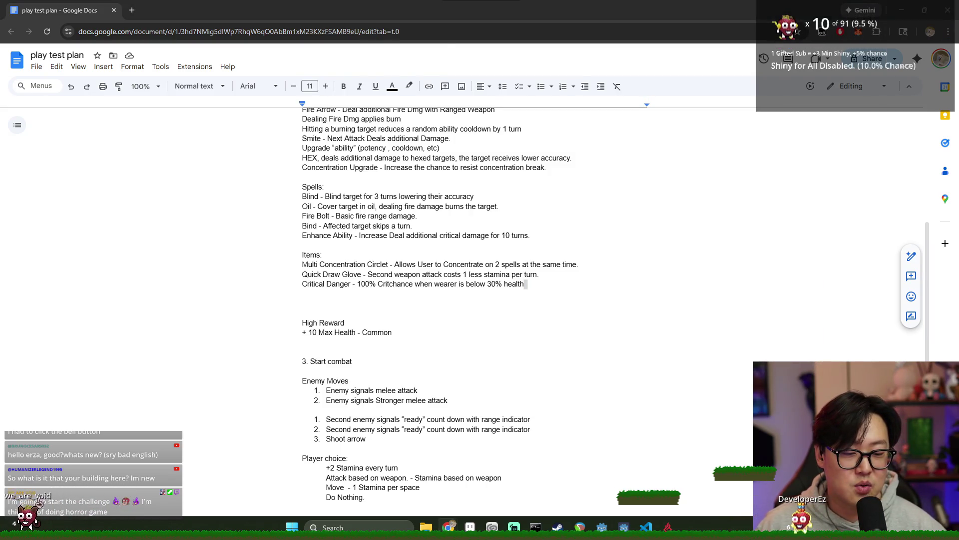
# - Review the empty line below 3. Start combat and the text from Melee attacks to Items
pyautogui.doubleClick(552, 374)
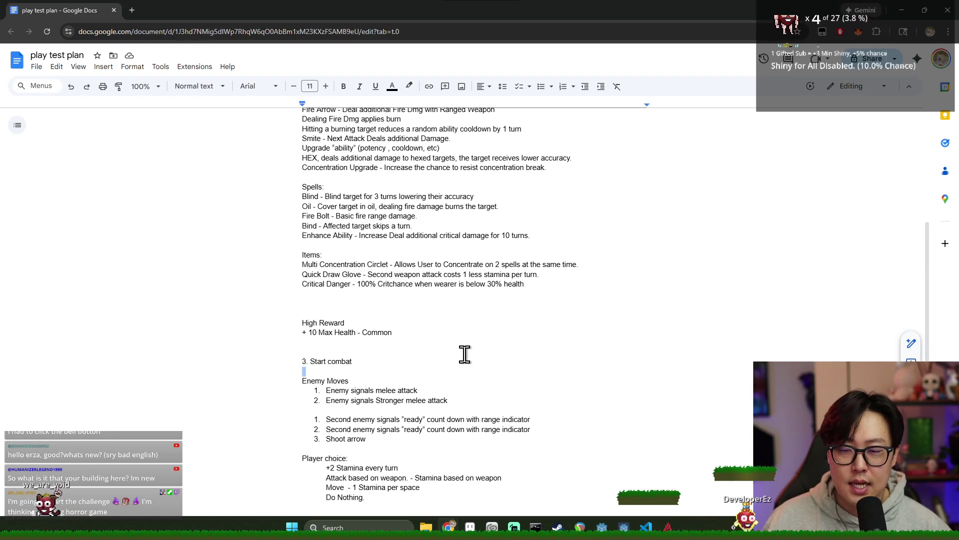
pyautogui.scroll(3, 465, 355)
pyautogui.moveTo(289, 186); pyautogui.dragTo(488, 433)
pyautogui.click(488, 433)
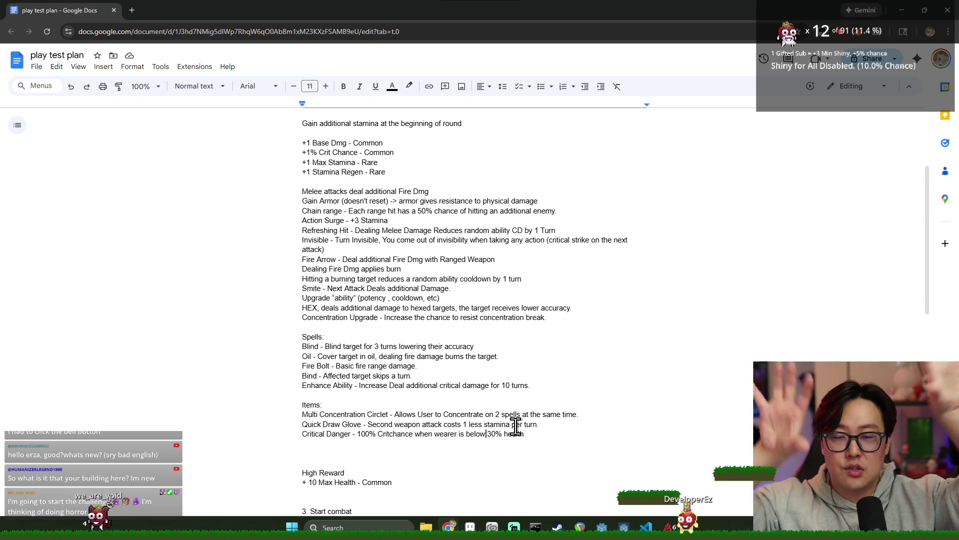
pyautogui.moveTo(317, 185); pyautogui.dragTo(520, 417)
pyautogui.click(527, 400)
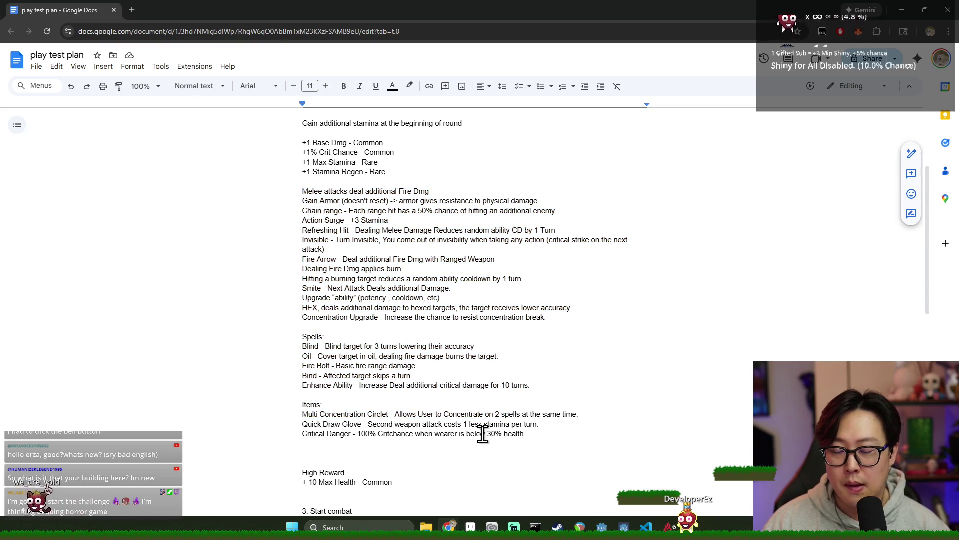
pyautogui.scroll(2, 454, 300)
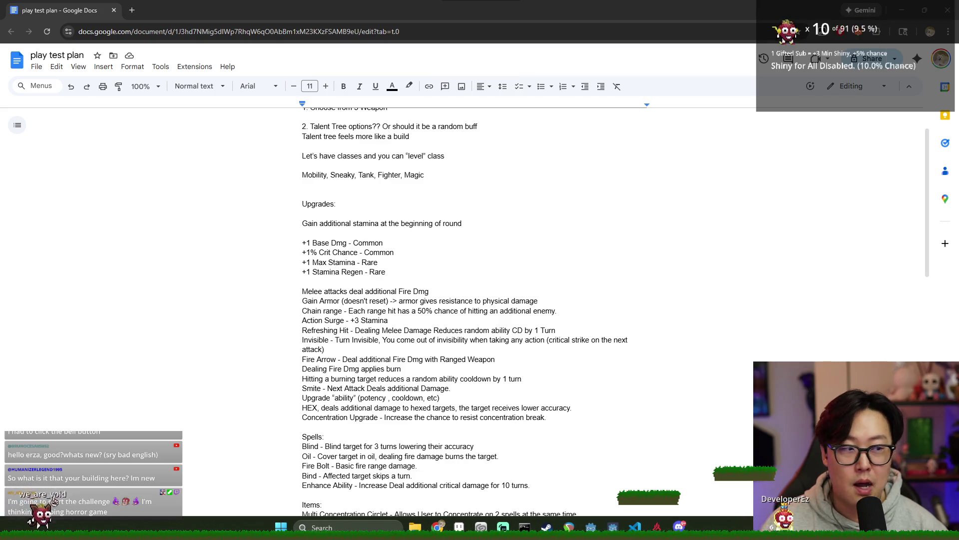
pyautogui.scroll(-3, 100, 360)
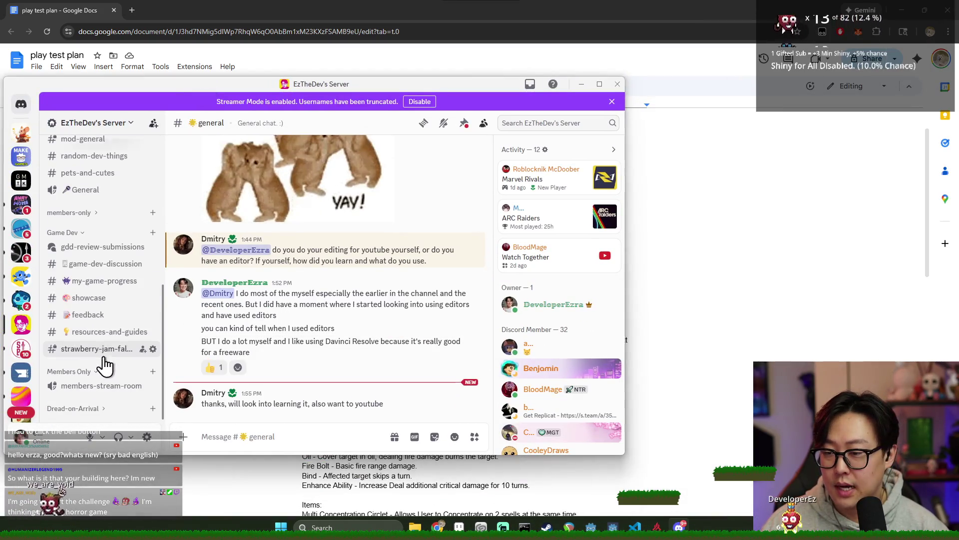
# - Scroll back through #my-game-progress and view a game screenshot at full size
pyautogui.click(303, 319)
pyautogui.scroll(10, 372, 314)
pyautogui.scroll(10, 372, 327)
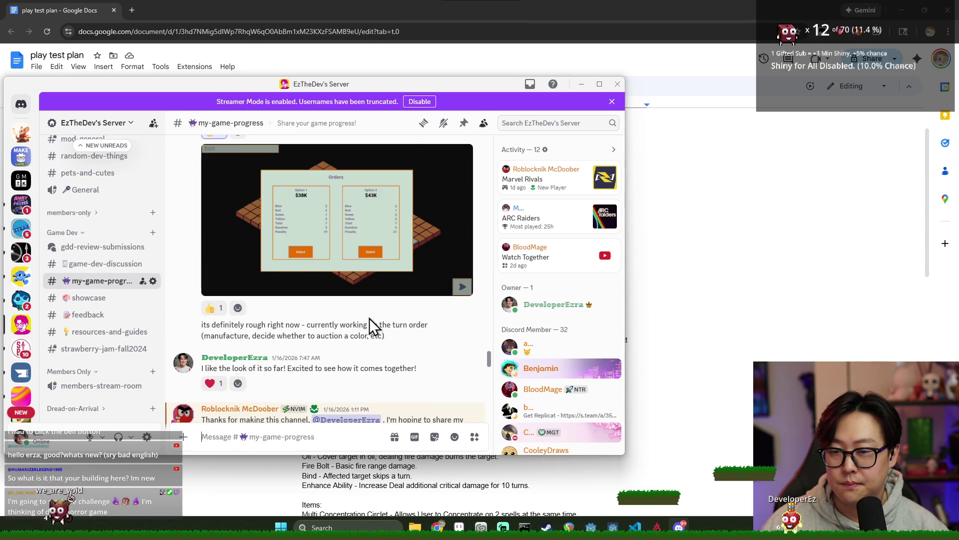
pyautogui.scroll(5, 369, 320)
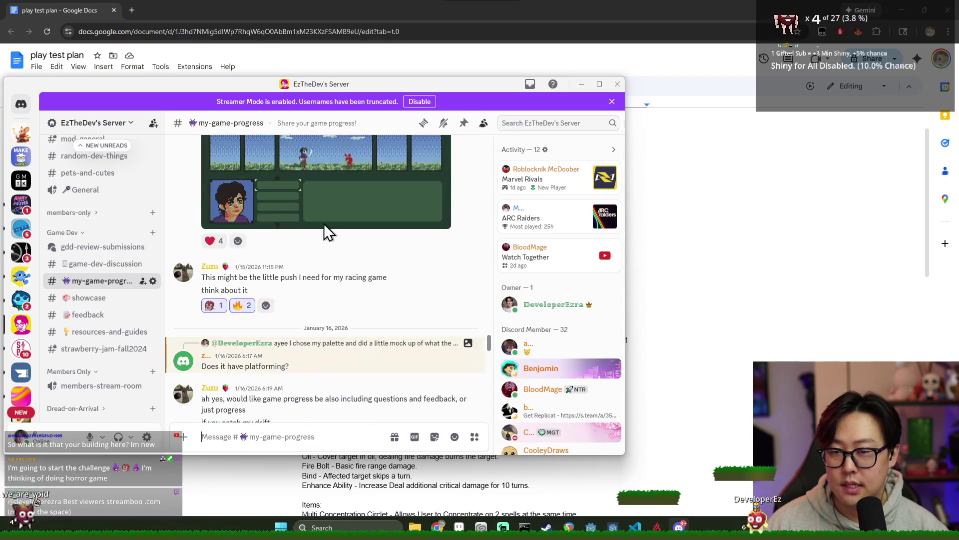
pyautogui.click(326, 215)
pyautogui.click(549, 263)
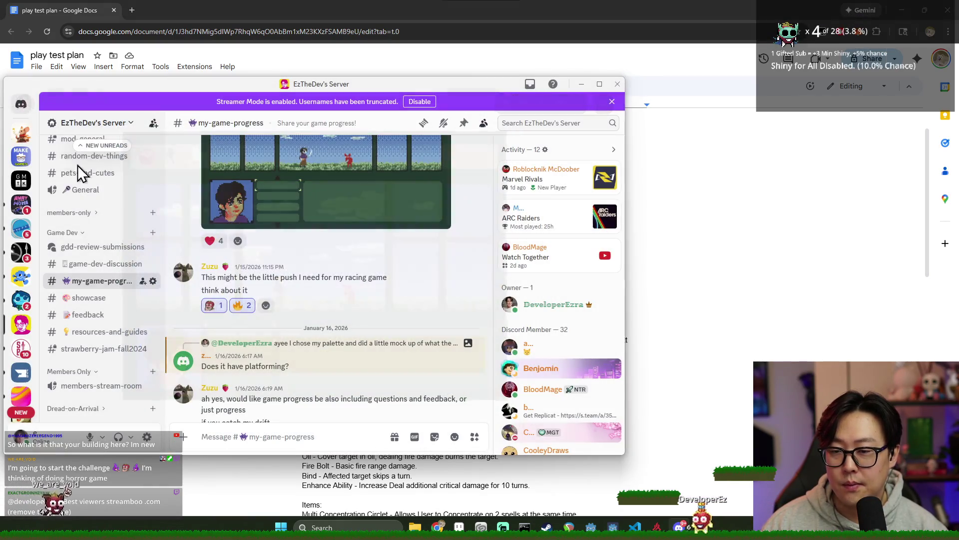
# - View the game mock-up screenshot in direct messages, then return to the play test plan
pyautogui.click(21, 103)
pyautogui.moveTo(154, 84)
pyautogui.mouseDown()
pyautogui.moveTo(303, 92)
pyautogui.moveTo(492, 75)
pyautogui.mouseUp()
pyautogui.click(605, 181)
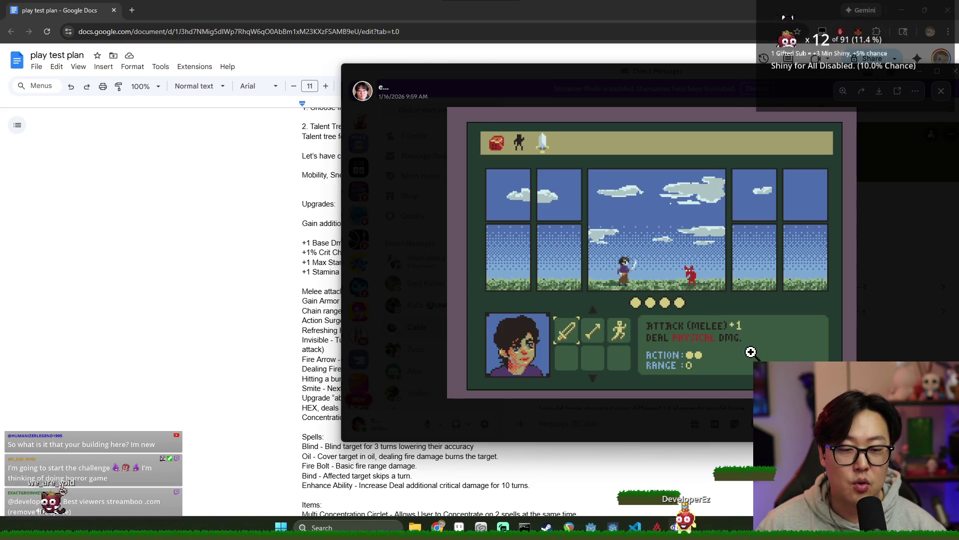
pyautogui.click(874, 203)
pyautogui.moveTo(830, 70); pyautogui.dragTo(591, 103)
pyautogui.click(715, 169)
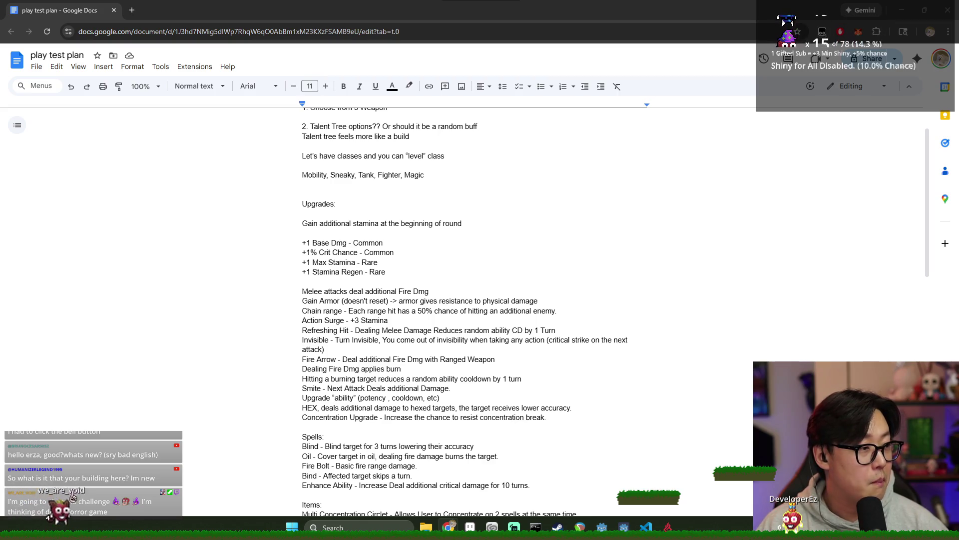
pyautogui.doubleClick(452, 282)
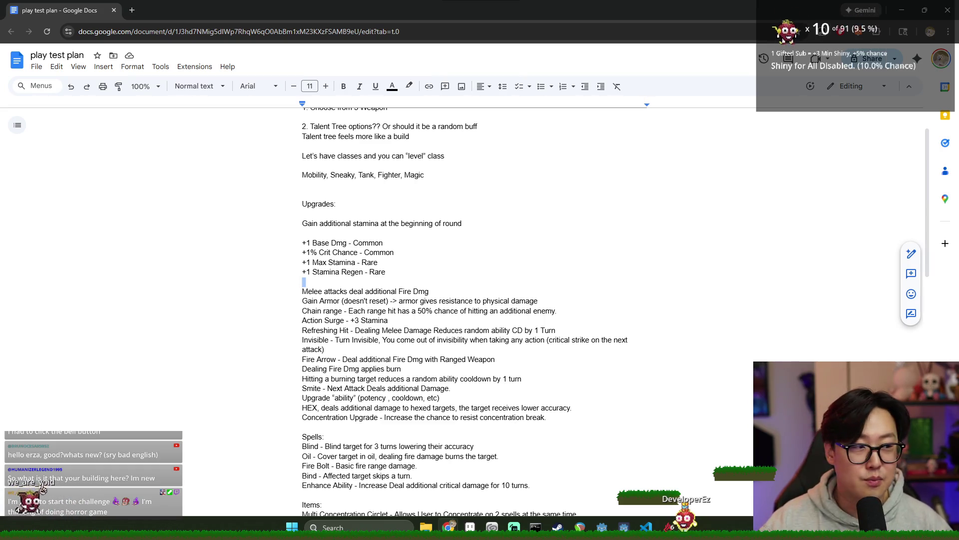
pyautogui.hotkey('alt', 'Tab')
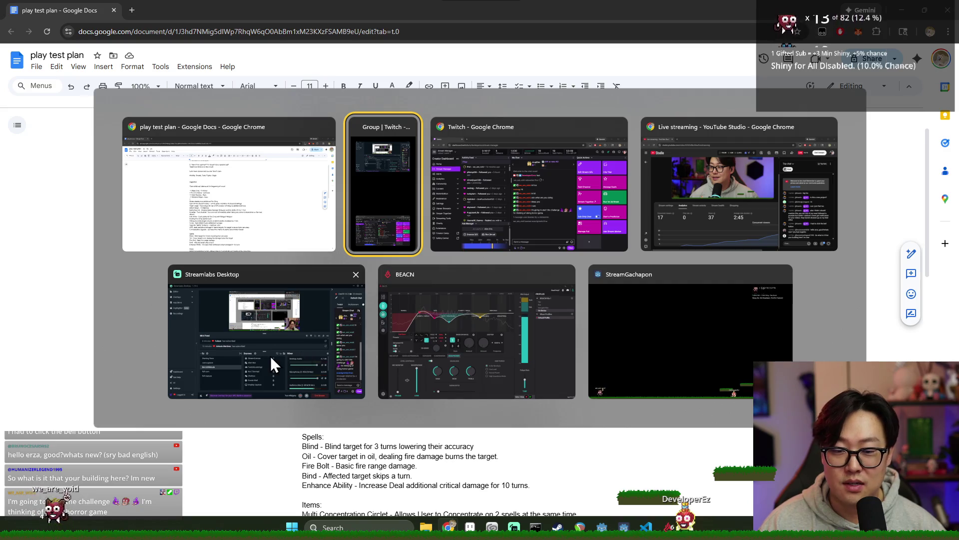
pyautogui.press('Escape')
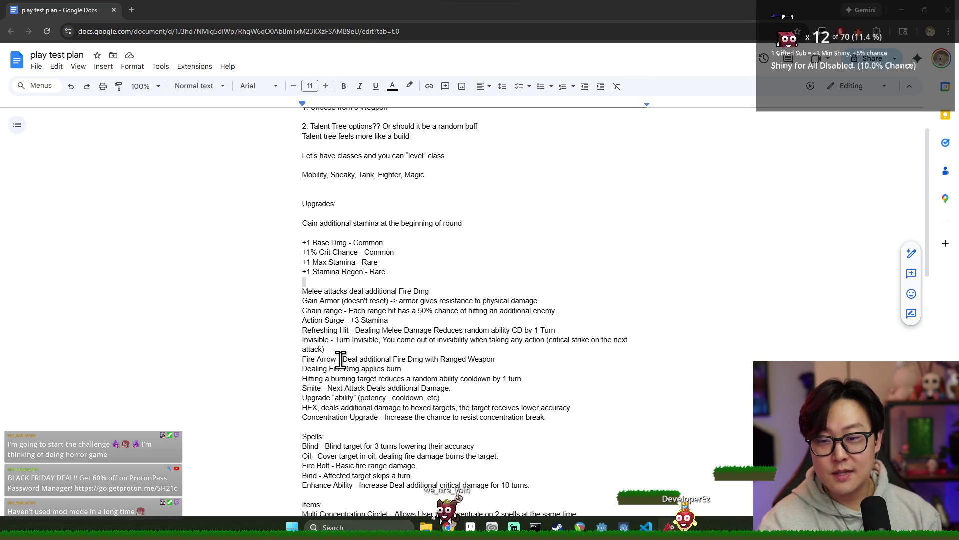
pyautogui.scroll(-2, 344, 270)
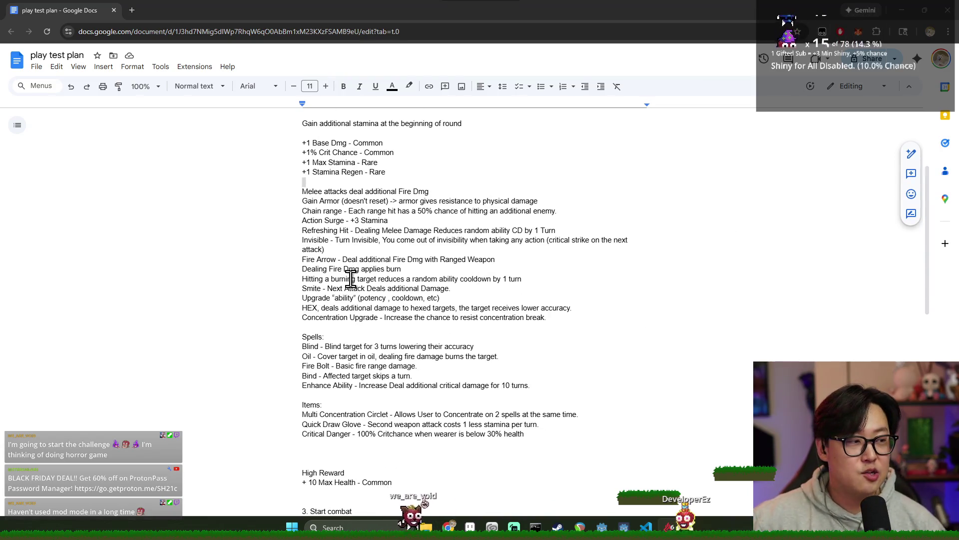
pyautogui.scroll(-5, 366, 242)
pyautogui.scroll(-2, 333, 282)
pyautogui.scroll(1, 349, 277)
pyautogui.scroll(-3, 349, 230)
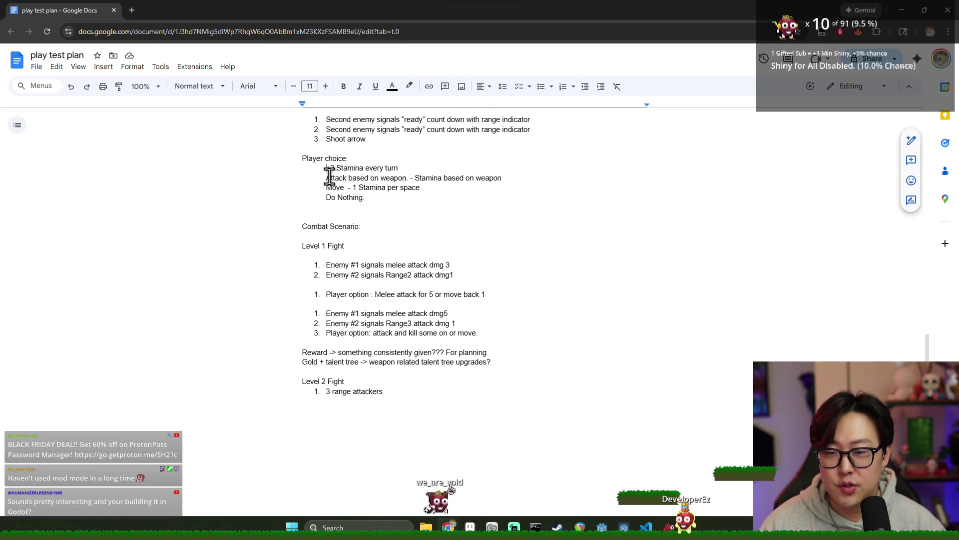
pyautogui.moveTo(363, 169); pyautogui.dragTo(385, 172)
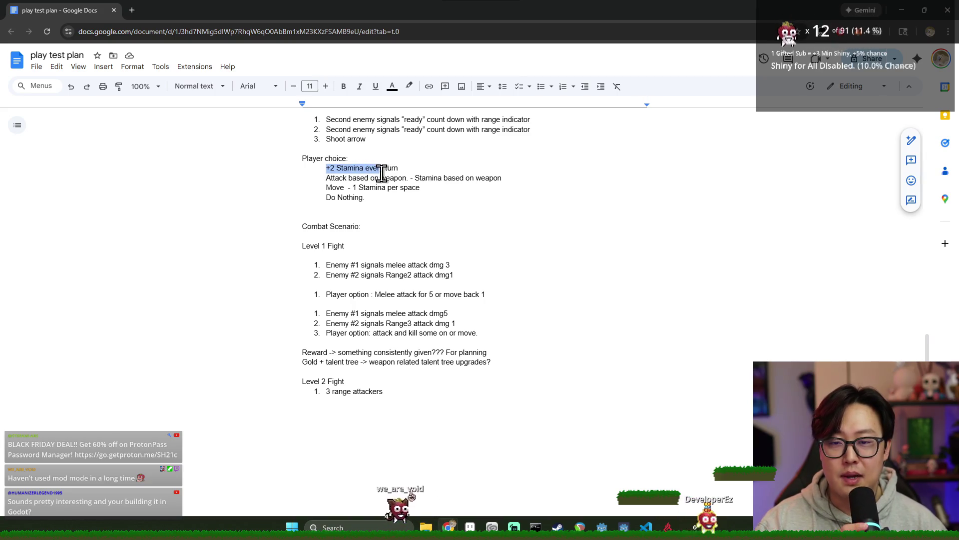
pyautogui.moveTo(326, 178); pyautogui.dragTo(400, 184)
pyautogui.hotkey('ctrl', 'Home')
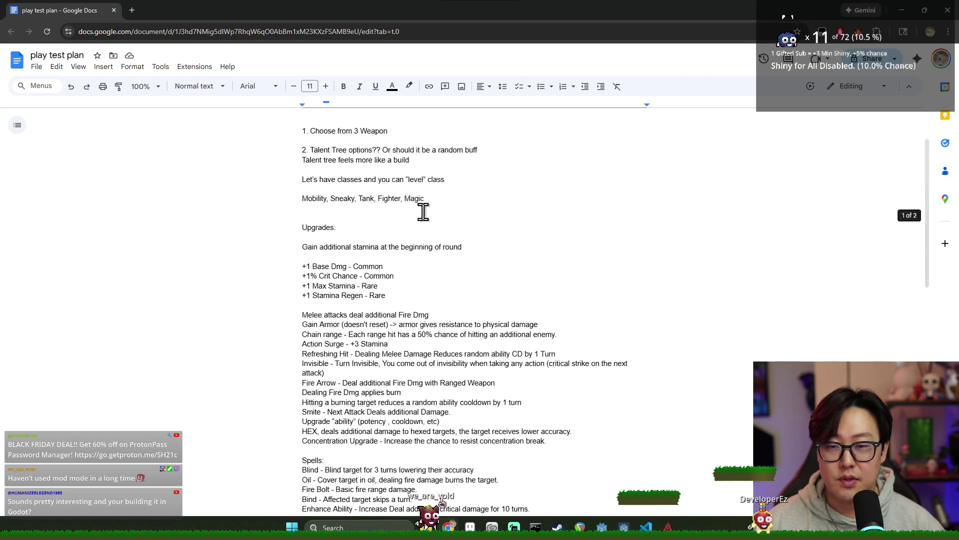
pyautogui.keyDown('shift'); pyautogui.click(402, 156); pyautogui.keyUp('shift')
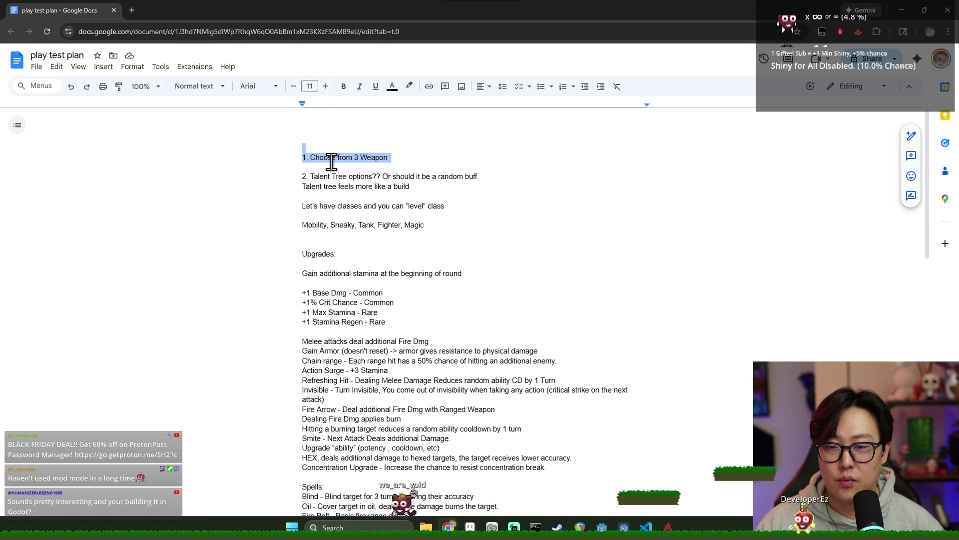
pyautogui.moveTo(310, 157); pyautogui.dragTo(391, 159)
pyautogui.click(382, 159)
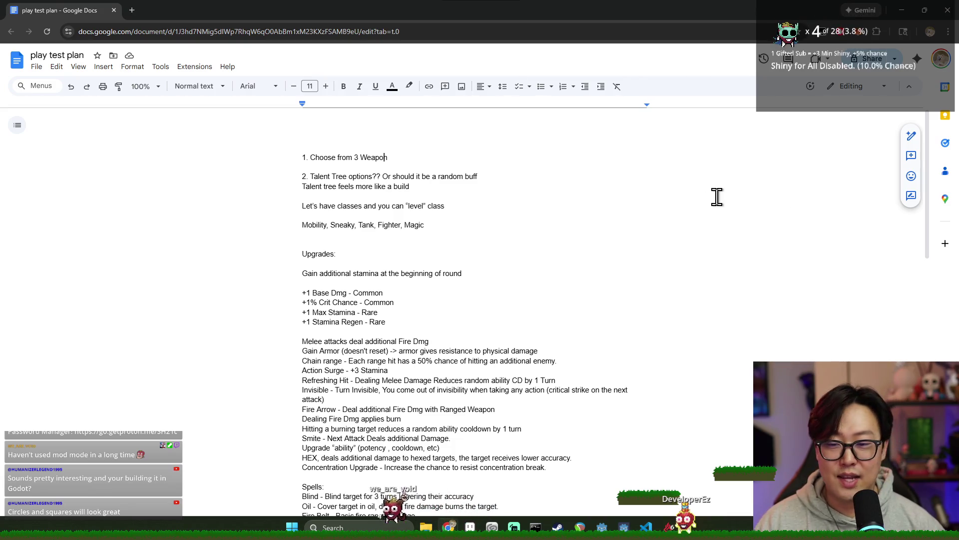
pyautogui.scroll(-5, 453, 272)
# - Review the +1% Crit Chance, burning target and Melee attacks lines in the upgrades and spells notes
pyautogui.scroll(3, 453, 271)
pyautogui.click(453, 252)
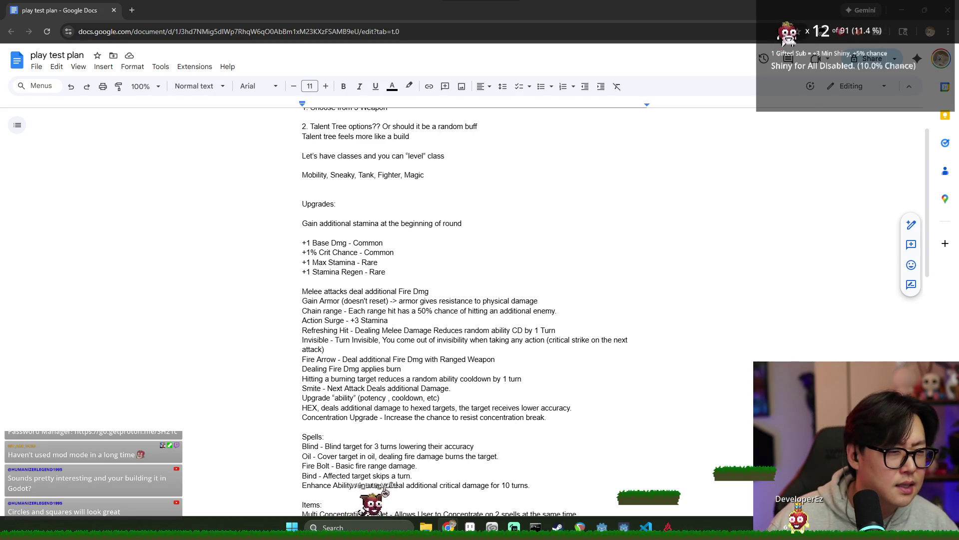
pyautogui.hotkey('alt', 'Tab')
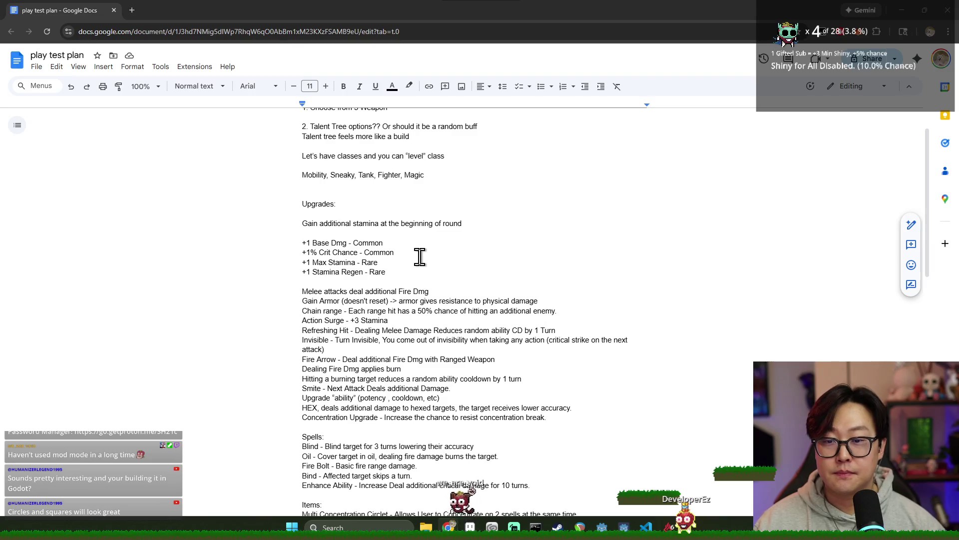
pyautogui.scroll(-3, 419, 256)
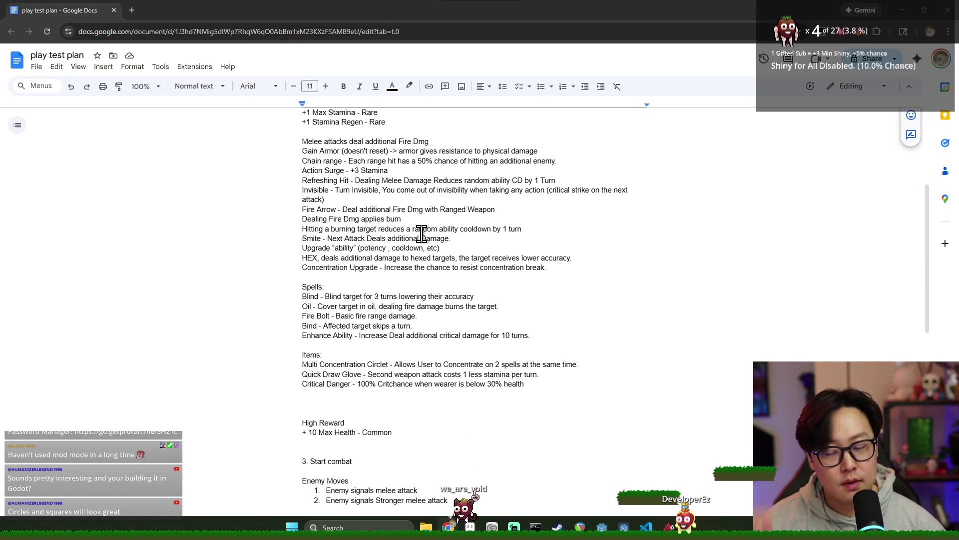
pyautogui.click(422, 230)
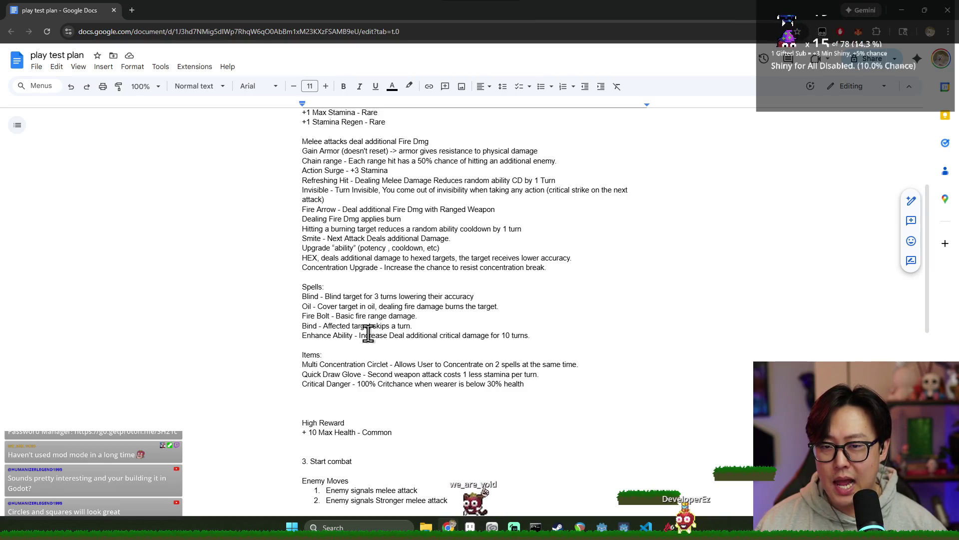
pyautogui.scroll(-1, 370, 210)
pyautogui.scroll(2, 389, 229)
pyautogui.scroll(2, 390, 229)
pyautogui.scroll(-1, 399, 232)
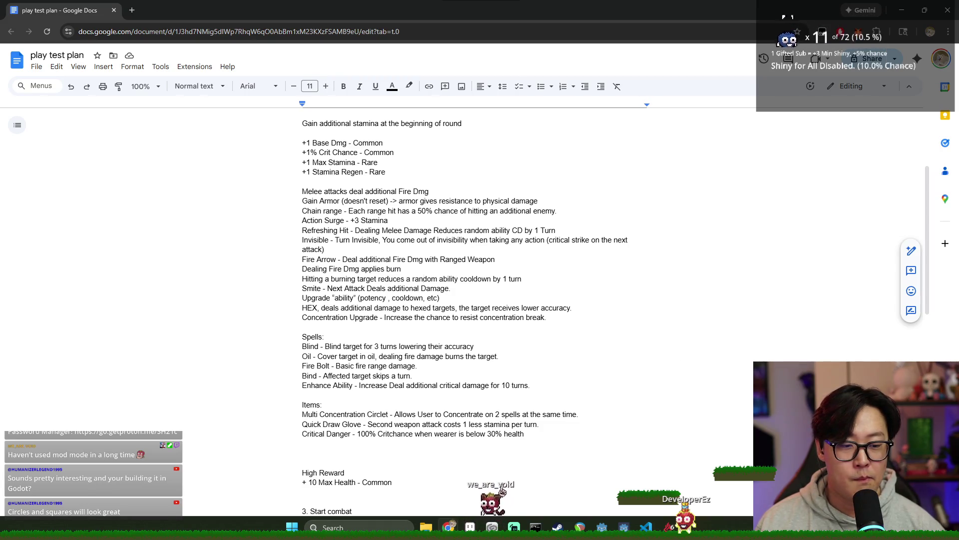
pyautogui.click(338, 196)
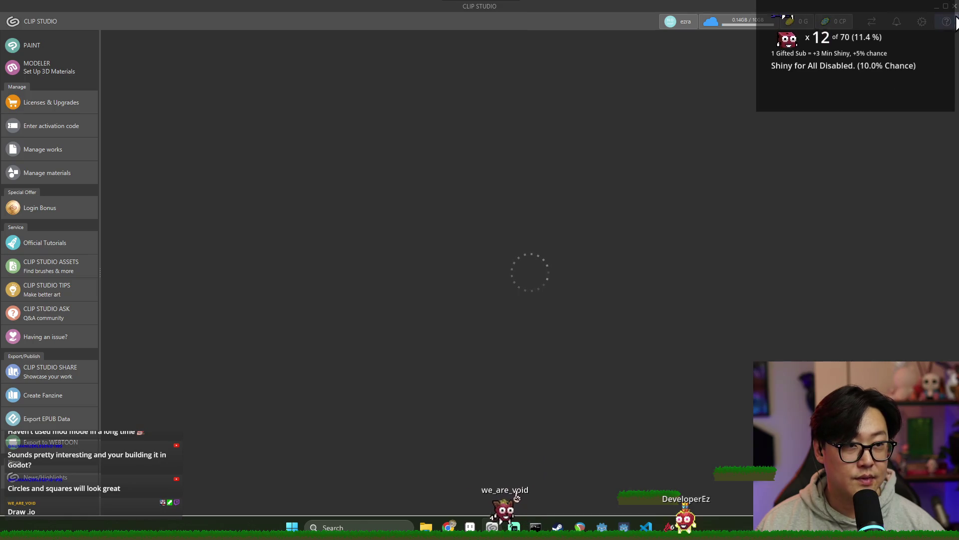
# - Load draw.io in a new Chrome tab to get a blank Untitled Diagram
pyautogui.hotkey('alt', 'Tab')
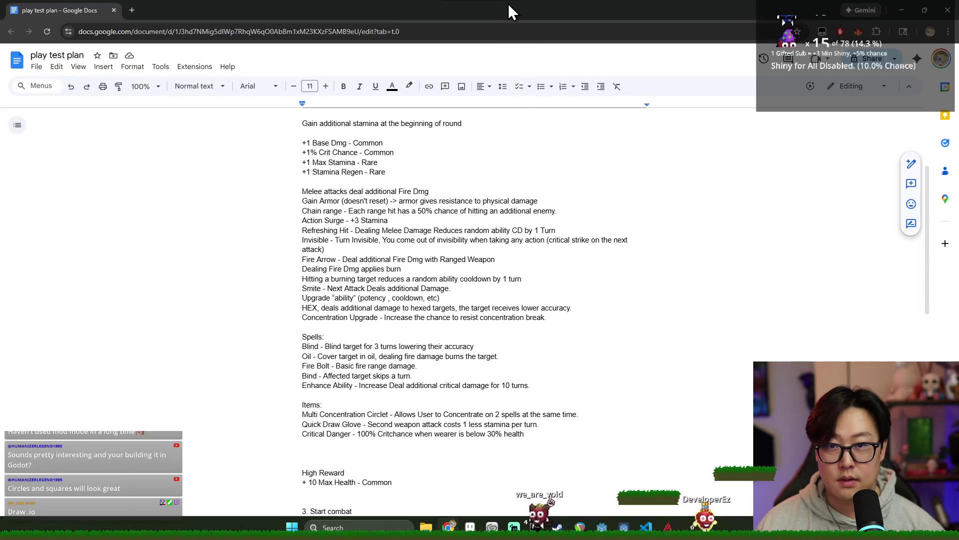
pyautogui.hotkey('ctrl', 't')
pyautogui.write('draw.io')
pyautogui.press('Return')
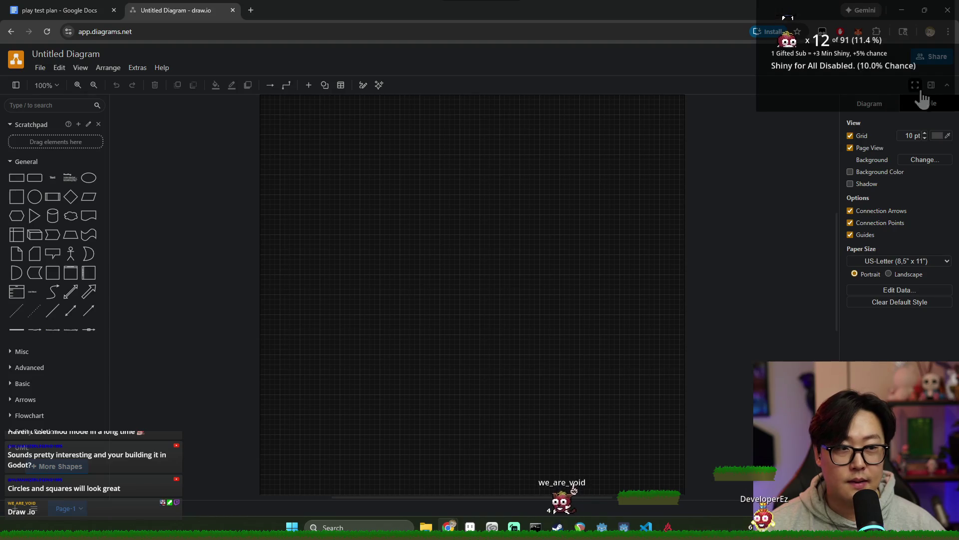
# - Insert an ellipse on the canvas and label it Dagger
pyautogui.click(41, 68)
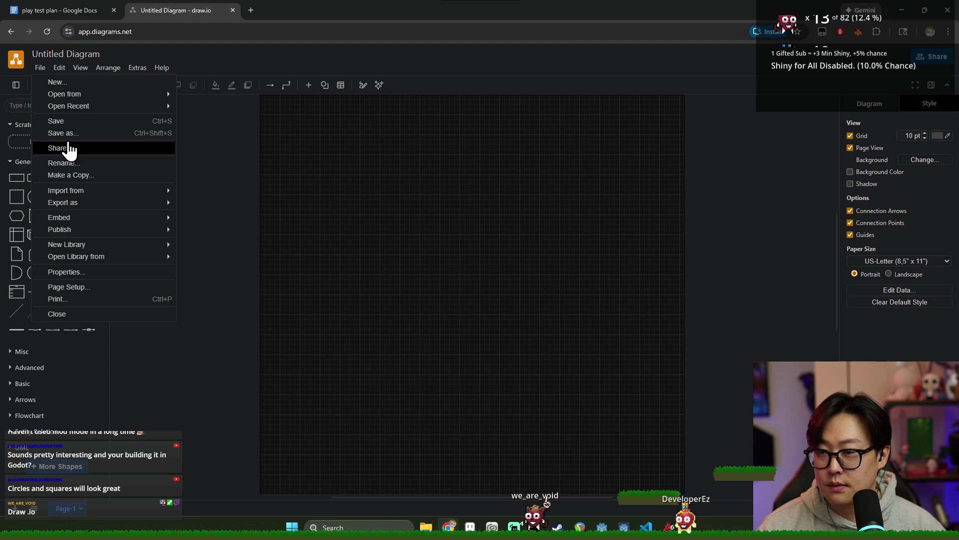
pyautogui.click(263, 230)
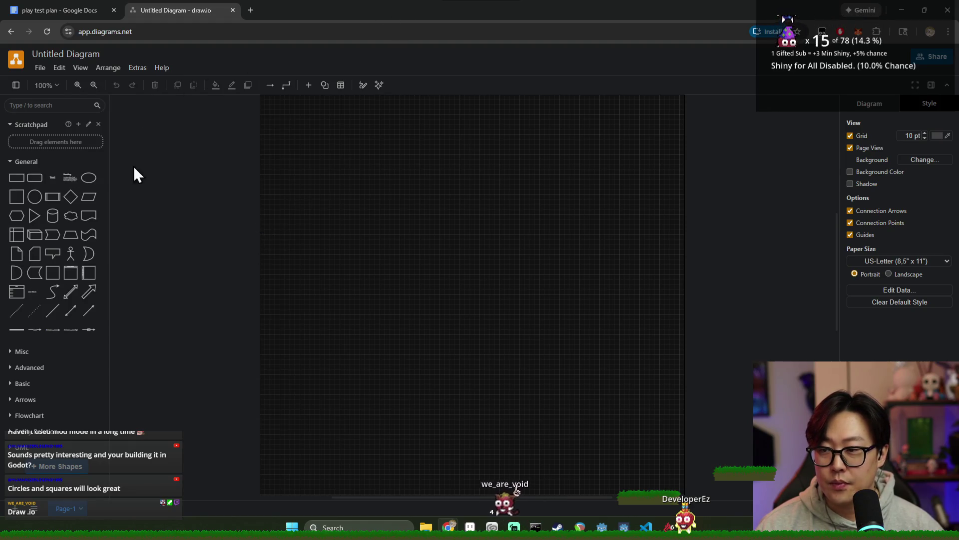
pyautogui.moveTo(95, 190)
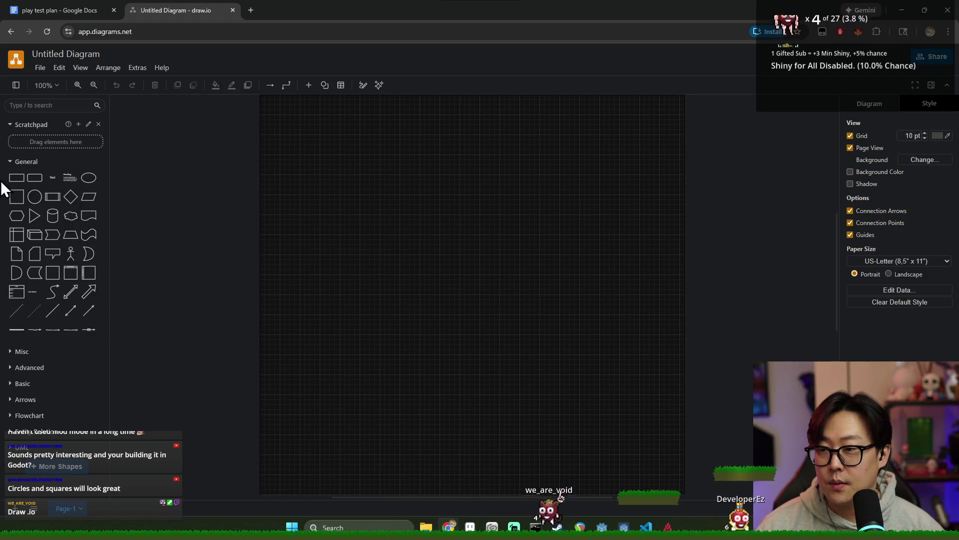
pyautogui.click(89, 179)
pyautogui.scroll(4, 490, 289)
pyautogui.scroll(-5, 504, 288)
pyautogui.scroll(1, 502, 266)
pyautogui.scroll(-2, 500, 222)
pyautogui.keyDown('ctrl'); pyautogui.scroll(1, 506, 225); pyautogui.keyUp('ctrl')
pyautogui.keyDown('ctrl'); pyautogui.scroll(-2, 510, 233); pyautogui.keyUp('ctrl')
pyautogui.keyDown('ctrl'); pyautogui.scroll(3, 512, 233); pyautogui.keyUp('ctrl')
pyautogui.scroll(-3, 514, 234)
pyautogui.keyDown('ctrl'); pyautogui.scroll(-2, 515, 236); pyautogui.keyUp('ctrl')
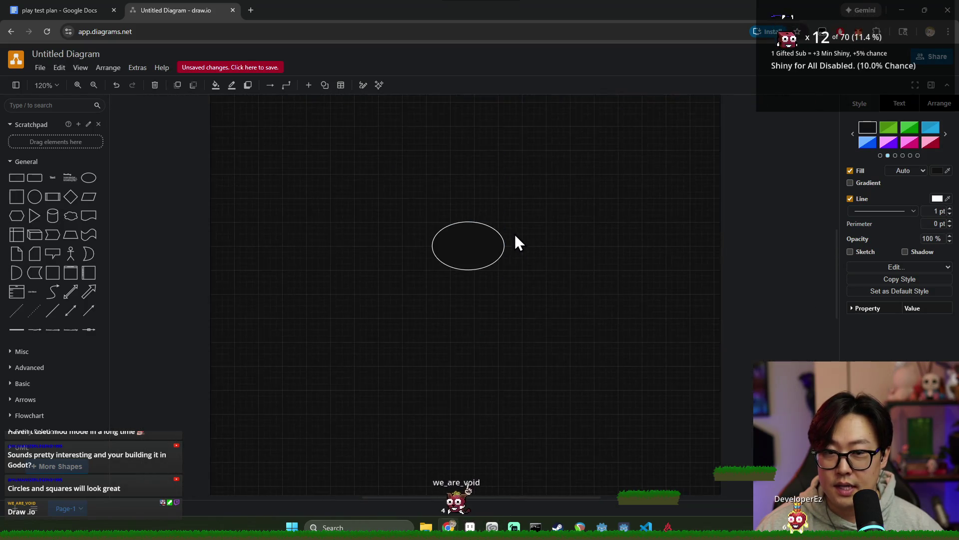
pyautogui.moveTo(484, 238)
pyautogui.mouseDown()
pyautogui.moveTo(431, 242)
pyautogui.moveTo(418, 231)
pyautogui.mouseUp()
pyautogui.doubleClick(419, 231)
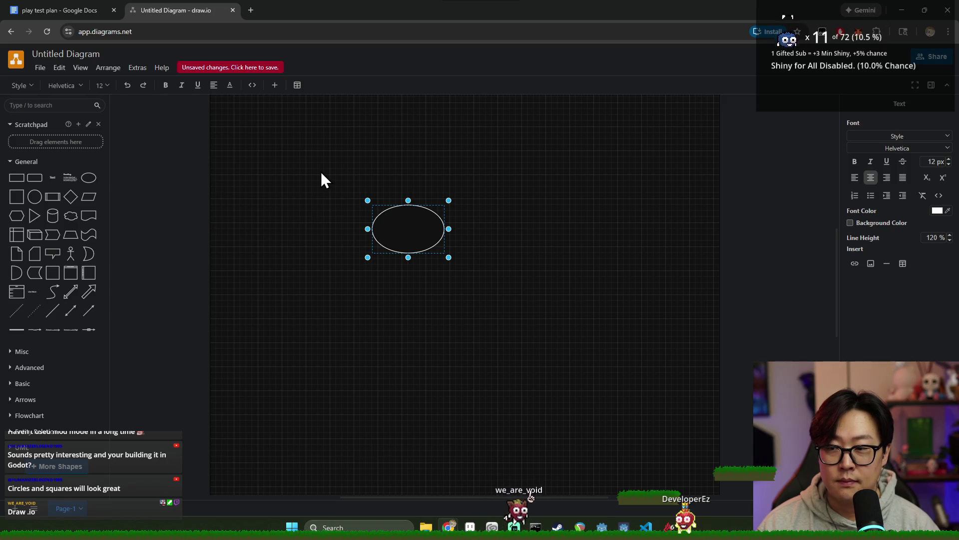
pyautogui.write('Dagger')
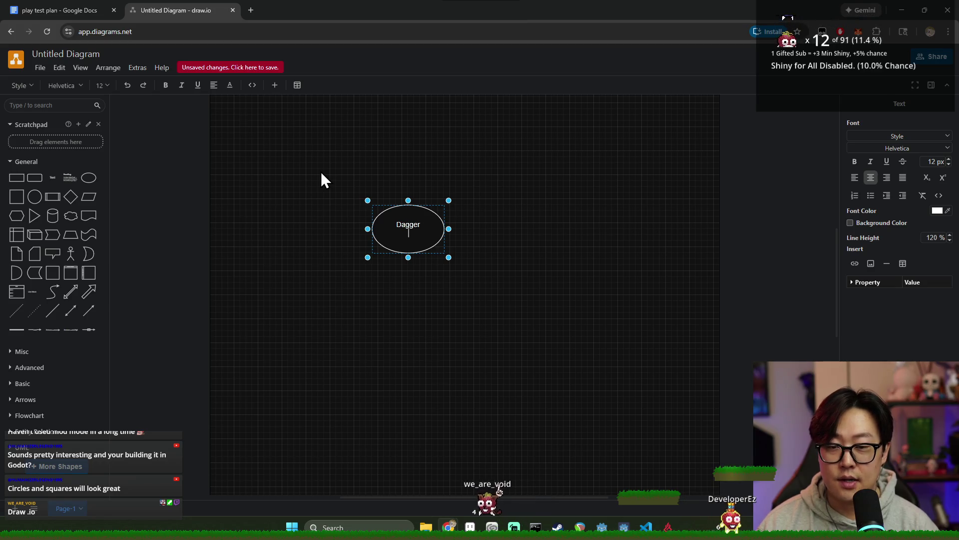
pyautogui.moveTo(430, 221)
pyautogui.mouseDown()
pyautogui.moveTo(364, 182)
pyautogui.moveTo(331, 201)
pyautogui.mouseUp()
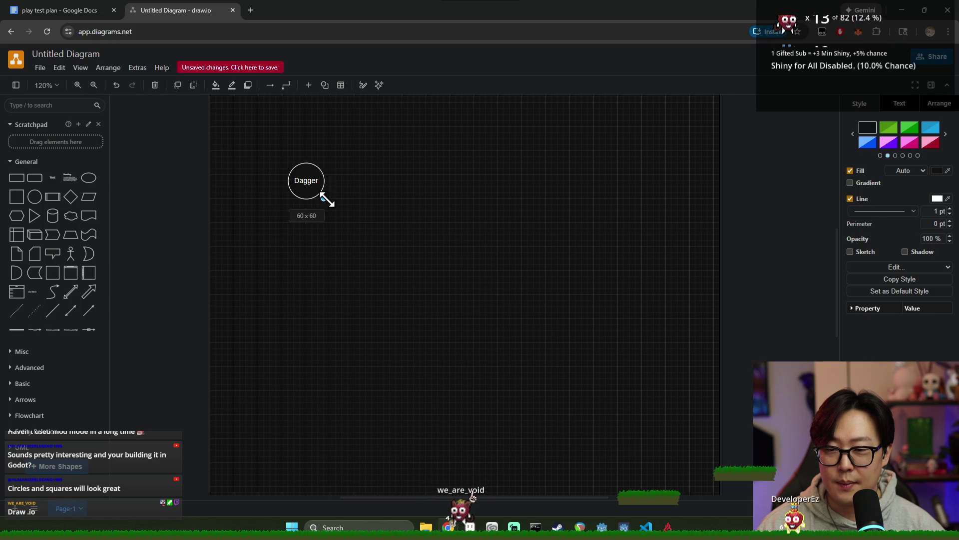
pyautogui.press('Delete')
pyautogui.hotkey('ctrl', 'z')
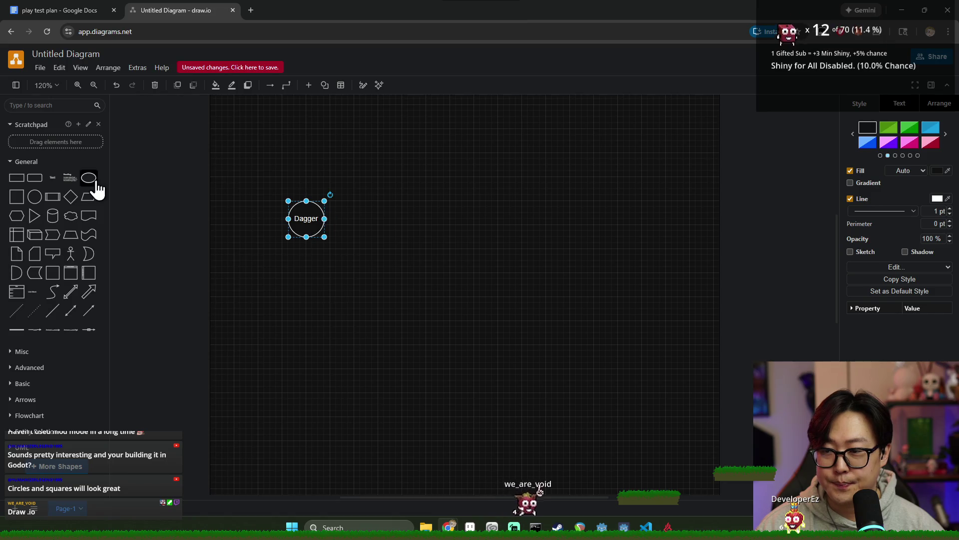
# - Copy the Dagger circle beside it as Arrow, then duplicate Arrow for a third circle
pyautogui.moveTo(283, 220)
pyautogui.keyDown('ctrl'); pyautogui.mouseDown()
pyautogui.moveTo(331, 239)
pyautogui.moveTo(350, 218)
pyautogui.mouseUp(); pyautogui.keyUp('ctrl')
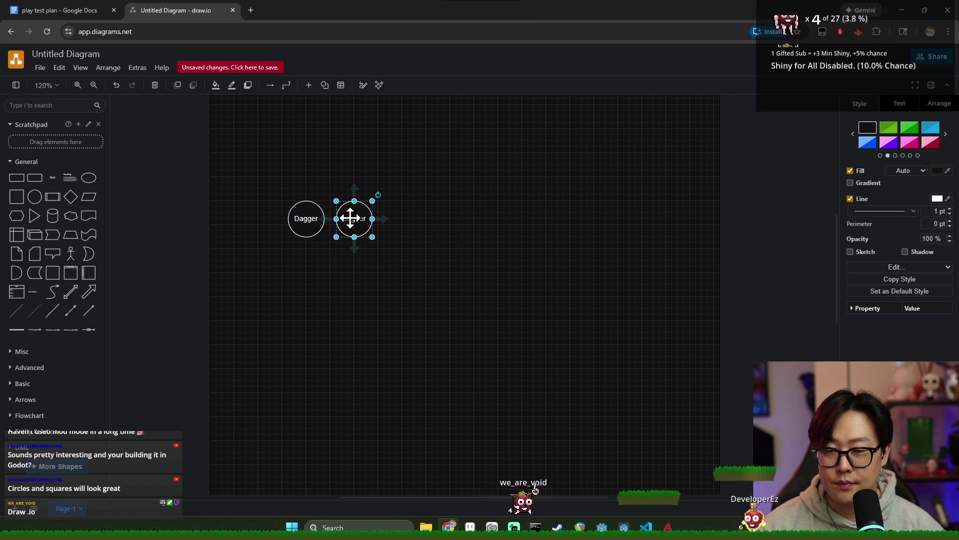
pyautogui.doubleClick(350, 218)
pyautogui.write('Arrow')
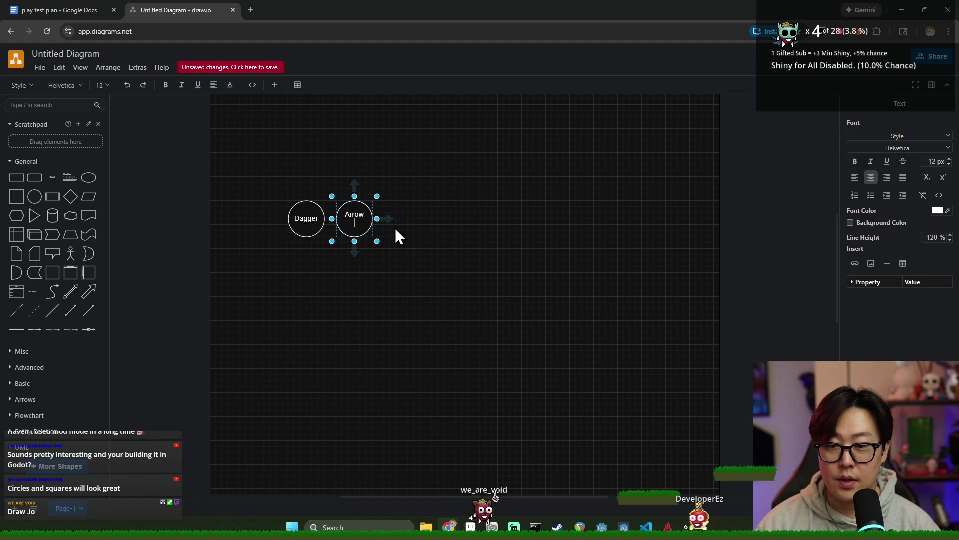
pyautogui.click(392, 263)
pyautogui.click(364, 229)
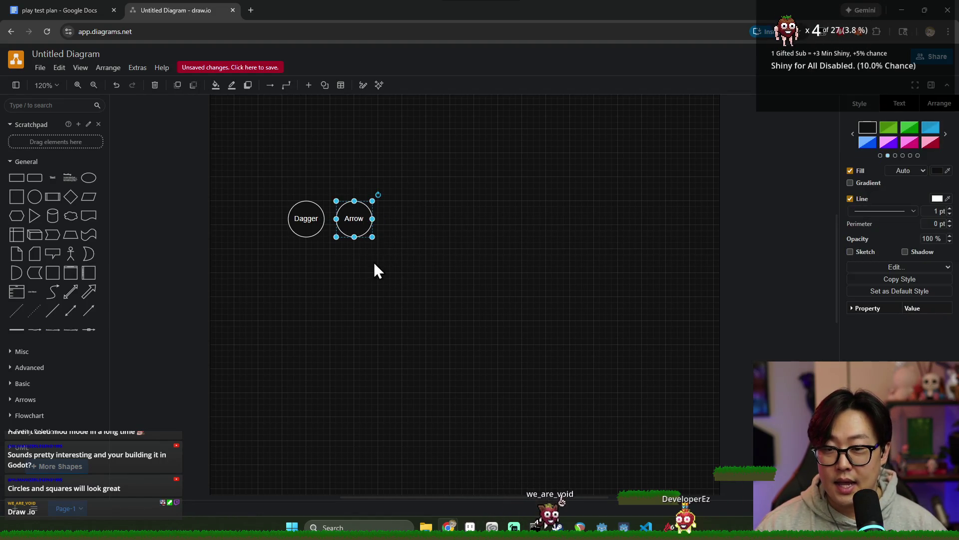
pyautogui.hotkey('ctrl', 'c')
pyautogui.hotkey('ctrl', 'v')
pyautogui.moveTo(395, 242); pyautogui.dragTo(396, 216)
# - Label the third circle Magic Staff
pyautogui.doubleClick(403, 218)
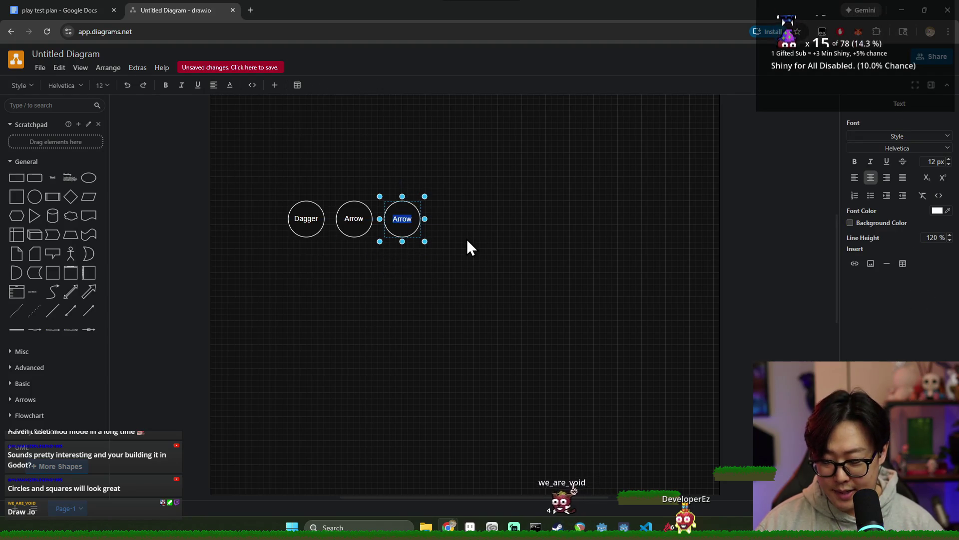
pyautogui.write('Staff')
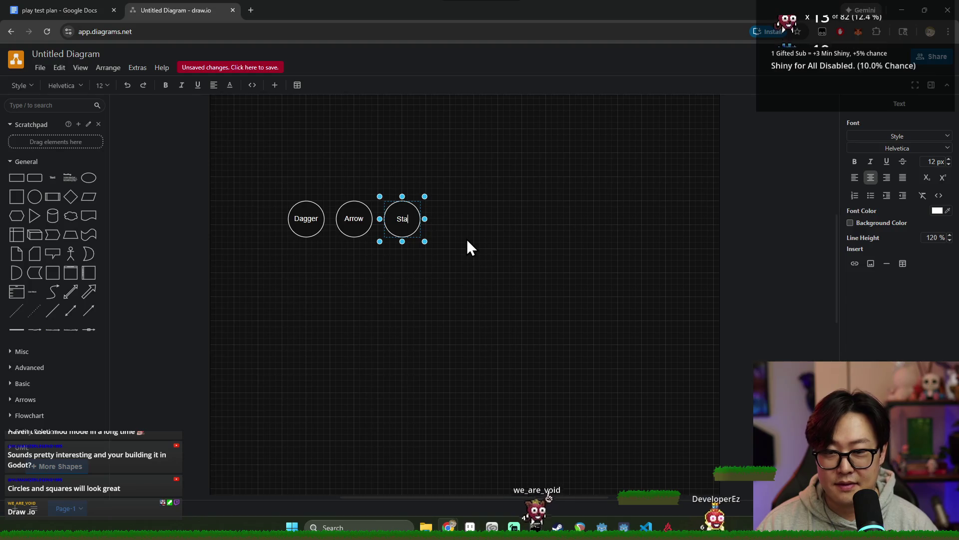
pyautogui.press('BackSpace')
pyautogui.press('BackSpace')
pyautogui.press('BackSpace')
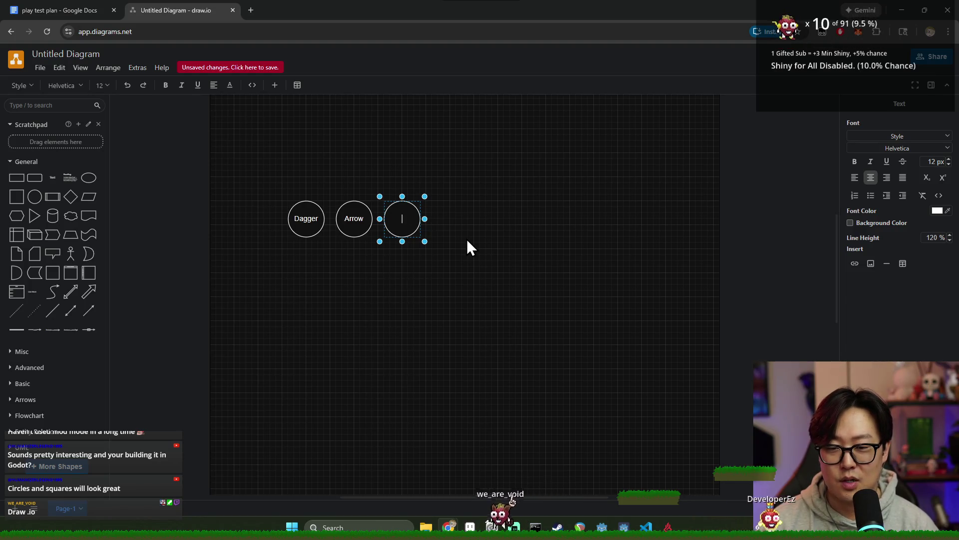
pyautogui.write('Staff')
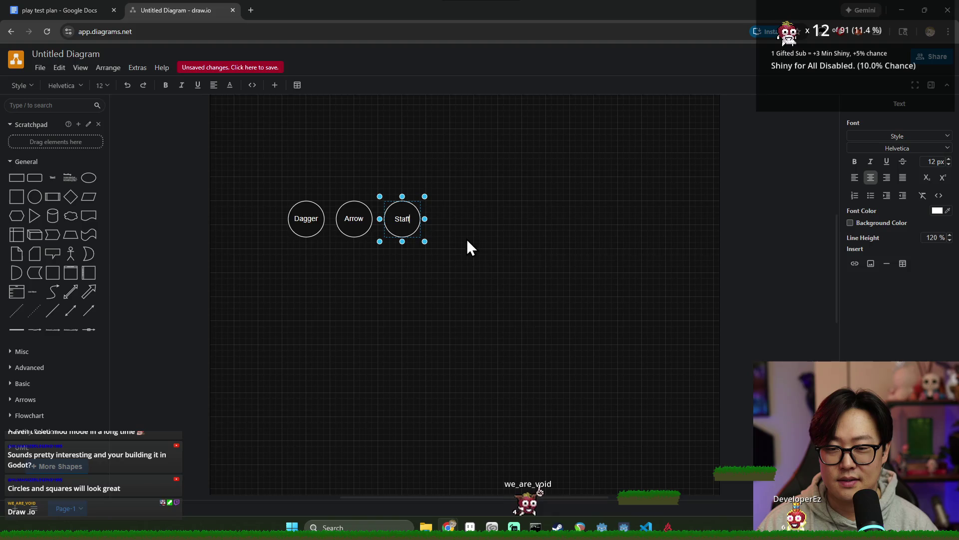
pyautogui.press('BackSpace')
pyautogui.press('BackSpace')
pyautogui.press('BackSpace')
pyautogui.write('Magic Staff')
pyautogui.press('Escape')
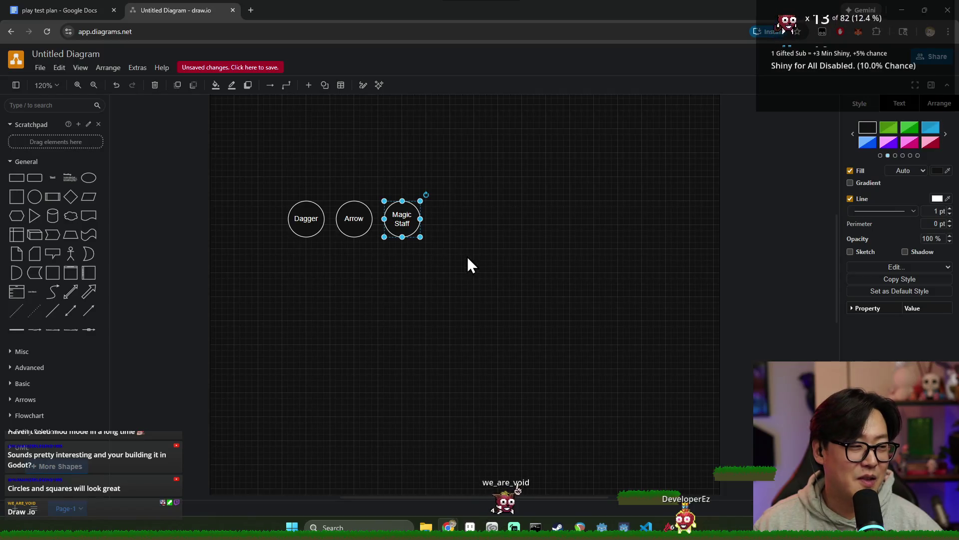
# - Arrange Dagger, Arrow and Magic Staff in an evenly spaced row near the top
pyautogui.moveTo(406, 229); pyautogui.dragTo(635, 193)
pyautogui.moveTo(349, 220)
pyautogui.mouseDown()
pyautogui.moveTo(489, 181)
pyautogui.moveTo(462, 183)
pyautogui.mouseUp()
pyautogui.moveTo(310, 214); pyautogui.dragTo(310, 172)
pyautogui.moveTo(635, 186); pyautogui.dragTo(636, 179)
pyautogui.moveTo(466, 181); pyautogui.dragTo(463, 182)
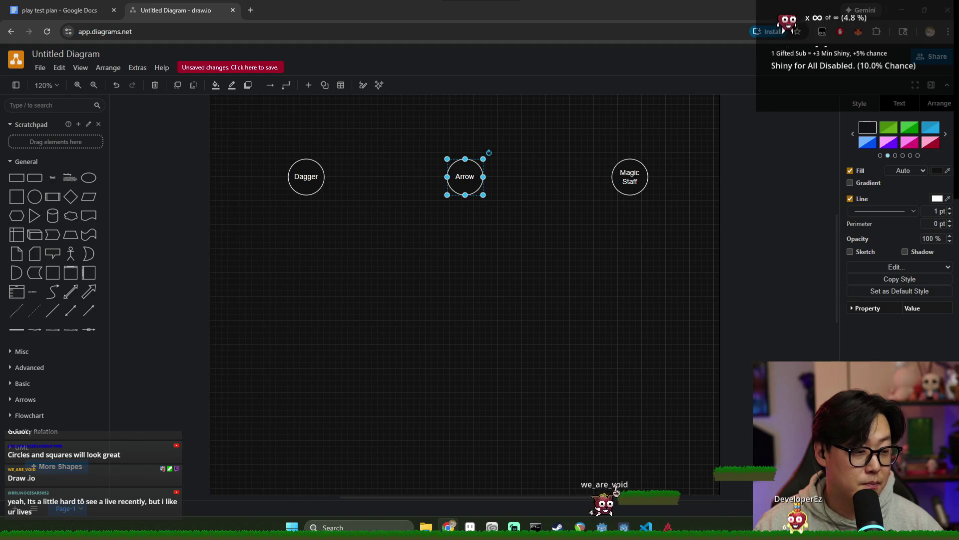
pyautogui.click(287, 221)
pyautogui.click(306, 180)
pyautogui.click(334, 228)
pyautogui.scroll(-2, 340, 230)
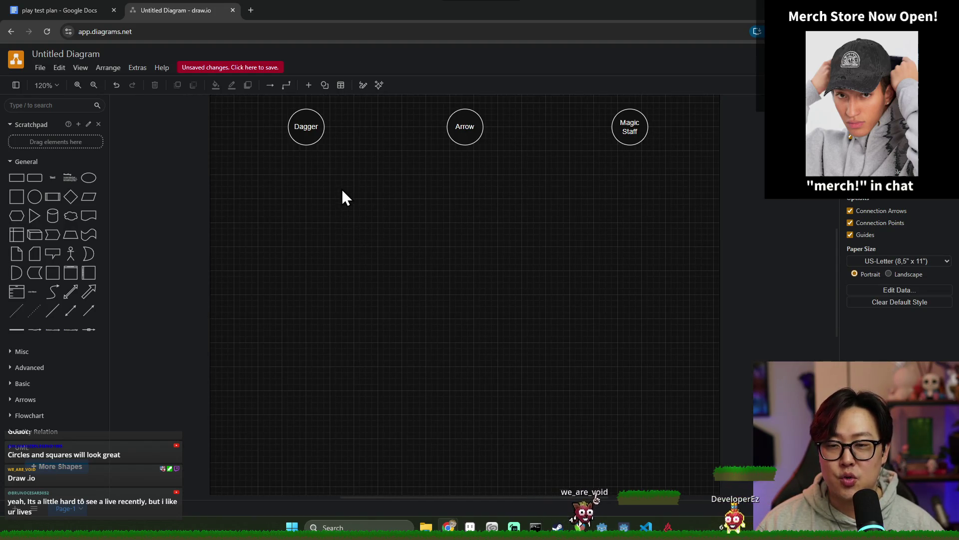
pyautogui.keyDown('ctrl'); pyautogui.scroll(1, 388, 192); pyautogui.keyUp('ctrl')
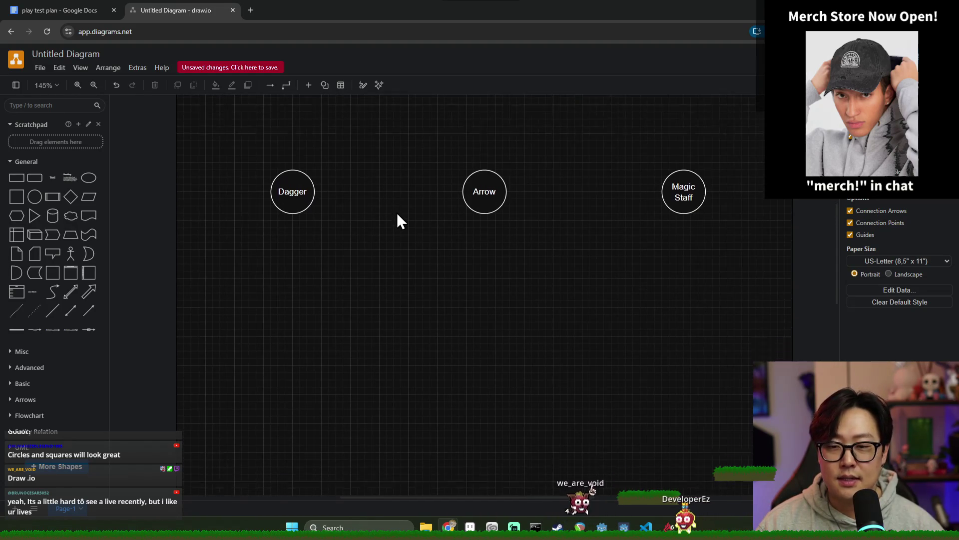
pyautogui.hotkey('alt', 'Tab')
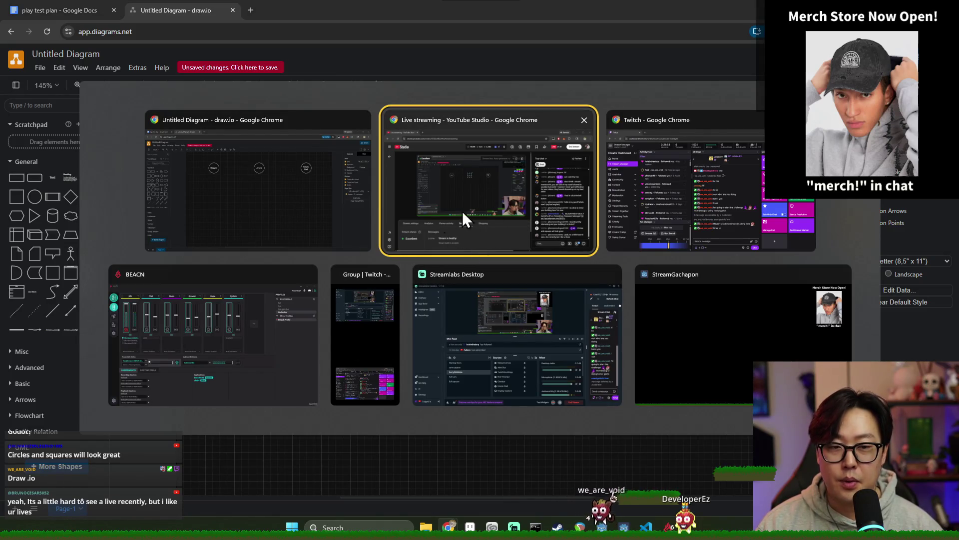
pyautogui.click(344, 200)
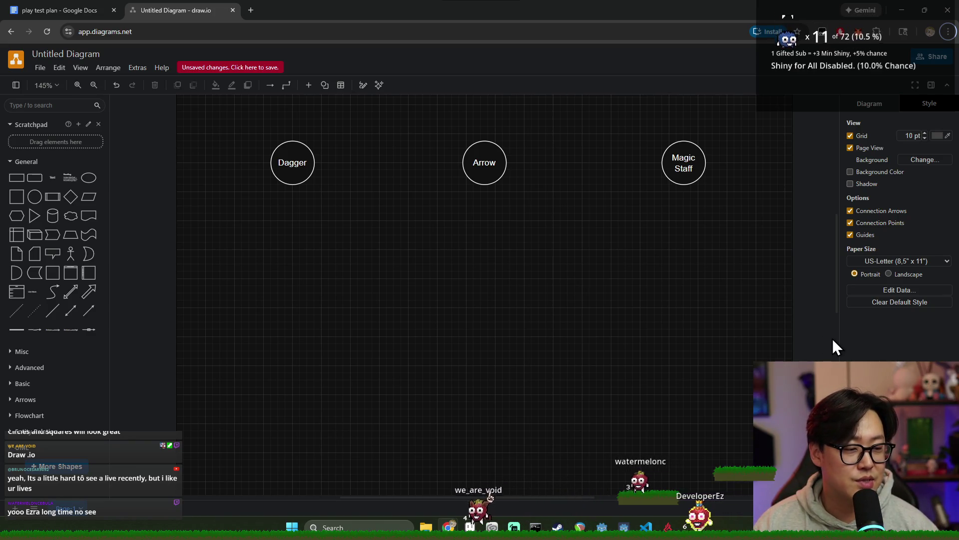
pyautogui.hotkey('alt', 'Tab')
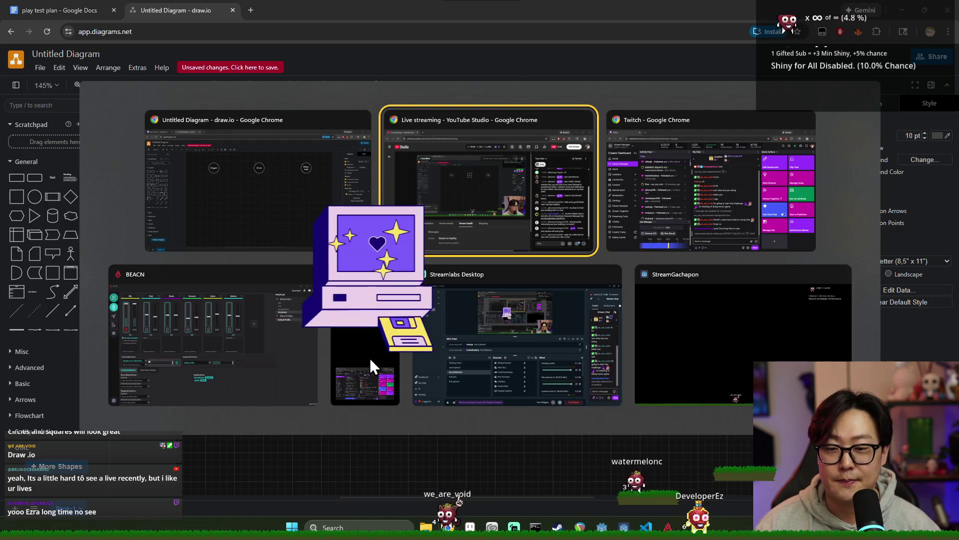
pyautogui.press('Escape')
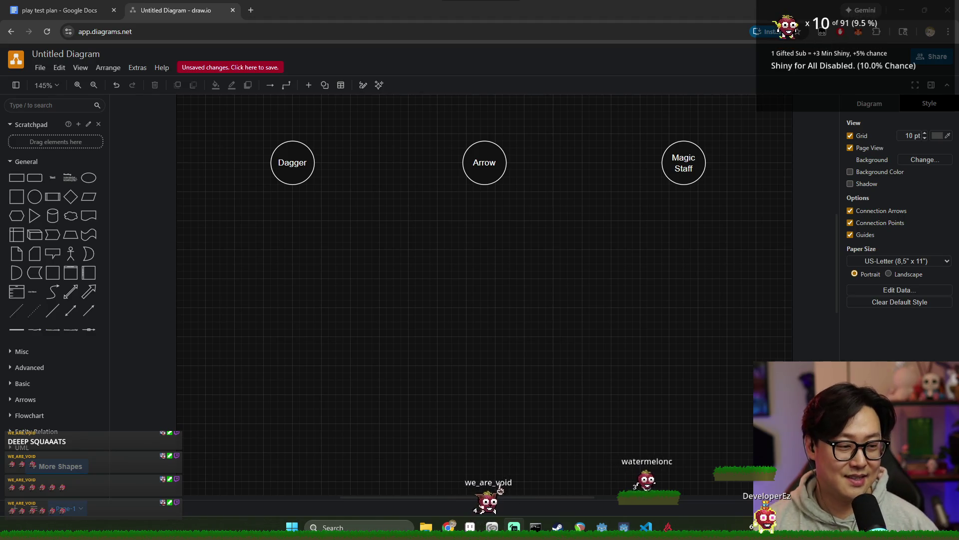
pyautogui.click(279, 176)
# - Place a diamond below the Dagger circle and label it Backstab
pyautogui.click(321, 252)
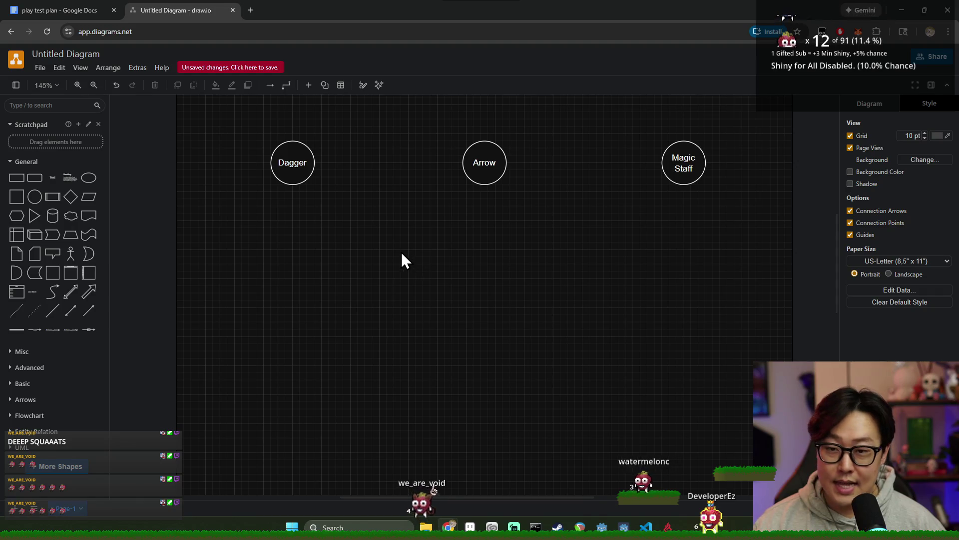
pyautogui.click(302, 172)
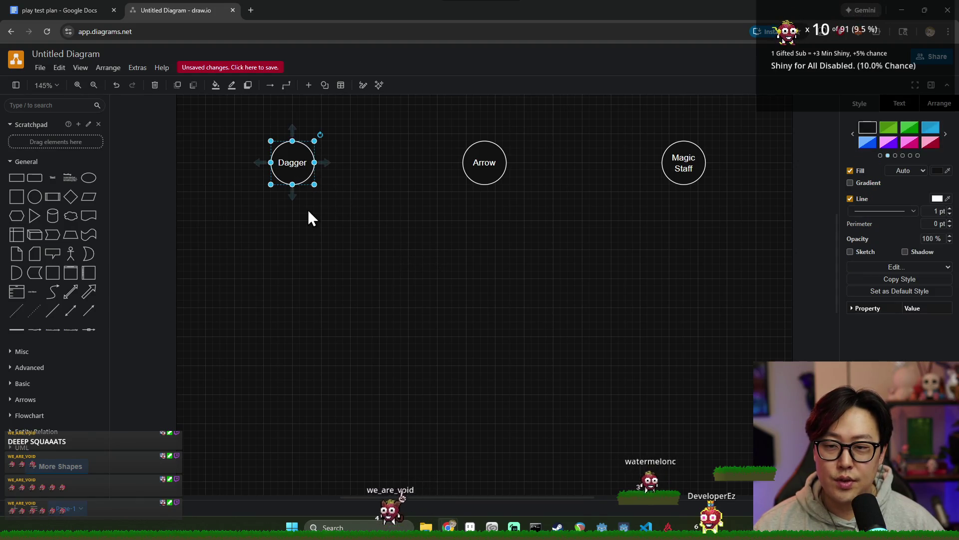
pyautogui.click(663, 191)
pyautogui.click(673, 163)
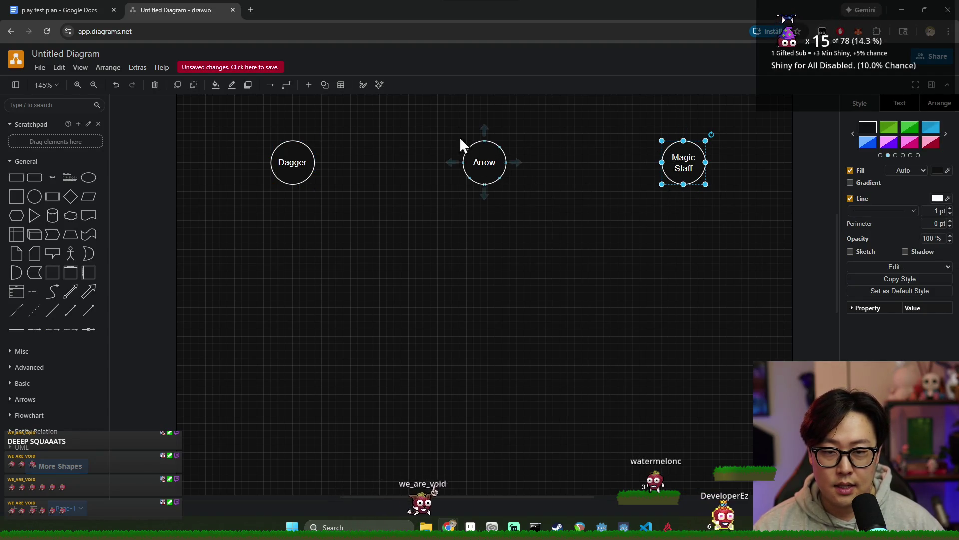
pyautogui.click(284, 205)
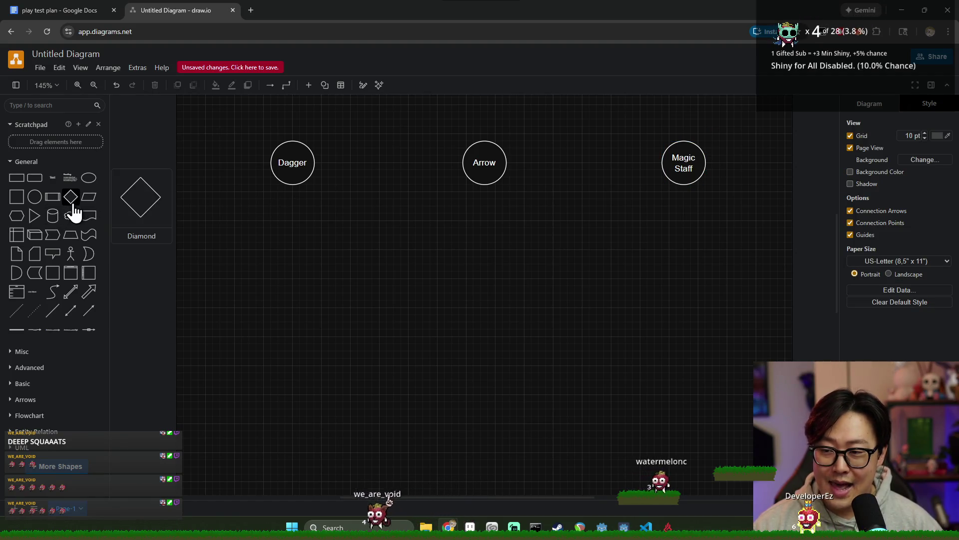
pyautogui.moveTo(74, 205)
pyautogui.mouseDown()
pyautogui.moveTo(248, 215)
pyautogui.moveTo(261, 235)
pyautogui.mouseUp()
pyautogui.doubleClick(261, 235)
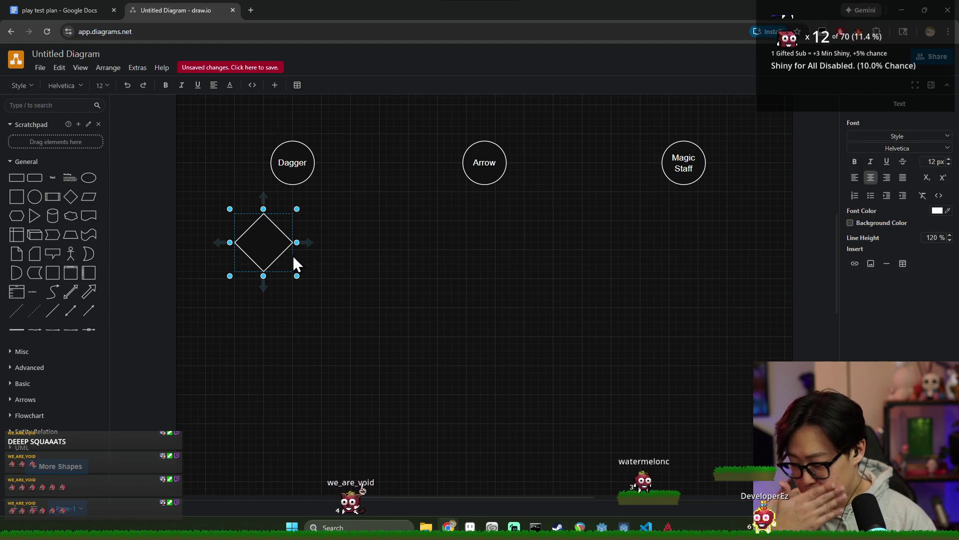
pyautogui.write('B')
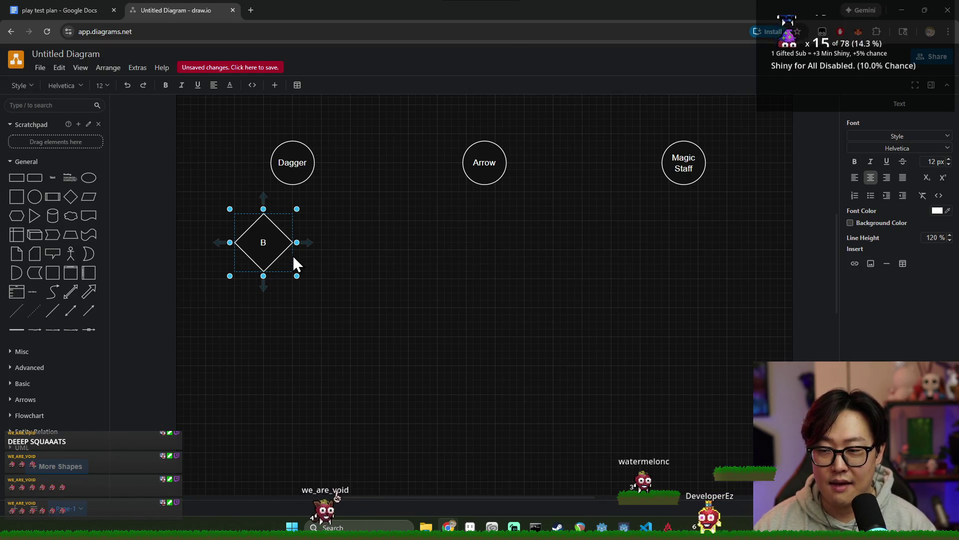
pyautogui.write('ackstab')
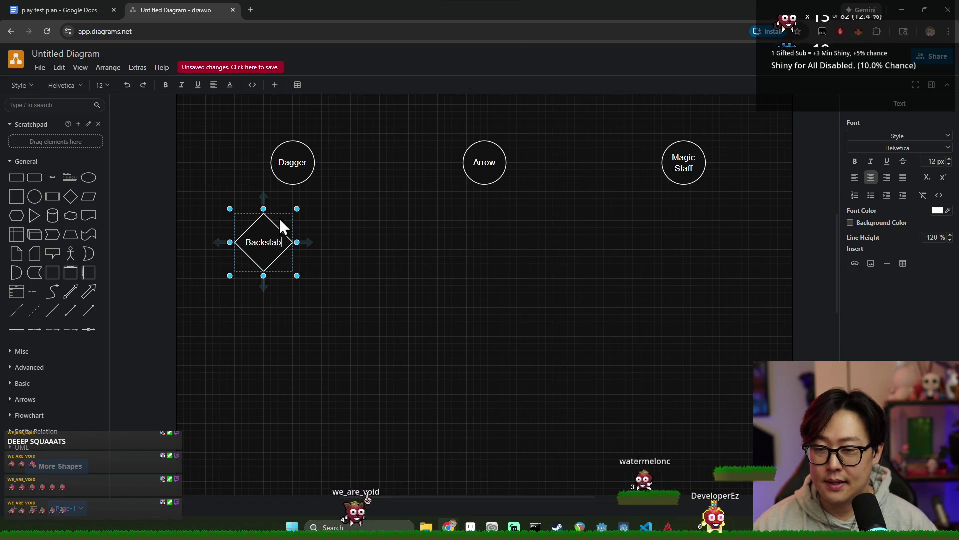
pyautogui.click(298, 252)
# - Shrink the Backstab diamond to a small square just under Dagger
pyautogui.click(270, 243)
pyautogui.moveTo(293, 213)
pyautogui.mouseDown()
pyautogui.moveTo(285, 231)
pyautogui.moveTo(279, 221)
pyautogui.mouseUp()
pyautogui.moveTo(261, 252); pyautogui.dragTo(249, 279)
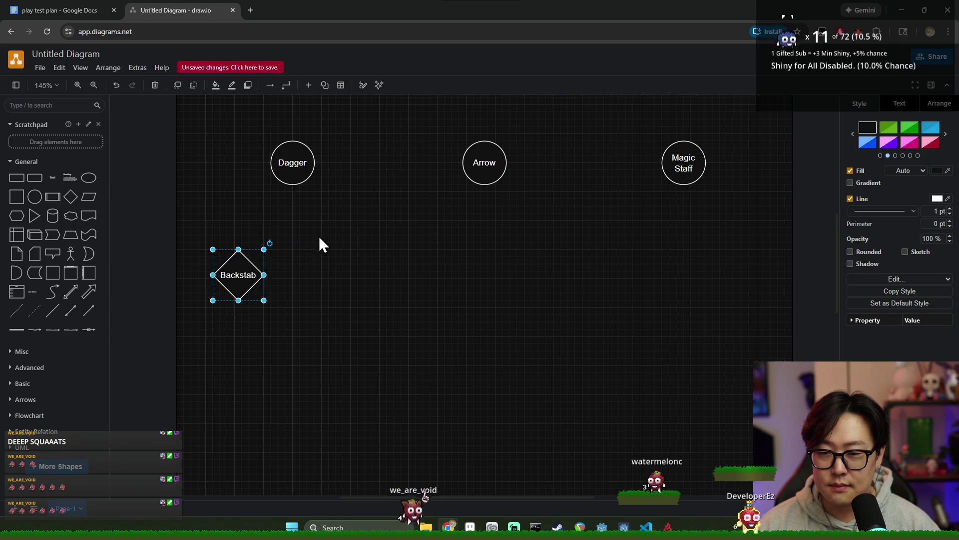
pyautogui.scroll(-4, 323, 220)
pyautogui.scroll(4, 445, 213)
pyautogui.moveTo(453, 147); pyautogui.dragTo(787, 254)
pyautogui.keyDown('ctrl'); pyautogui.scroll(-5, 630, 235); pyautogui.keyUp('ctrl')
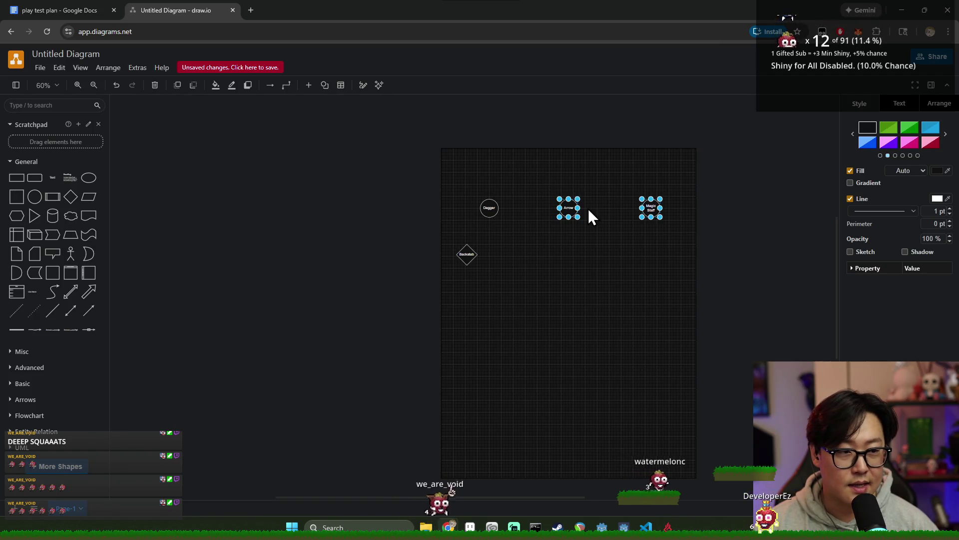
# - Move the Arrow and Magic Staff circles together lower on the page
pyautogui.click(624, 299)
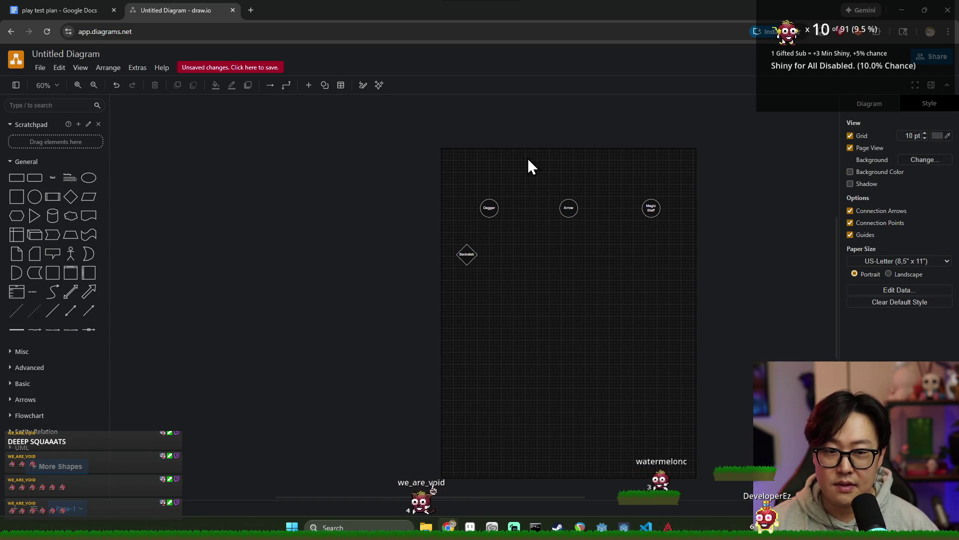
pyautogui.moveTo(528, 158); pyautogui.dragTo(721, 250)
pyautogui.moveTo(570, 210)
pyautogui.mouseDown()
pyautogui.moveTo(539, 480)
pyautogui.moveTo(510, 480)
pyautogui.moveTo(497, 369)
pyautogui.moveTo(491, 378)
pyautogui.mouseUp()
pyautogui.scroll(5, 511, 250)
pyautogui.keyDown('ctrl'); pyautogui.scroll(5, 524, 240); pyautogui.keyUp('ctrl')
pyautogui.keyDown('ctrl'); pyautogui.scroll(-6, 511, 283); pyautogui.keyUp('ctrl')
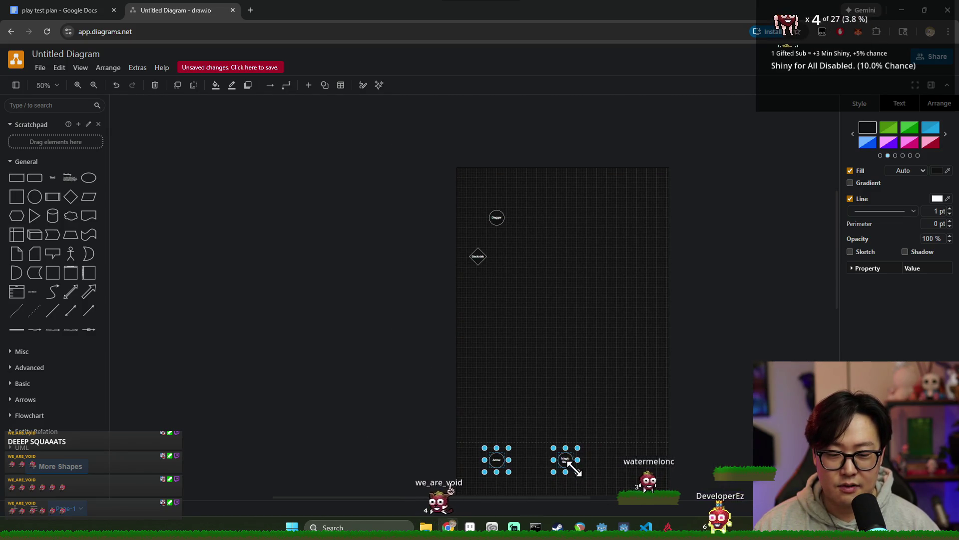
pyautogui.moveTo(573, 469); pyautogui.dragTo(571, 317)
pyautogui.click(517, 271)
# - Reposition Dagger near the page top and move Backstab just beneath it
pyautogui.keyDown('ctrl'); pyautogui.scroll(4, 517, 271); pyautogui.keyUp('ctrl')
pyautogui.keyDown('ctrl'); pyautogui.scroll(1, 516, 271); pyautogui.keyUp('ctrl')
pyautogui.scroll(2, 536, 221)
pyautogui.moveTo(472, 189)
pyautogui.mouseDown()
pyautogui.moveTo(472, 171)
pyautogui.moveTo(454, 190)
pyautogui.moveTo(608, 182)
pyautogui.moveTo(574, 178)
pyautogui.mouseUp()
pyautogui.keyDown('ctrl'); pyautogui.scroll(-1, 510, 152); pyautogui.keyUp('ctrl')
pyautogui.moveTo(311, 301); pyautogui.dragTo(460, 214)
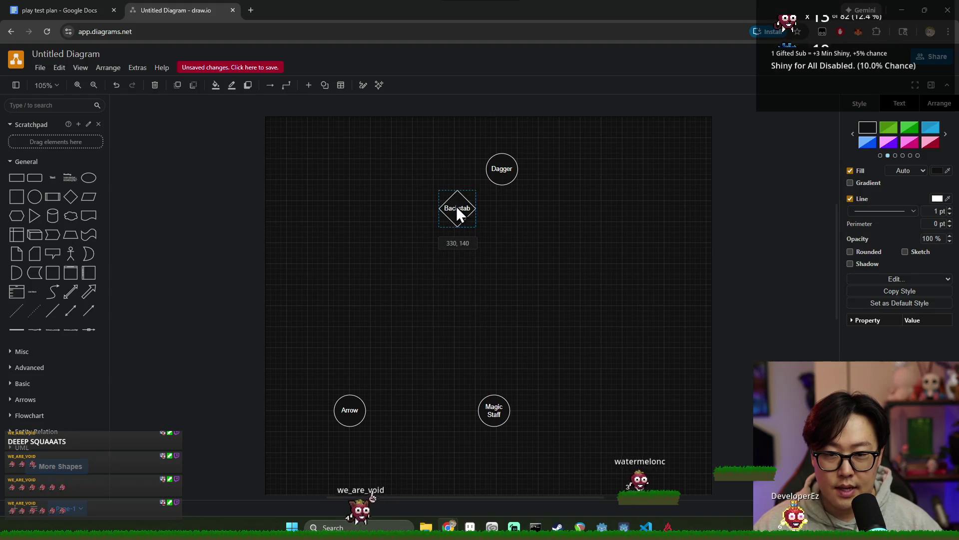
# - Add an empty line after the Backstab label text
pyautogui.doubleClick(460, 209)
pyautogui.scroll(4, 478, 219)
pyautogui.scroll(-4, 473, 259)
pyautogui.keyDown('ctrl'); pyautogui.scroll(2, 473, 239); pyautogui.keyUp('ctrl')
pyautogui.keyDown('ctrl'); pyautogui.scroll(-1, 473, 233); pyautogui.keyUp('ctrl')
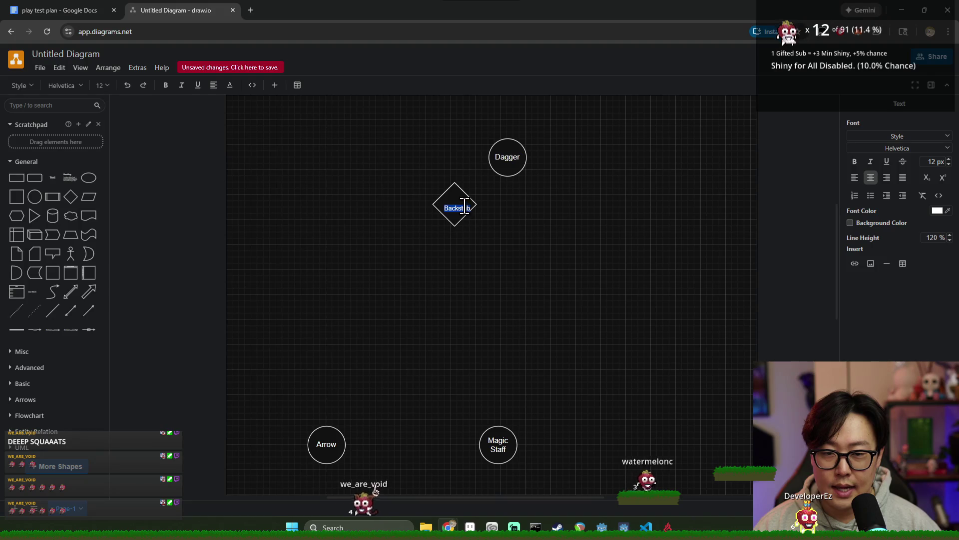
pyautogui.press('Return')
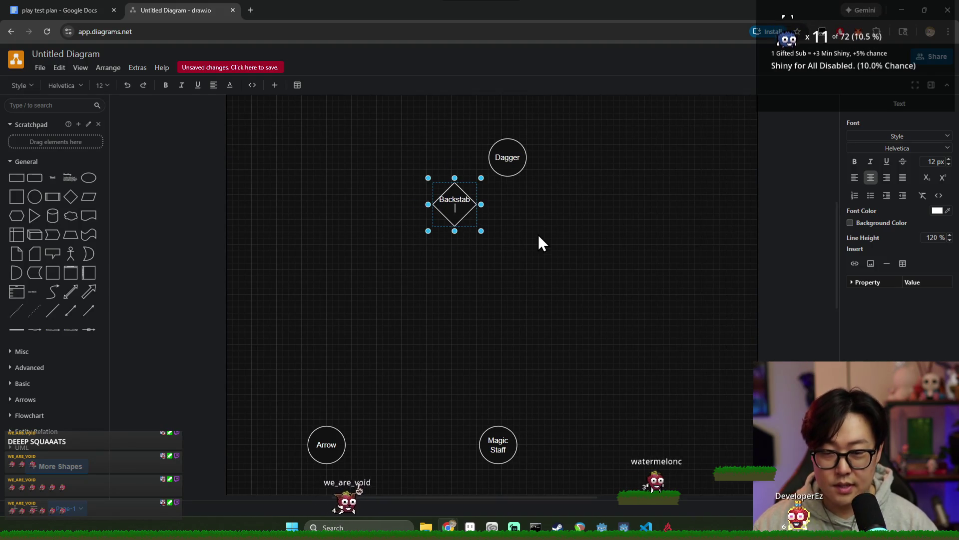
pyautogui.press('Escape')
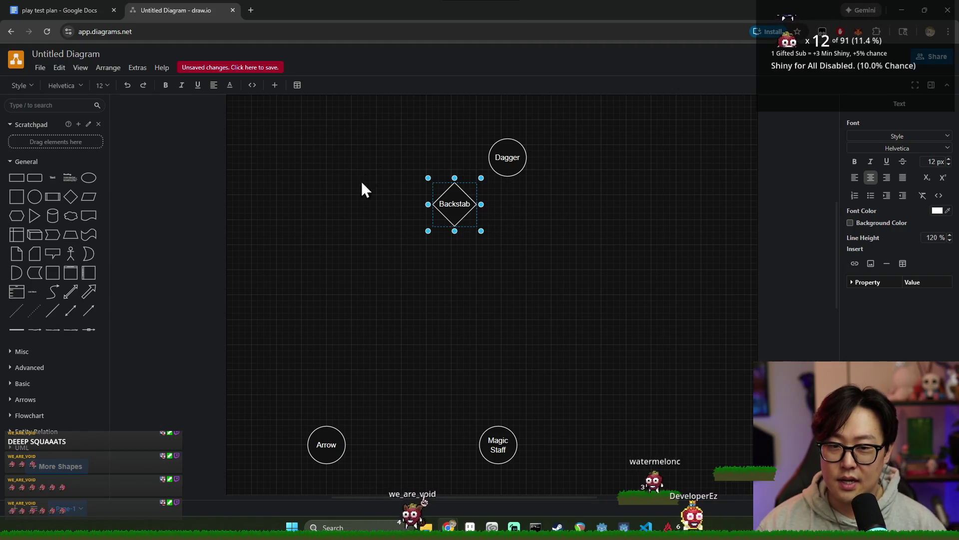
pyautogui.click(484, 262)
# - Enlarge the Backstab diamond, tidy its label, and switch back to the play test plan tab
pyautogui.click(458, 218)
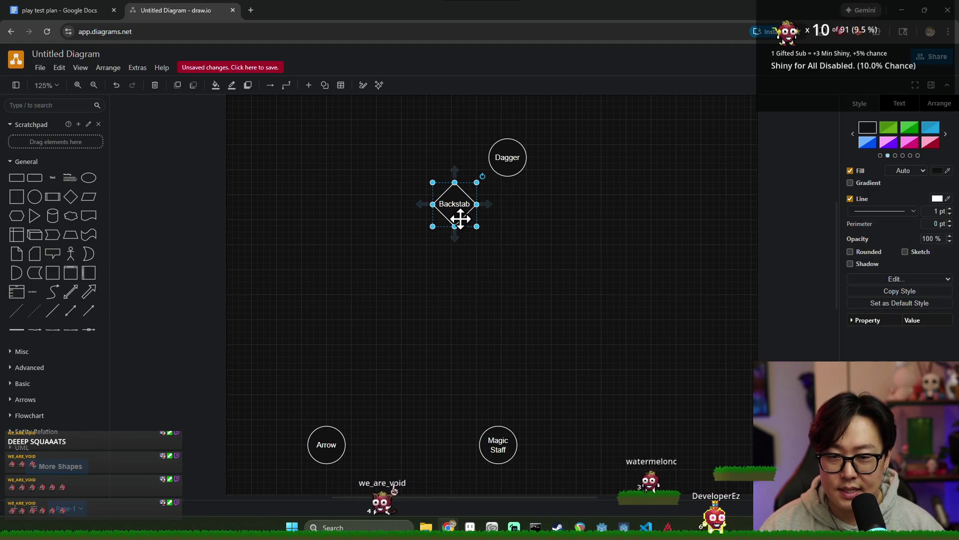
pyautogui.moveTo(463, 246); pyautogui.dragTo(504, 287)
pyautogui.doubleClick(479, 246)
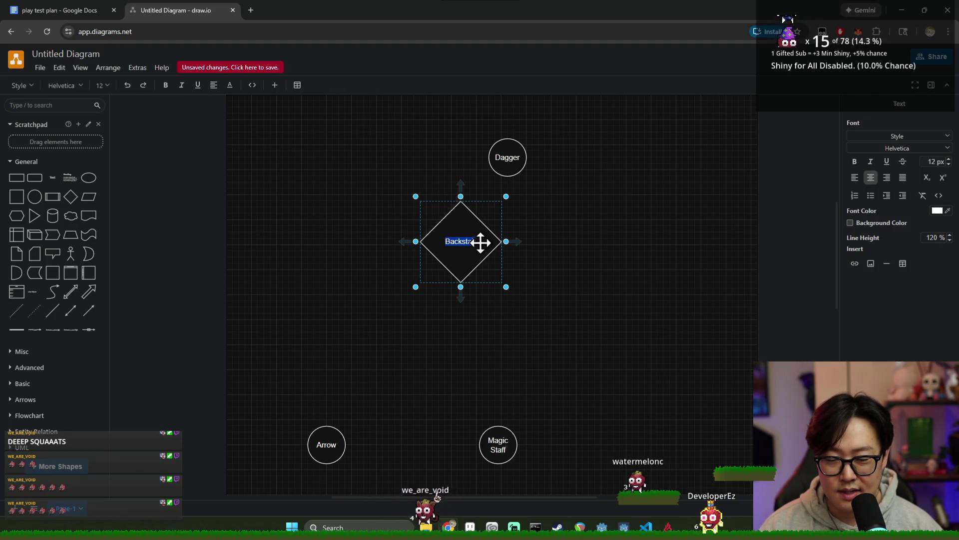
pyautogui.click(478, 246)
pyautogui.doubleClick(479, 242)
pyautogui.click(480, 243)
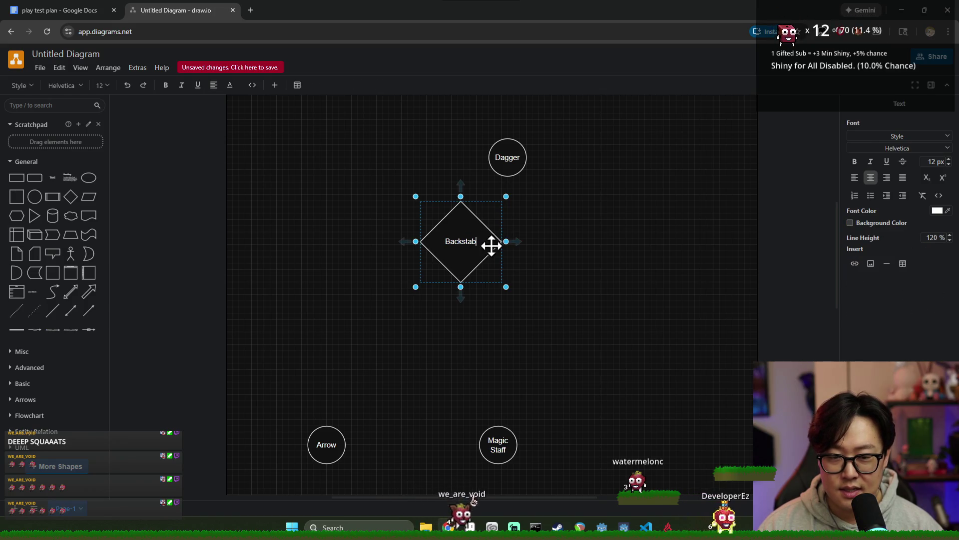
pyautogui.press('Return')
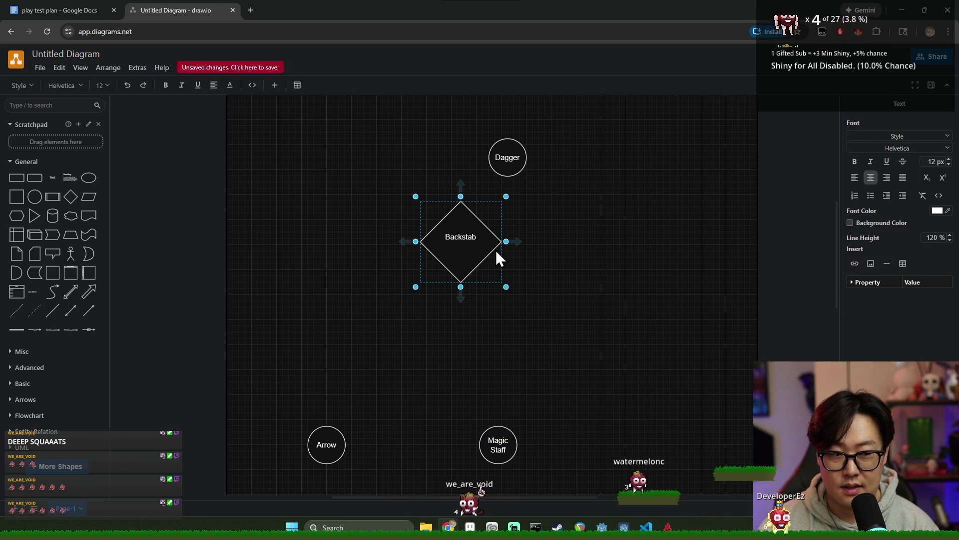
pyautogui.press('BackSpace')
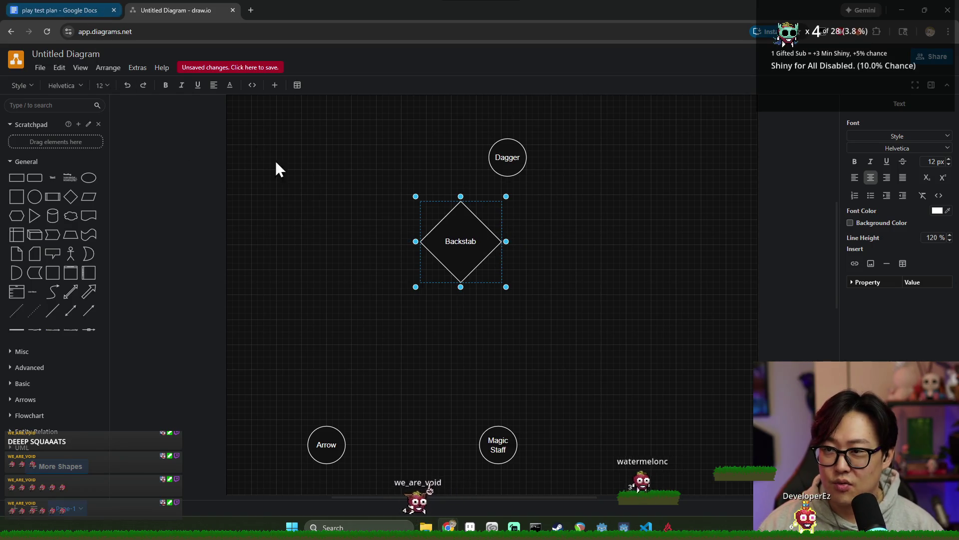
pyautogui.click(460, 257)
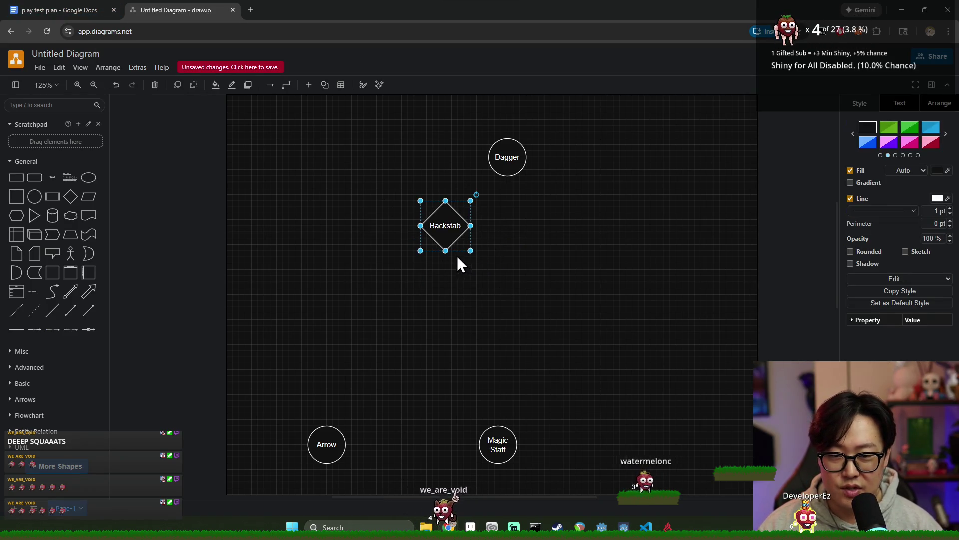
pyautogui.click(60, 10)
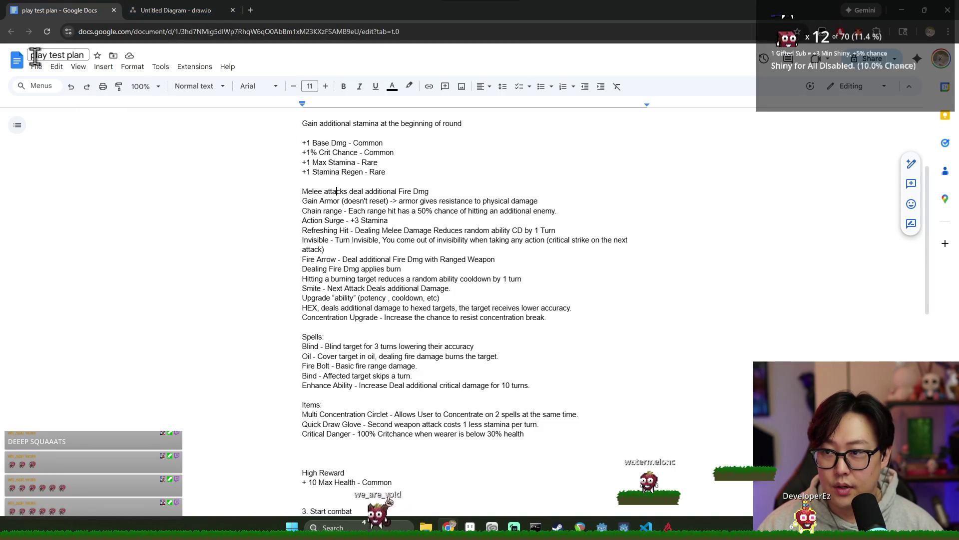
# - Add a 'Weapons' line below 3 range attackers and make it Heading 1
pyautogui.scroll(-11, 291, 246)
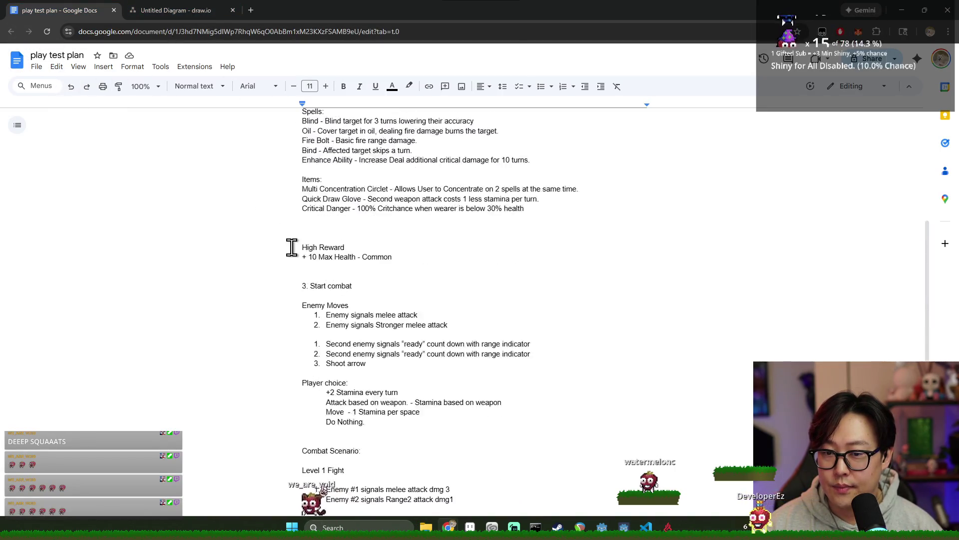
pyautogui.click(422, 318)
pyautogui.press('Return')
pyautogui.press('Return')
pyautogui.write('Weapons')
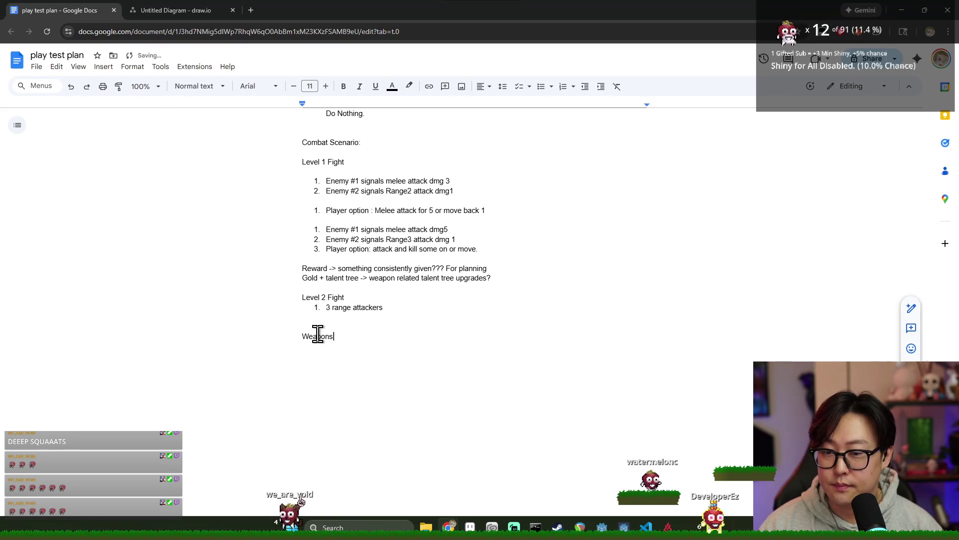
pyautogui.click(196, 93)
pyautogui.moveTo(244, 260)
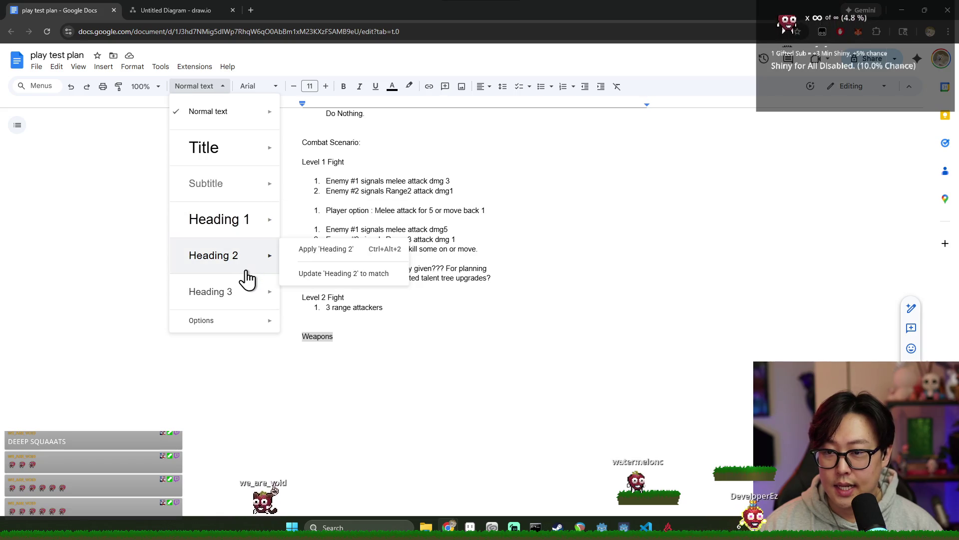
pyautogui.hotkey('ctrl', 'alt', '1')
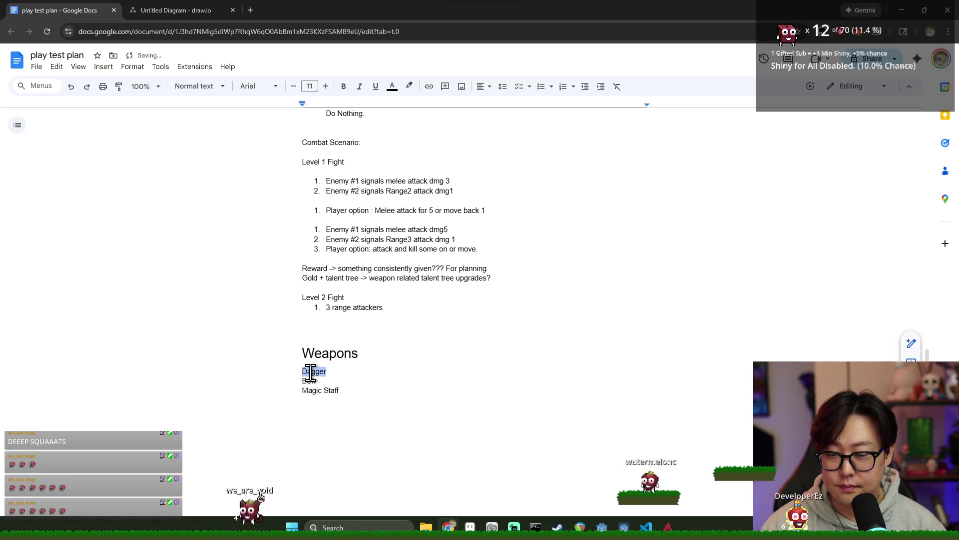
# - Make Dagger, Bow and Magic Staff Heading 2 weapon headings
pyautogui.click(205, 86)
pyautogui.click(250, 264)
pyautogui.doubleClick(310, 397)
pyautogui.click(198, 86)
pyautogui.click(257, 260)
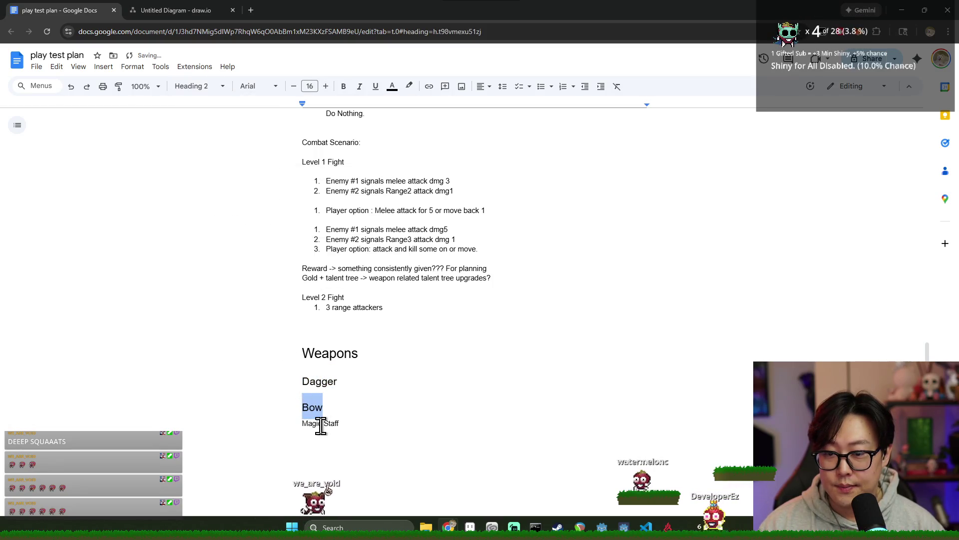
pyautogui.tripleClick(319, 423)
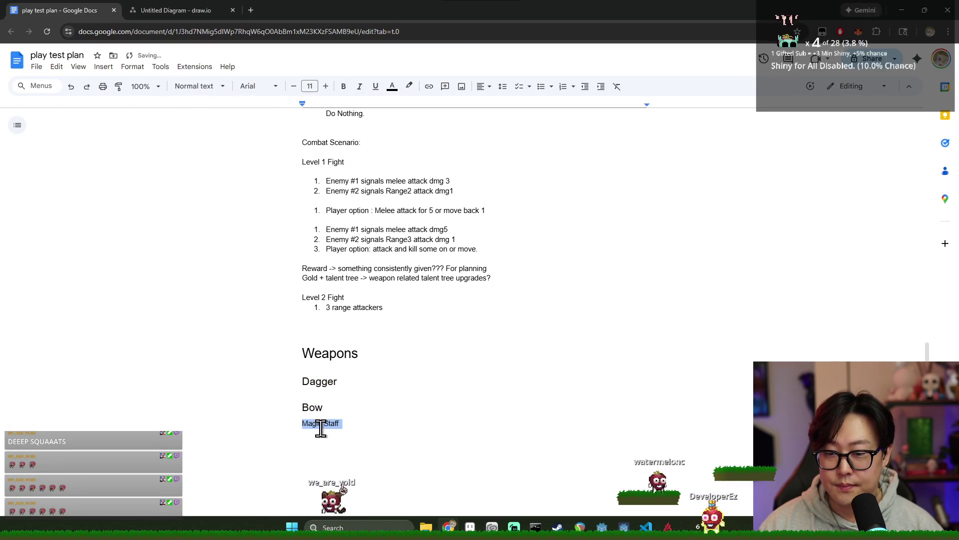
pyautogui.click(193, 85)
pyautogui.click(223, 265)
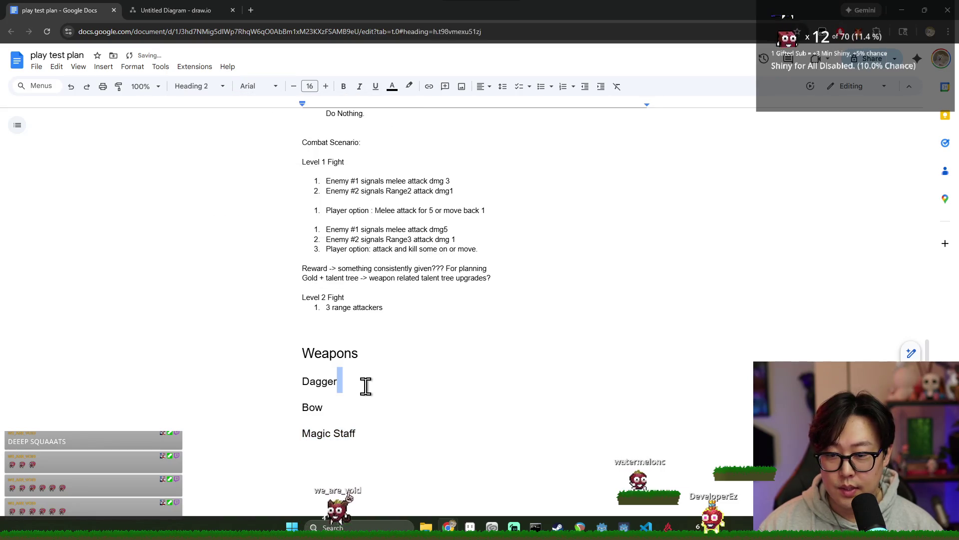
# - Add a new line under Dagger, drop the extra blank line before Bow, and return to draw.io
pyautogui.press('Return')
pyautogui.scroll(-3, 377, 391)
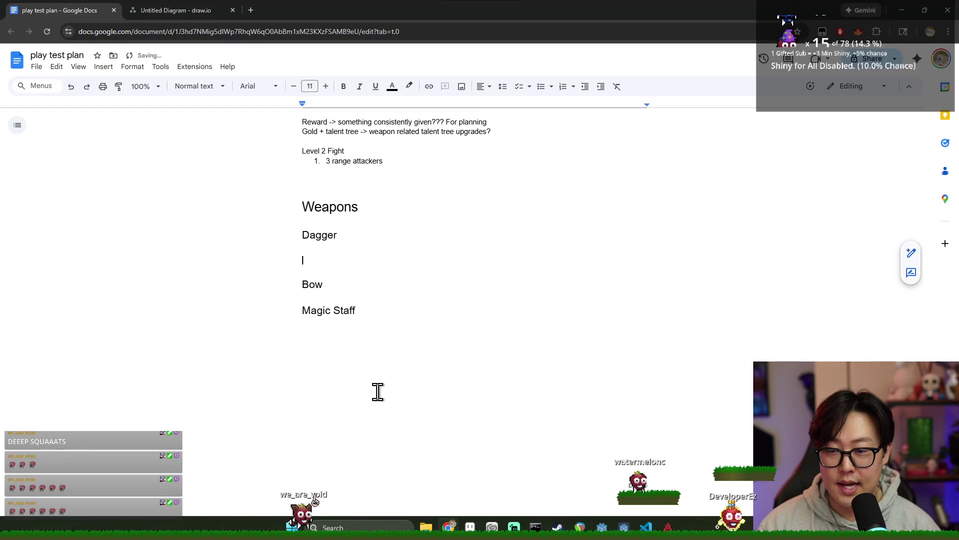
pyautogui.press('BackSpace')
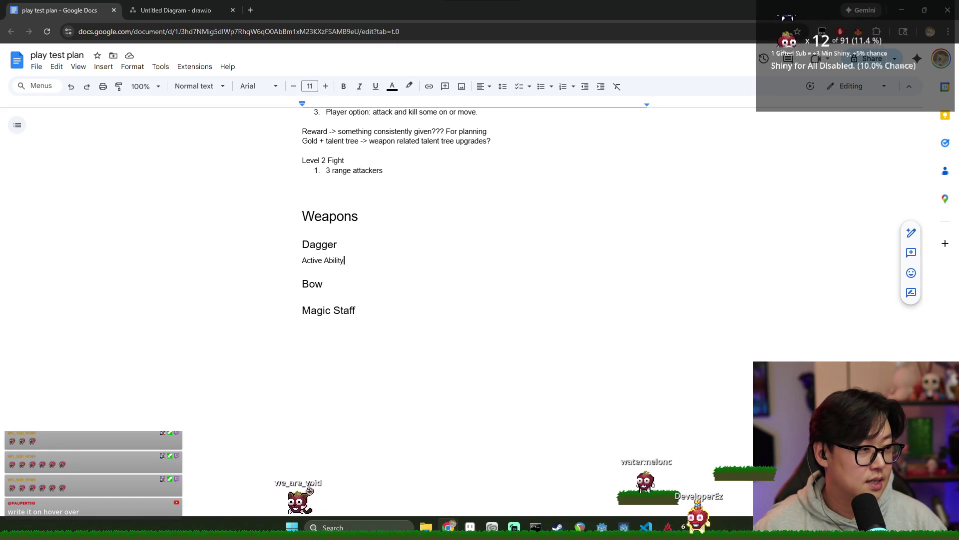
pyautogui.write('Active Ability')
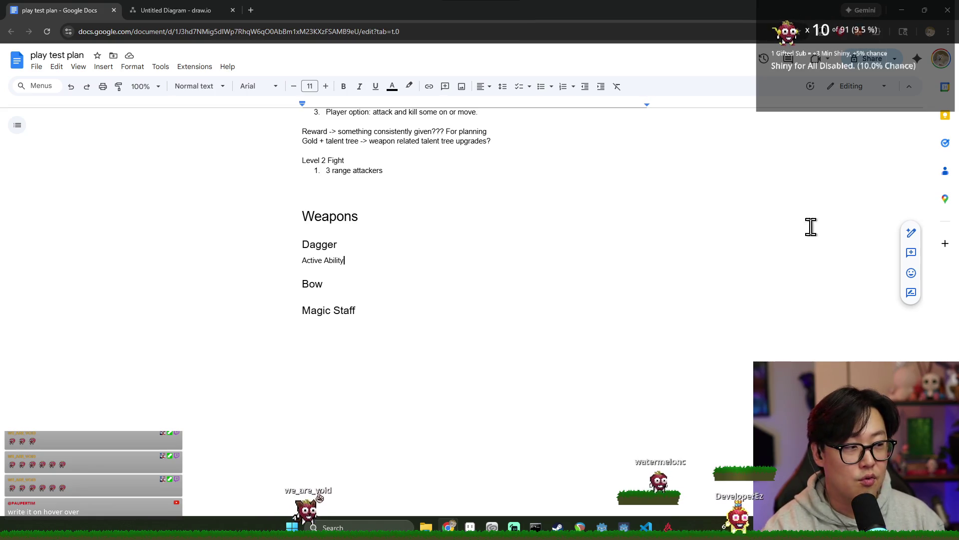
pyautogui.click(165, 10)
pyautogui.rightClick(449, 220)
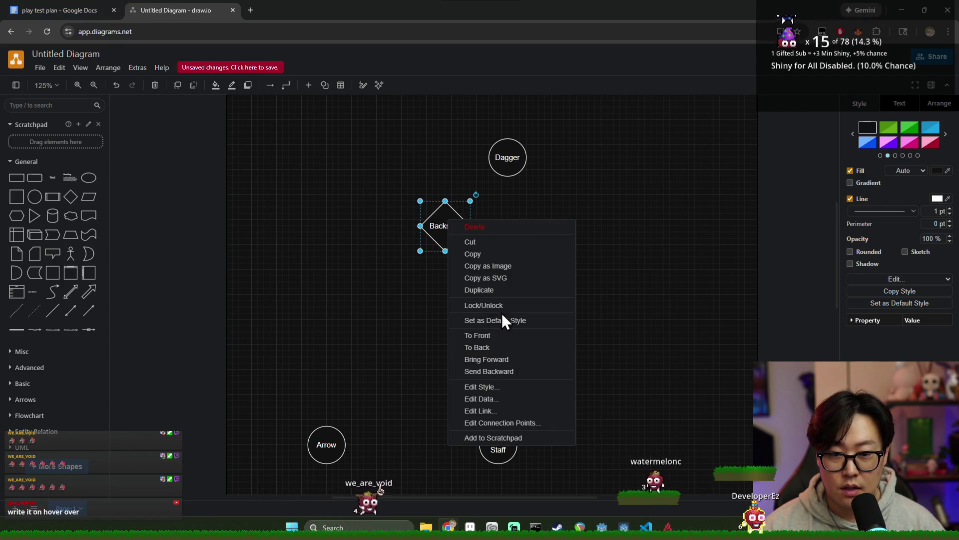
# - Browse the Backstab diamond's context menu and text formatting options without changing anything
pyautogui.rightClick(587, 186)
pyautogui.click(518, 249)
pyautogui.click(453, 221)
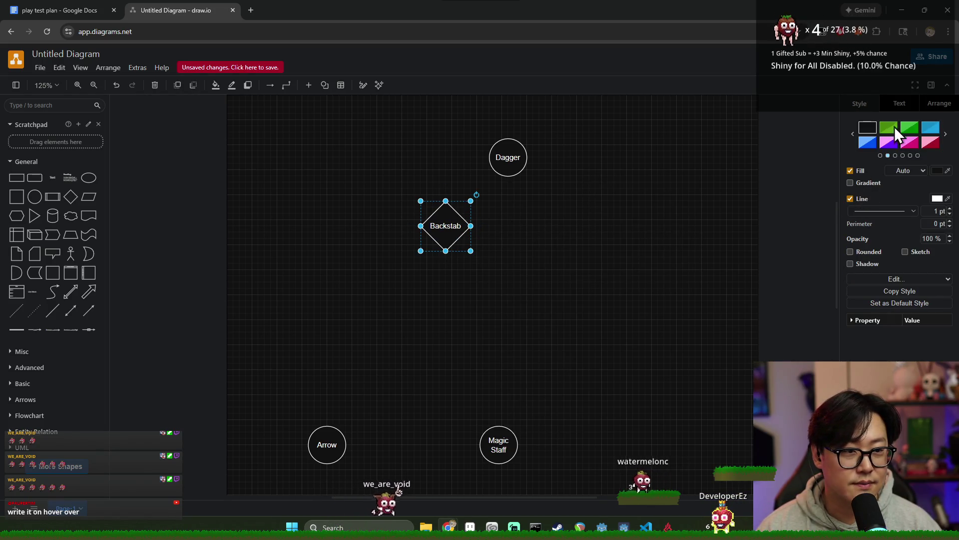
pyautogui.click(899, 103)
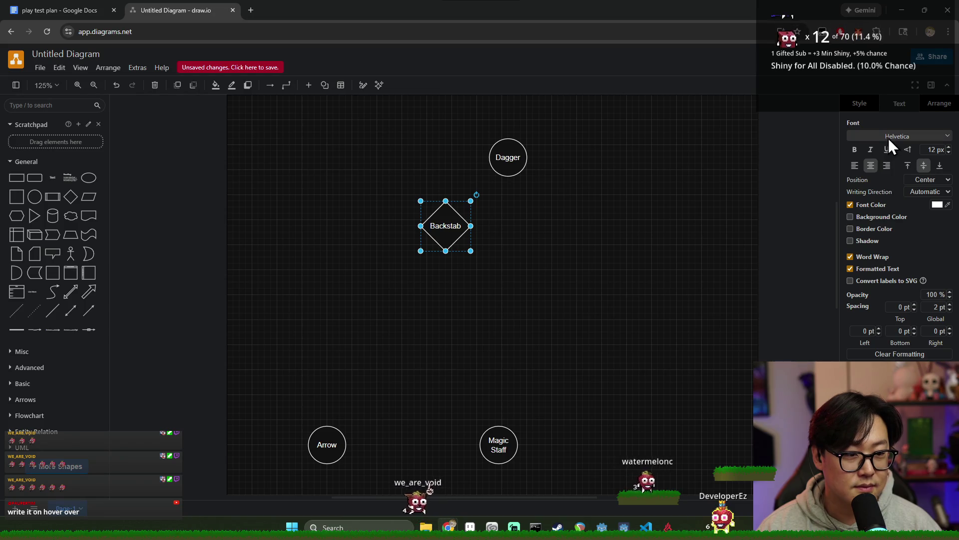
pyautogui.rightClick(454, 233)
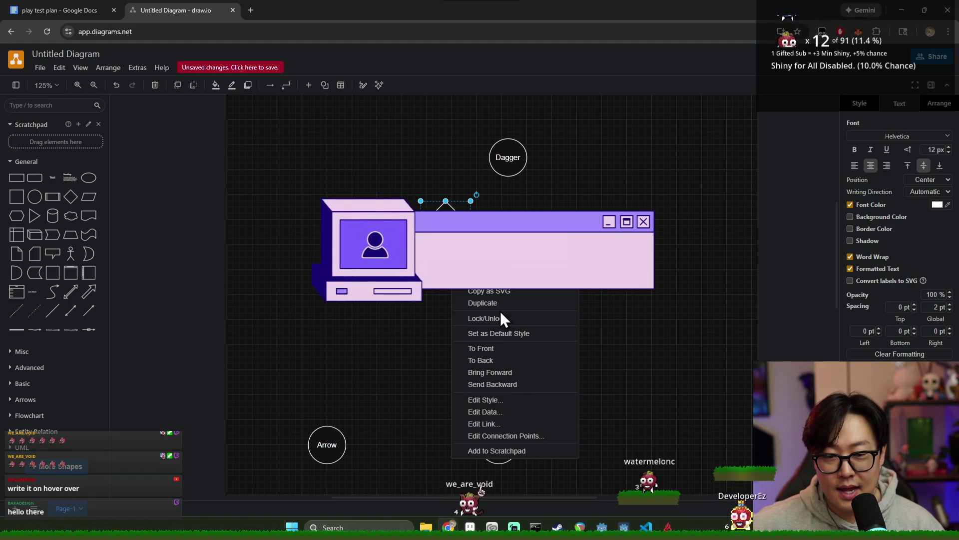
pyautogui.click(518, 209)
pyautogui.click(447, 228)
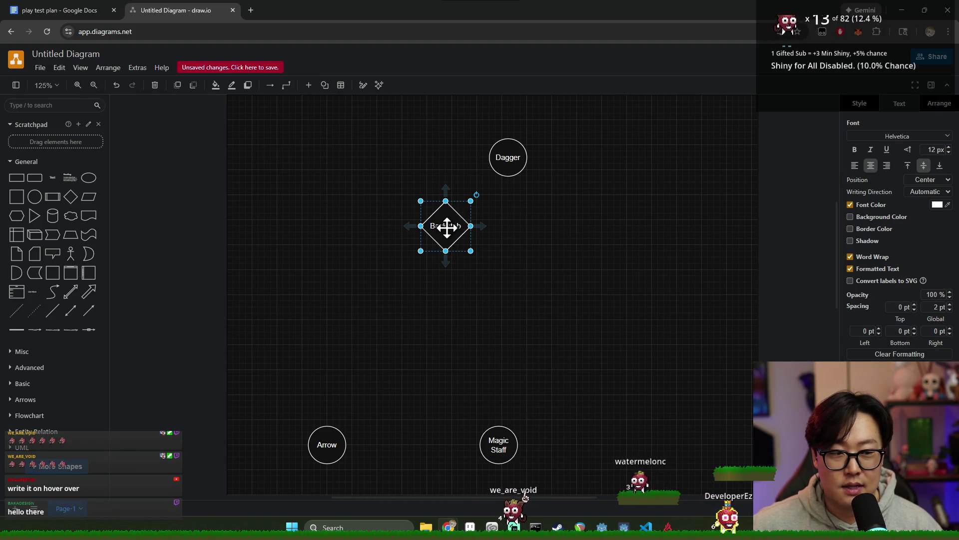
pyautogui.rightClick(447, 227)
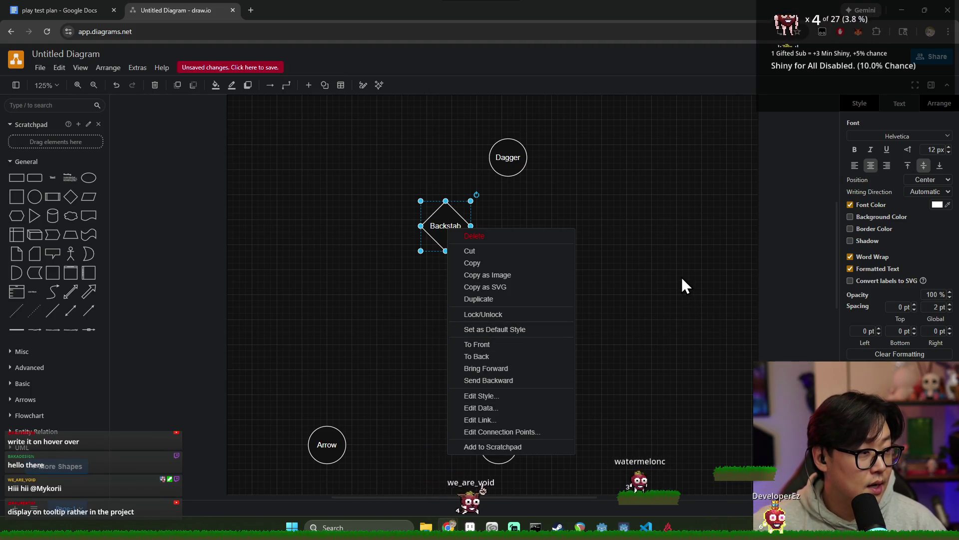
pyautogui.click(637, 223)
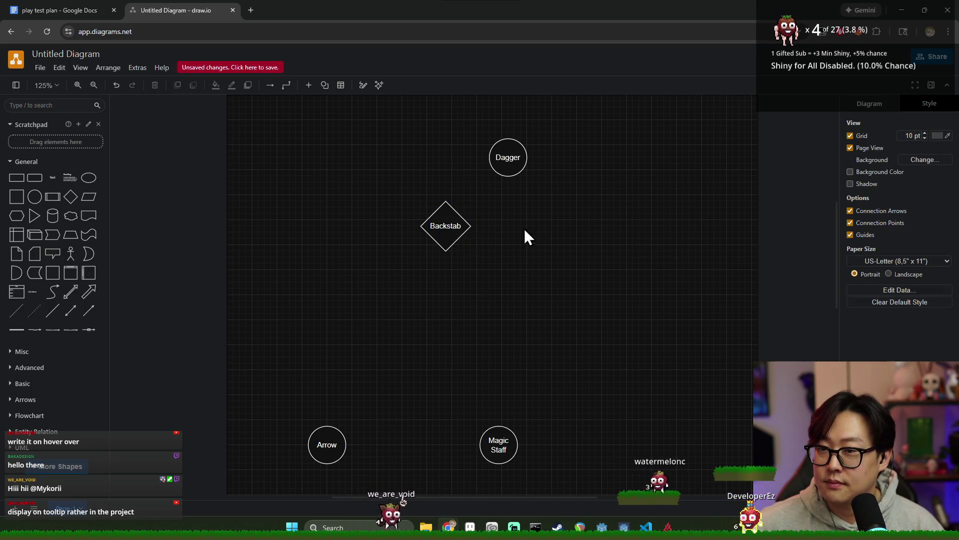
pyautogui.click(452, 229)
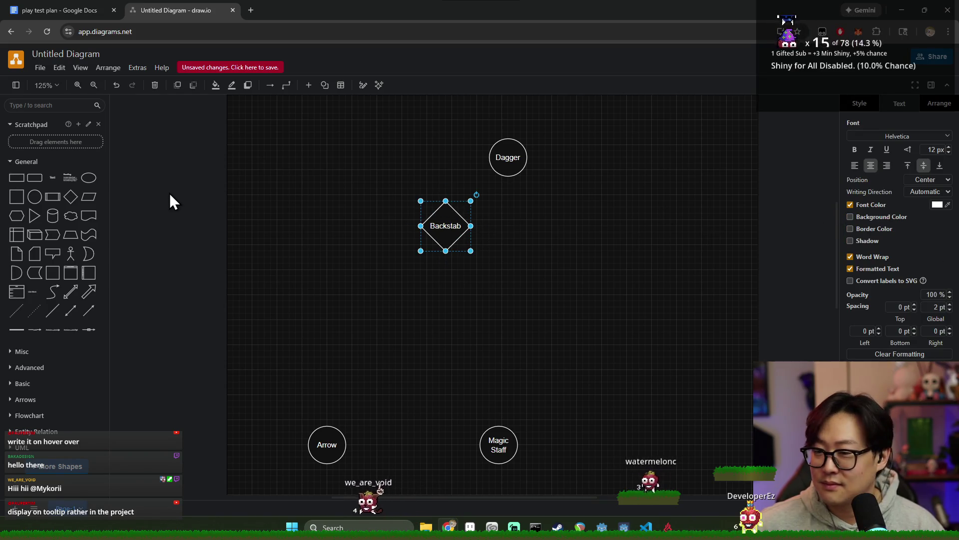
# - Look through the Edit and View menus, then go back to the play test plan document
pyautogui.click(62, 69)
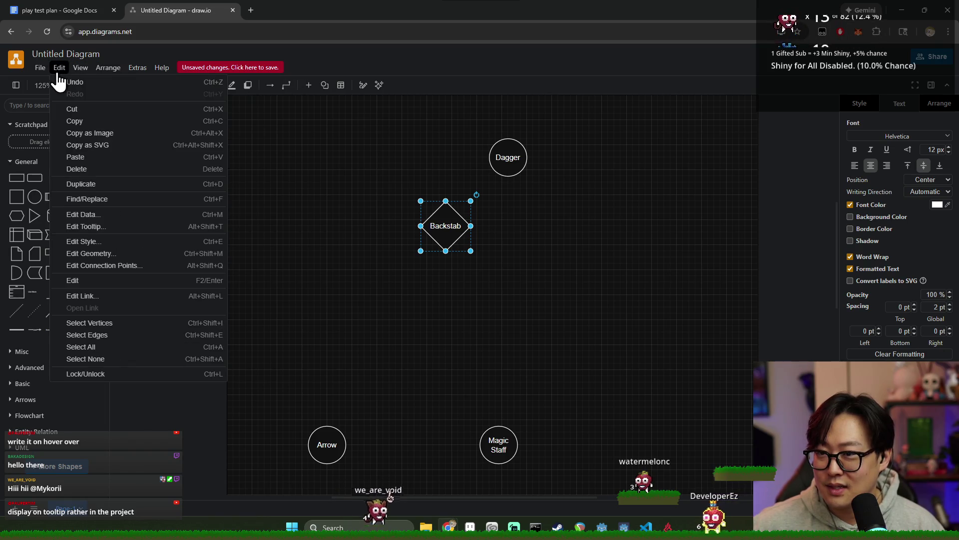
pyautogui.click(358, 199)
pyautogui.click(440, 229)
pyautogui.rightClick(442, 229)
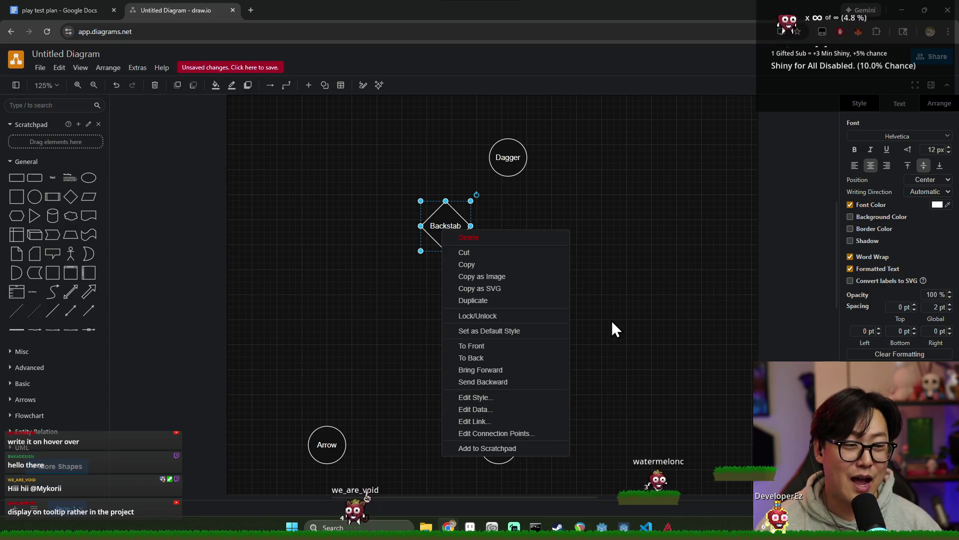
pyautogui.click(634, 312)
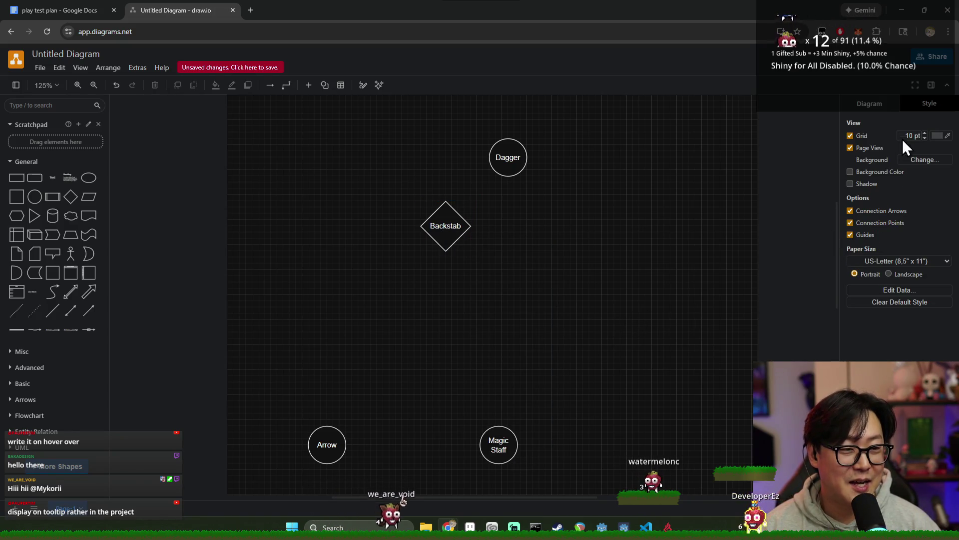
pyautogui.click(930, 104)
pyautogui.click(874, 105)
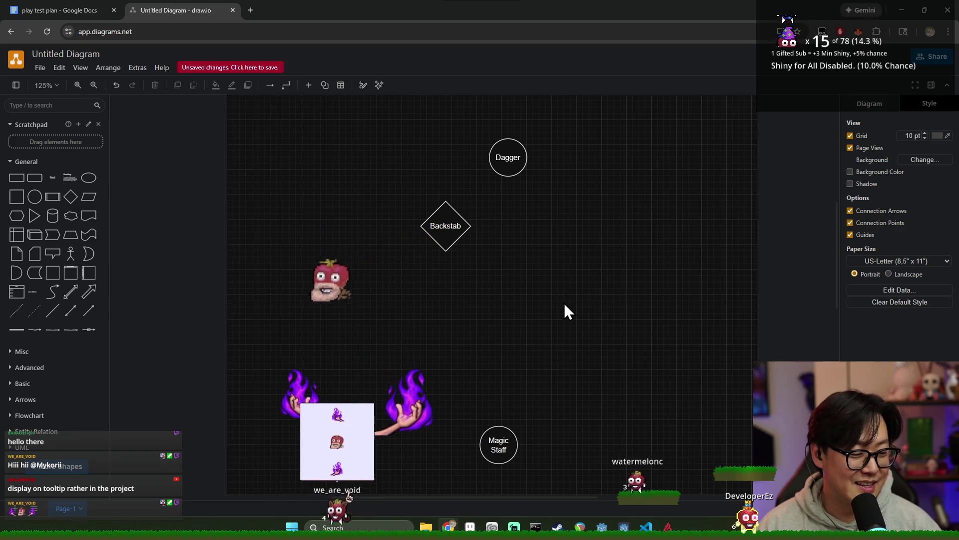
pyautogui.click(91, 10)
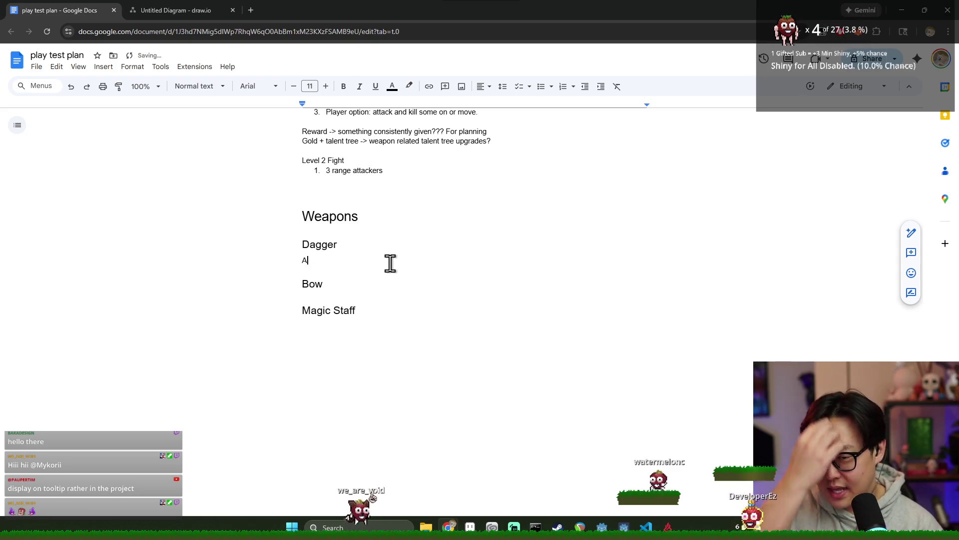
# - Delete the leftover letter on the line under the Dagger heading
pyautogui.press('BackSpace')
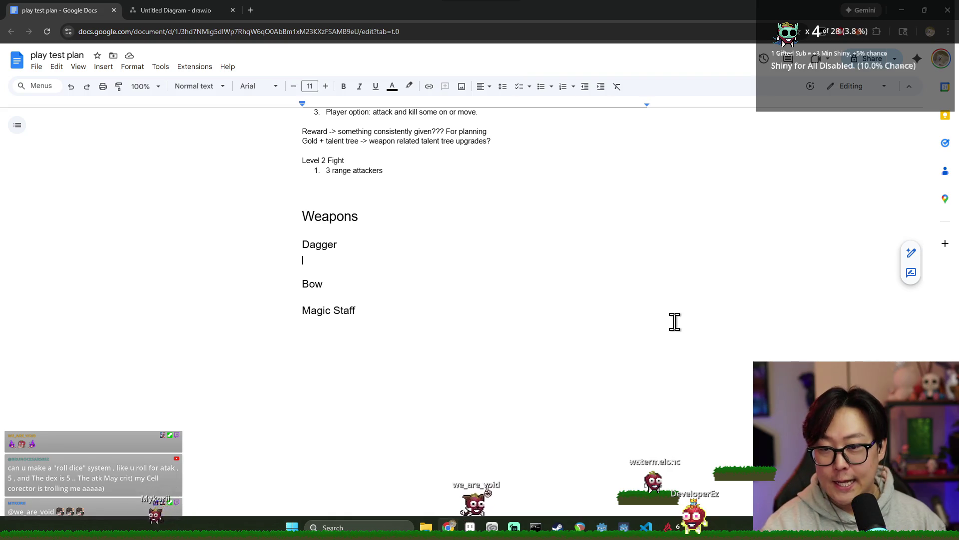
# - Shift Dagger slightly up-left and duplicate Backstab, placing the copy beside the original
pyautogui.click(176, 3)
pyautogui.click(507, 156)
pyautogui.moveTo(510, 157); pyautogui.dragTo(484, 149)
pyautogui.click(445, 232)
pyautogui.hotkey('ctrl', 'd')
pyautogui.moveTo(440, 227)
pyautogui.mouseDown()
pyautogui.moveTo(364, 209)
pyautogui.moveTo(377, 215)
pyautogui.mouseUp()
pyautogui.moveTo(490, 264); pyautogui.dragTo(458, 215)
# - Relabel the copied diamond 'Throw'
pyautogui.doubleClick(458, 215)
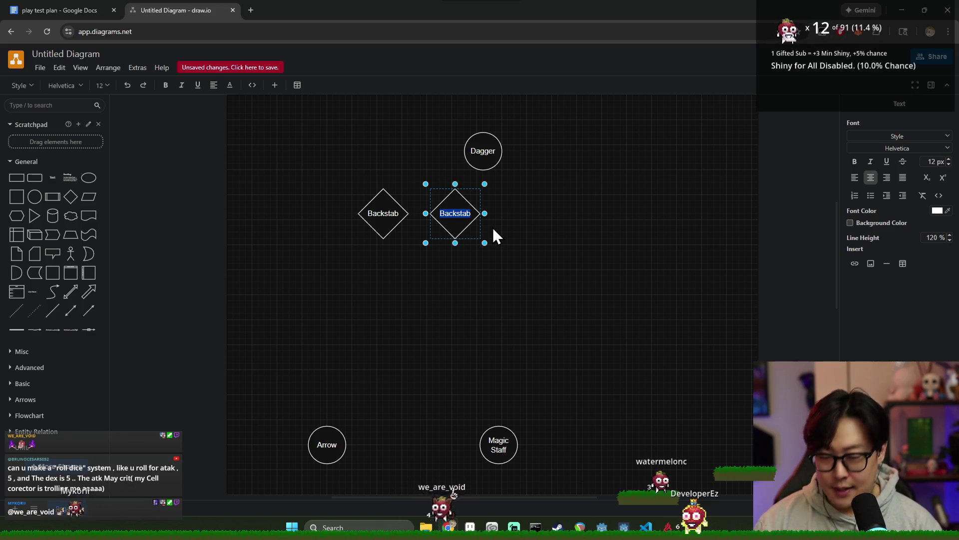
pyautogui.write('Sneak')
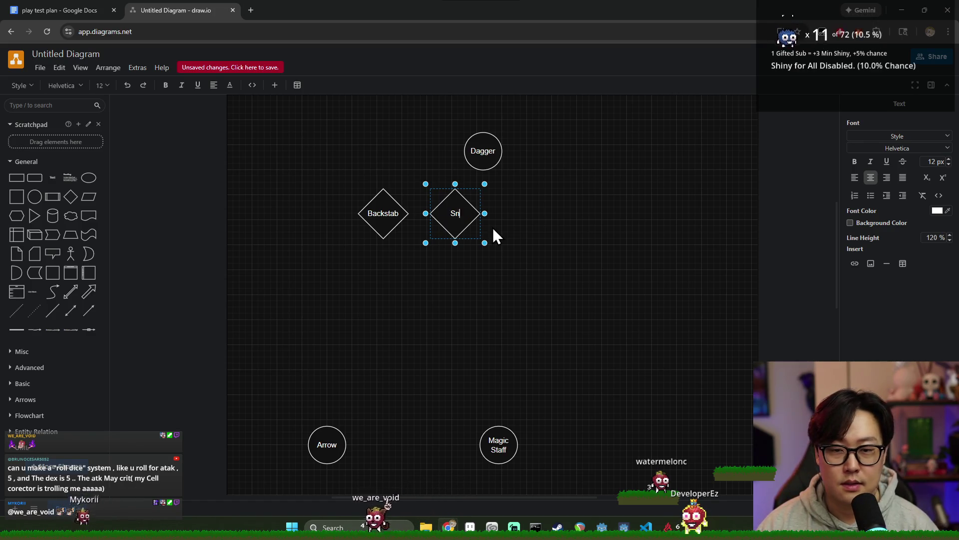
pyautogui.press('BackSpace')
pyautogui.press('BackSpace')
pyautogui.press('BackSpace')
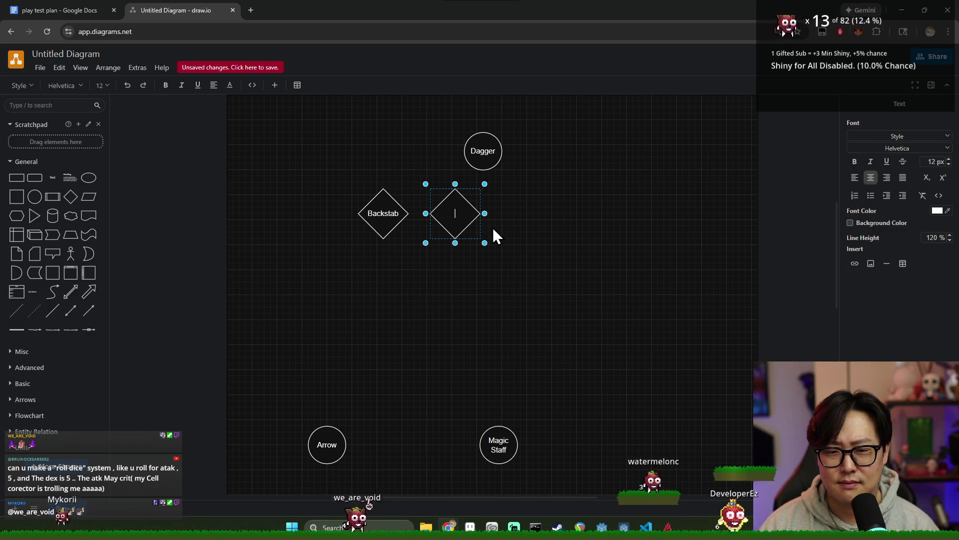
pyautogui.write('Throw')
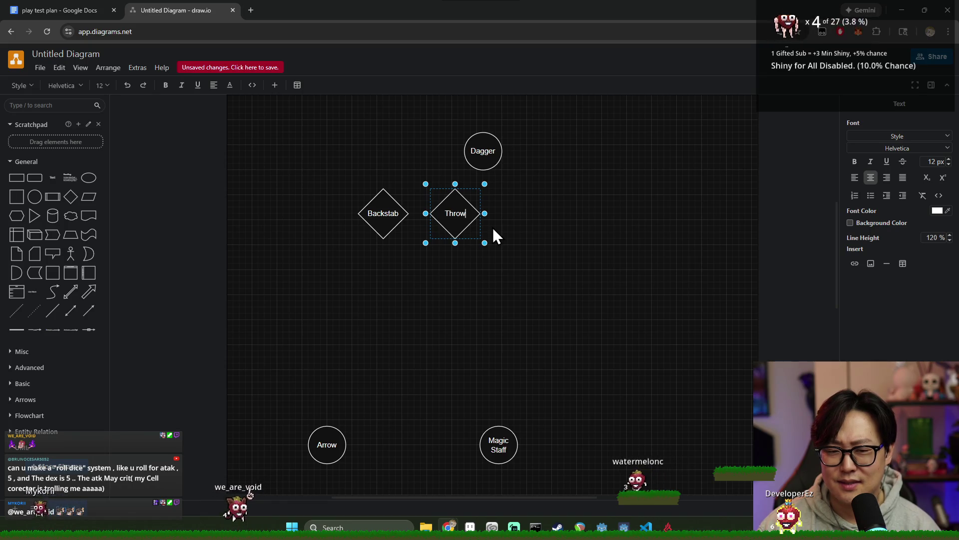
pyautogui.click(501, 238)
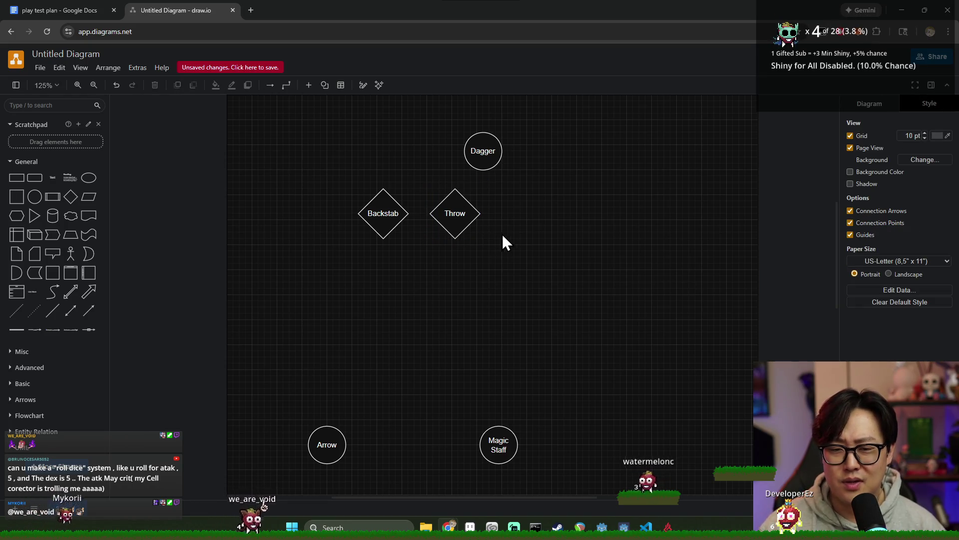
# - Add two empty diamonds, one below Throw and one to its right
pyautogui.click(453, 221)
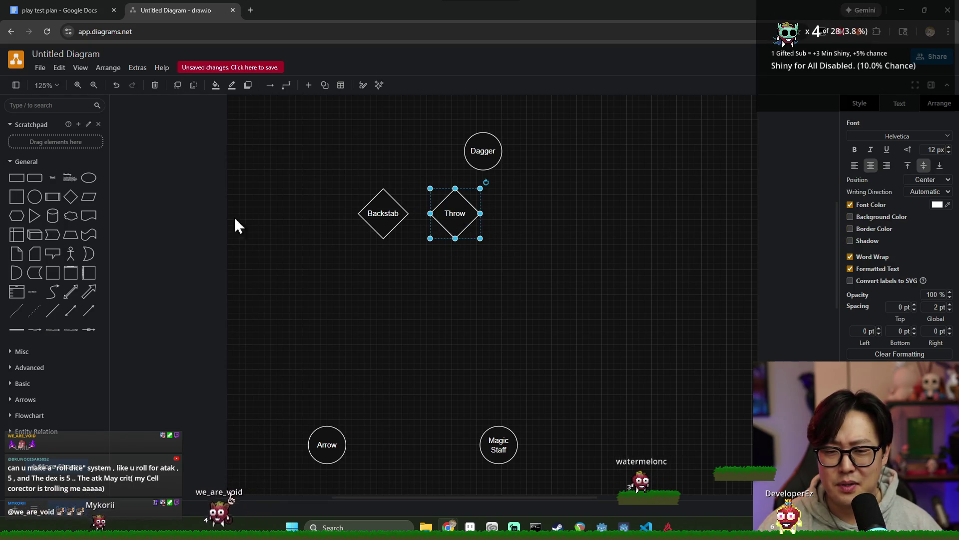
pyautogui.click(71, 201)
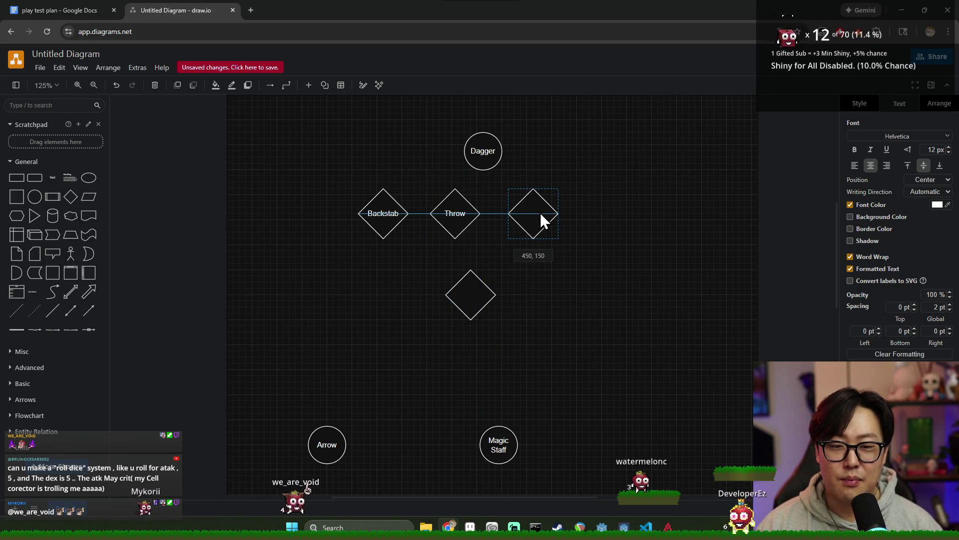
pyautogui.click(540, 211)
pyautogui.press('Return')
pyautogui.click(485, 295)
pyautogui.click(532, 214)
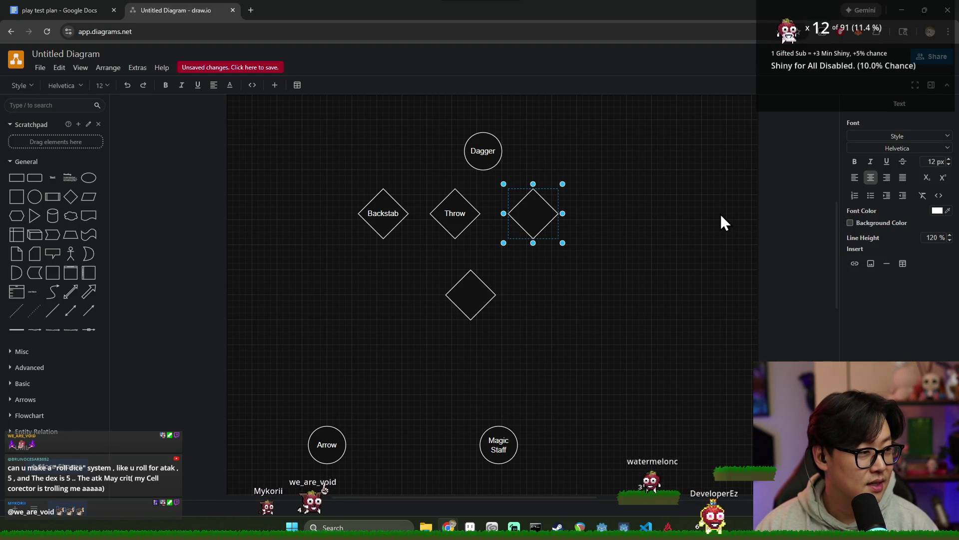
pyautogui.press('Return')
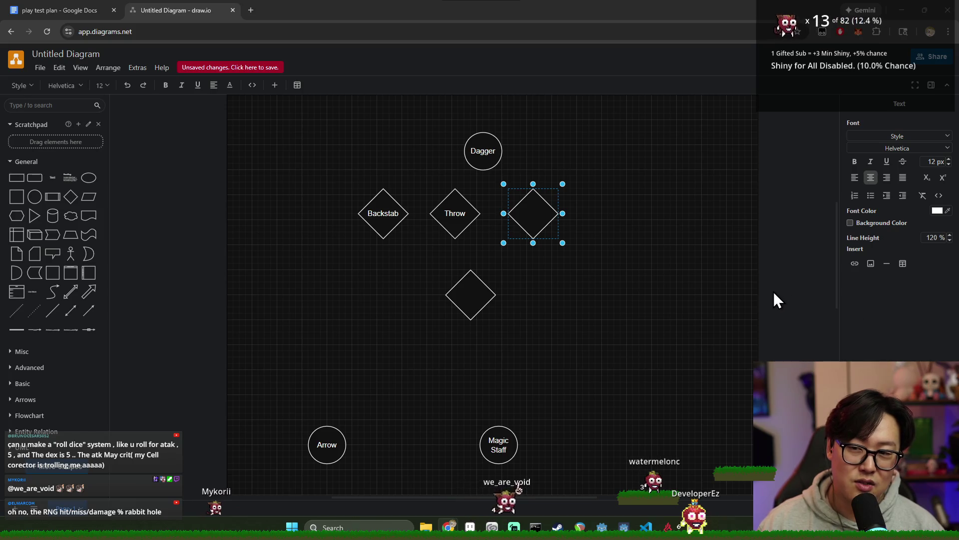
pyautogui.click(688, 284)
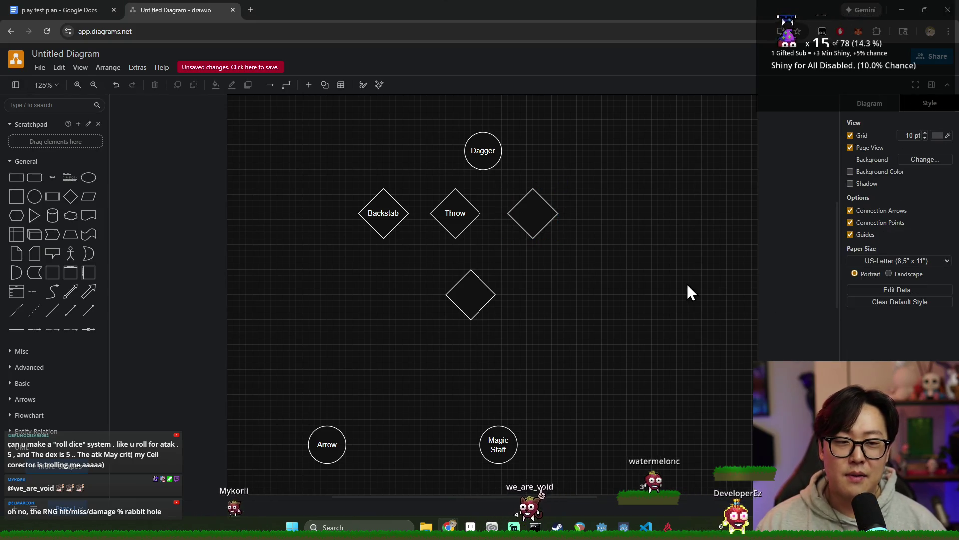
# - Label the diamond right of Throw '+ Crit'
pyautogui.click(536, 221)
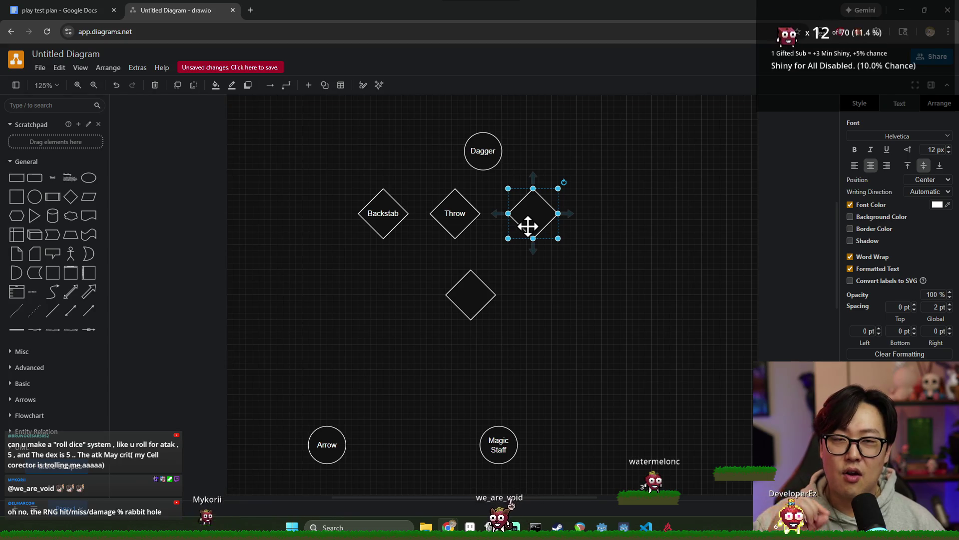
pyautogui.moveTo(528, 226)
pyautogui.mouseDown()
pyautogui.moveTo(512, 224)
pyautogui.moveTo(527, 223)
pyautogui.mouseUp()
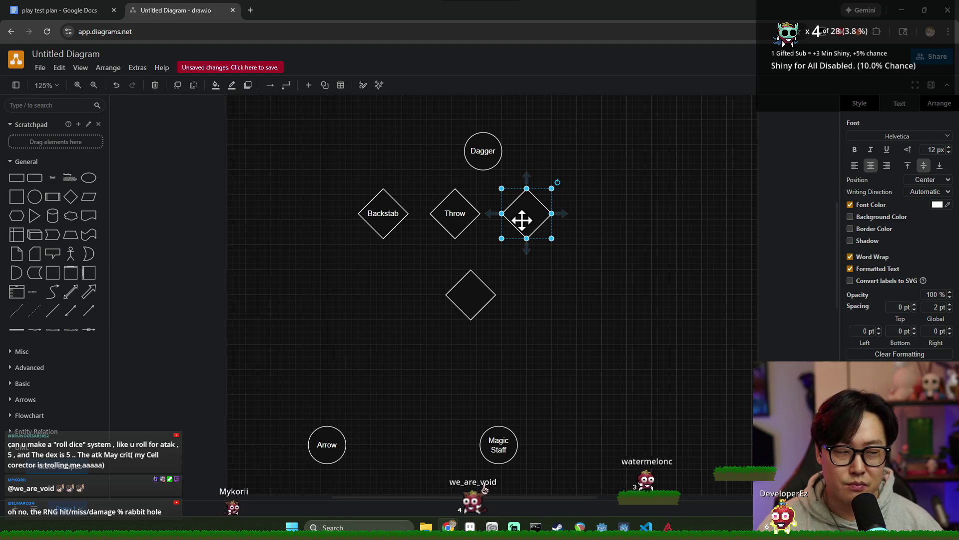
pyautogui.doubleClick(527, 219)
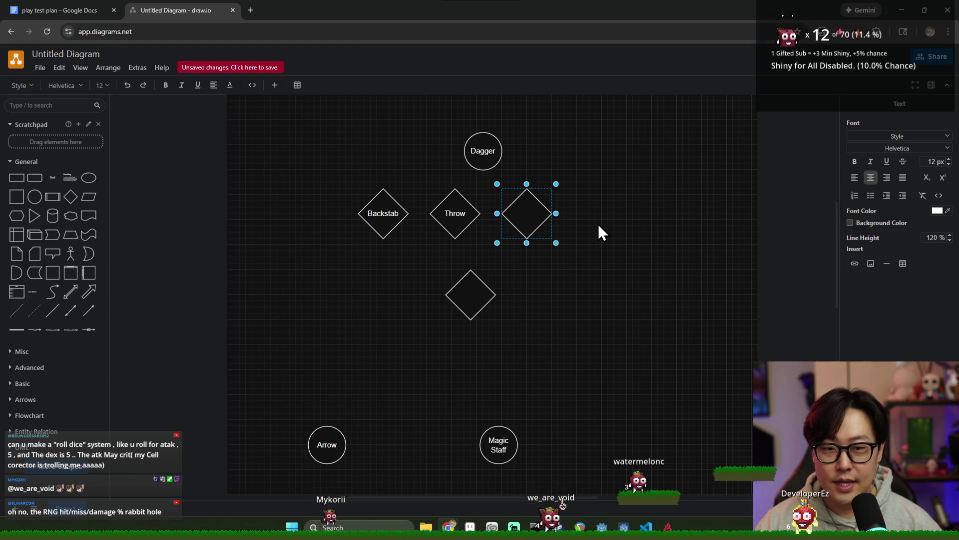
pyautogui.write('+ Crit')
pyautogui.press('Return')
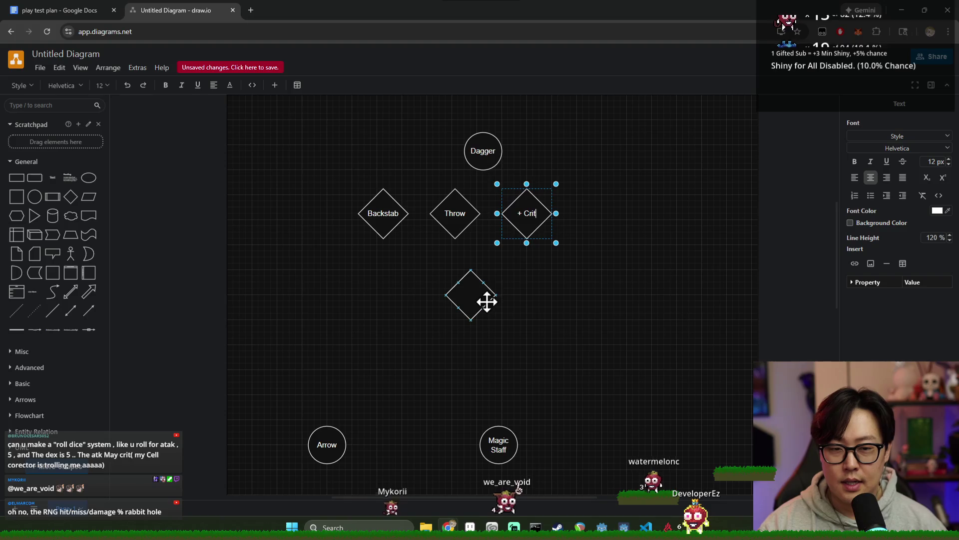
pyautogui.click(595, 276)
pyautogui.click(536, 220)
# - Label the lower diamond '+ Crit Dmg', then move Throw up-right and + Crit down-right
pyautogui.click(474, 290)
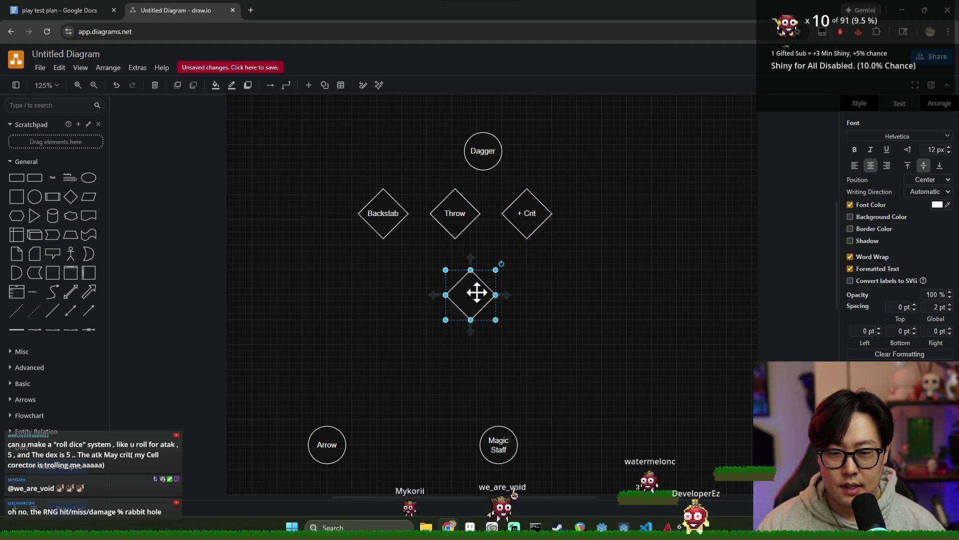
pyautogui.doubleClick(475, 291)
pyautogui.write('+ Crit Dmg')
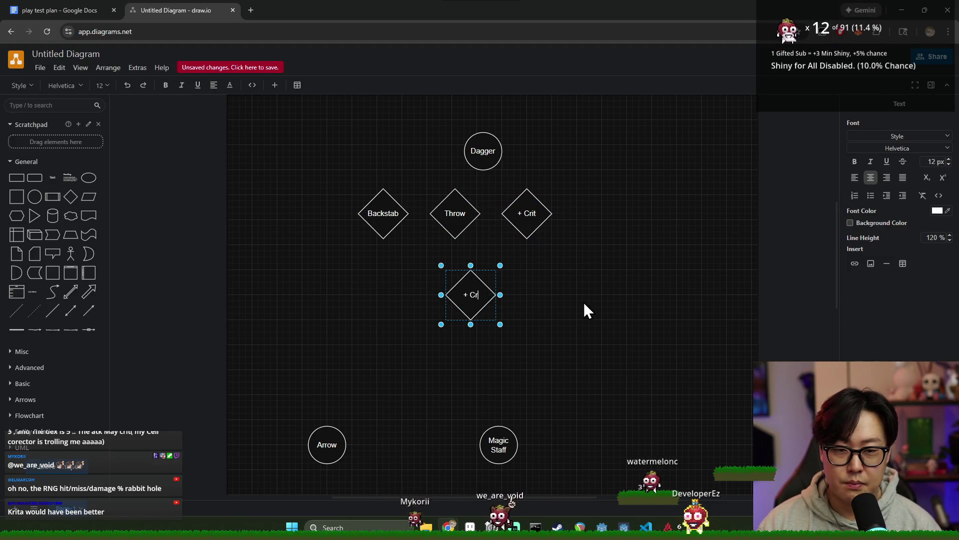
pyautogui.click(585, 304)
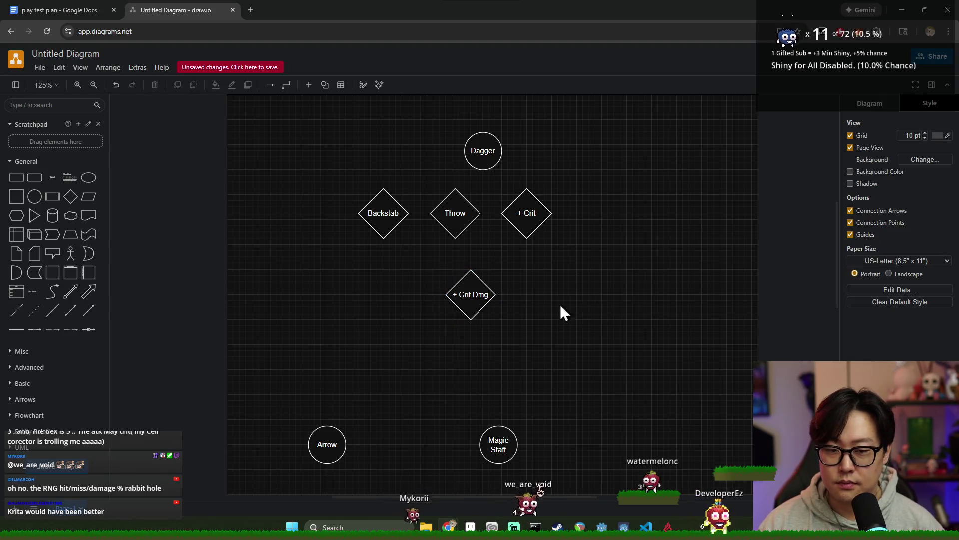
pyautogui.click(471, 293)
pyautogui.click(453, 214)
pyautogui.moveTo(454, 214); pyautogui.dragTo(608, 202)
pyautogui.moveTo(512, 213); pyautogui.dragTo(556, 276)
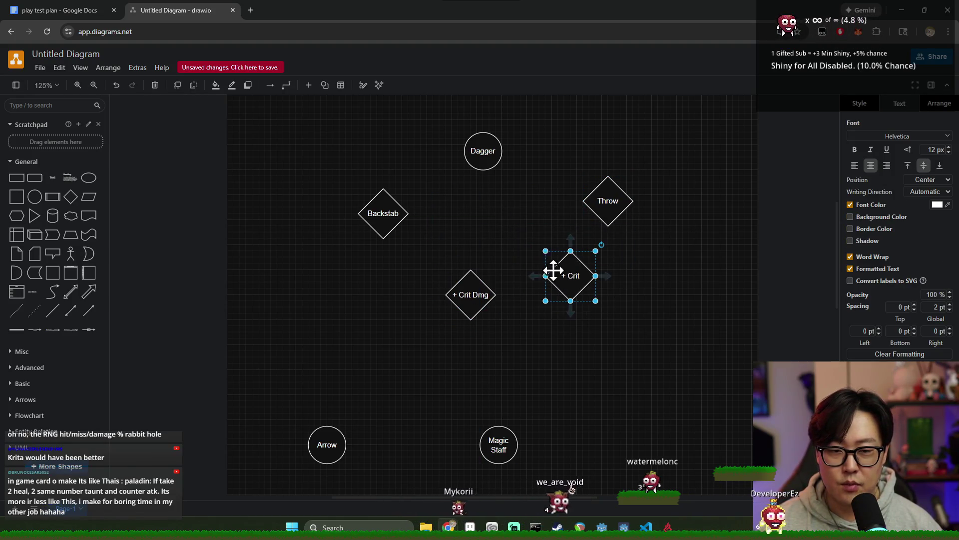
# - Line up Backstab and Throw in a row, with + Crit Dmg and + Crit side by side below
pyautogui.scroll(-1, 514, 164)
pyautogui.scroll(2, 514, 164)
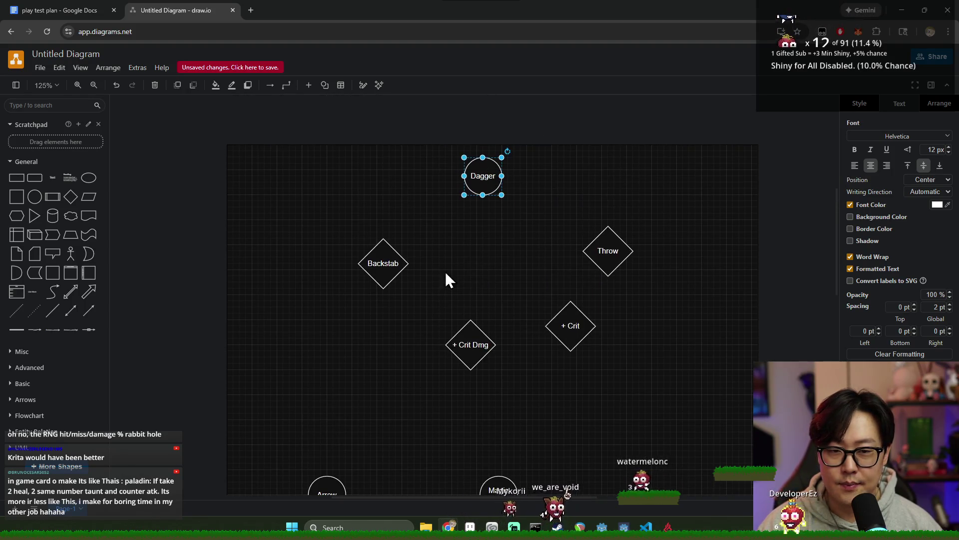
pyautogui.moveTo(387, 265); pyautogui.dragTo(334, 244)
pyautogui.moveTo(606, 249)
pyautogui.mouseDown()
pyautogui.moveTo(442, 250)
pyautogui.moveTo(443, 242)
pyautogui.mouseUp()
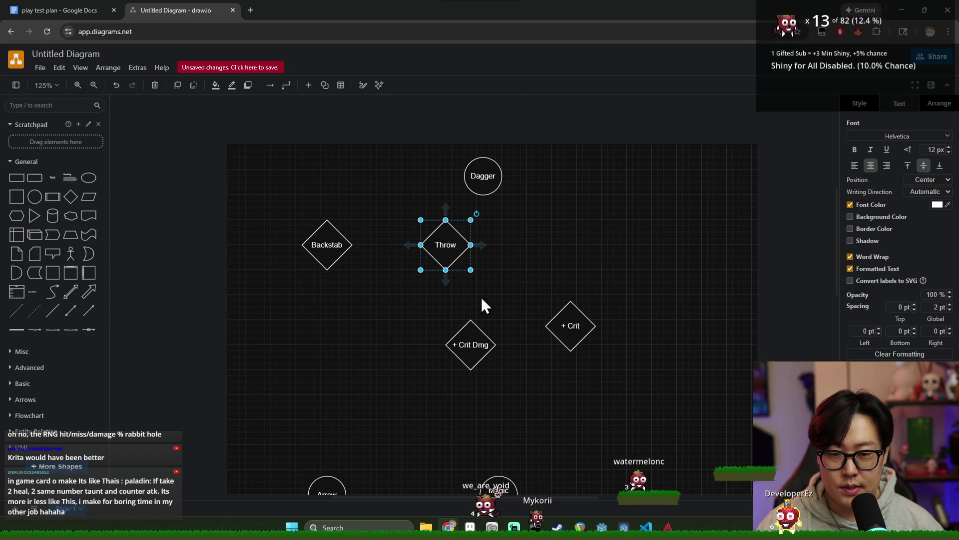
pyautogui.moveTo(472, 349); pyautogui.dragTo(438, 325)
pyautogui.moveTo(557, 339); pyautogui.dragTo(429, 360)
# - Duplicate Throw to the right and tighten the Backstab–Throw–Throw row under Dagger
pyautogui.moveTo(448, 250)
pyautogui.keyDown('ctrl'); pyautogui.mouseDown()
pyautogui.moveTo(484, 272)
pyautogui.moveTo(598, 238)
pyautogui.moveTo(576, 244)
pyautogui.mouseUp(); pyautogui.keyUp('ctrl')
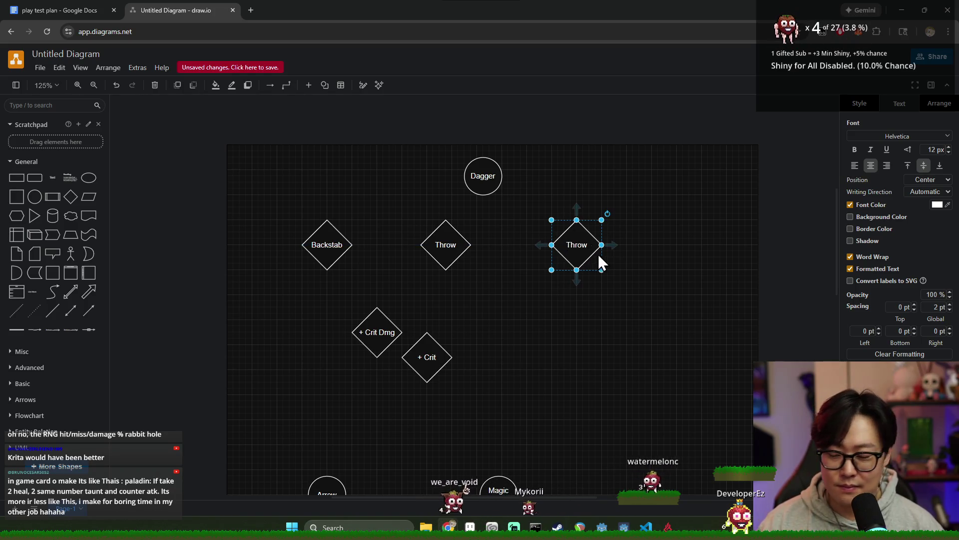
pyautogui.moveTo(445, 247)
pyautogui.mouseDown()
pyautogui.moveTo(508, 253)
pyautogui.moveTo(488, 247)
pyautogui.mouseUp()
pyautogui.moveTo(483, 185); pyautogui.dragTo(488, 183)
pyautogui.moveTo(323, 249); pyautogui.dragTo(393, 249)
pyautogui.moveTo(574, 241); pyautogui.dragTo(582, 244)
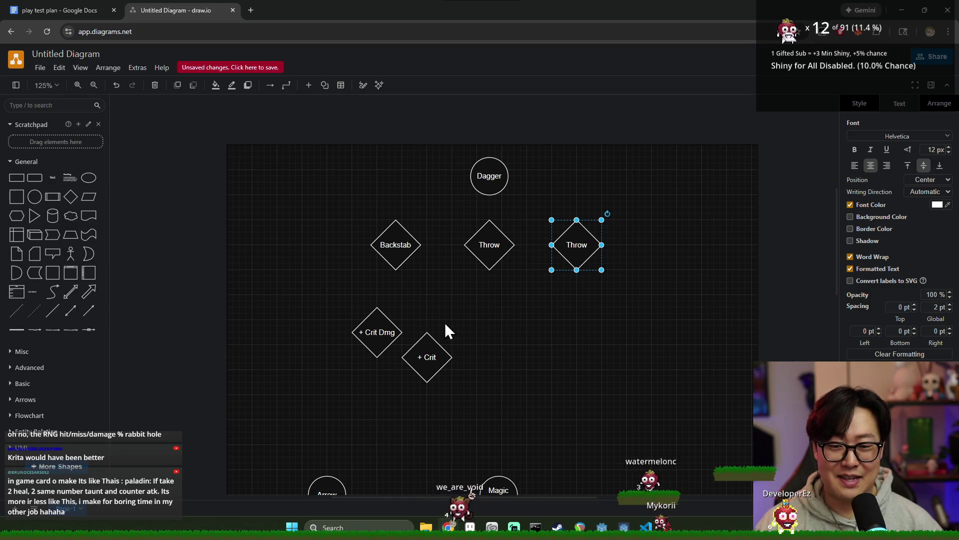
# - Move + Crit Dmg and + Crit together to the right beneath the row
pyautogui.moveTo(324, 310); pyautogui.dragTo(452, 379)
pyautogui.click(502, 402)
pyautogui.moveTo(502, 403); pyautogui.dragTo(303, 290)
pyautogui.moveTo(362, 332)
pyautogui.mouseDown()
pyautogui.moveTo(410, 341)
pyautogui.moveTo(586, 334)
pyautogui.moveTo(573, 336)
pyautogui.mouseUp()
pyautogui.click(677, 319)
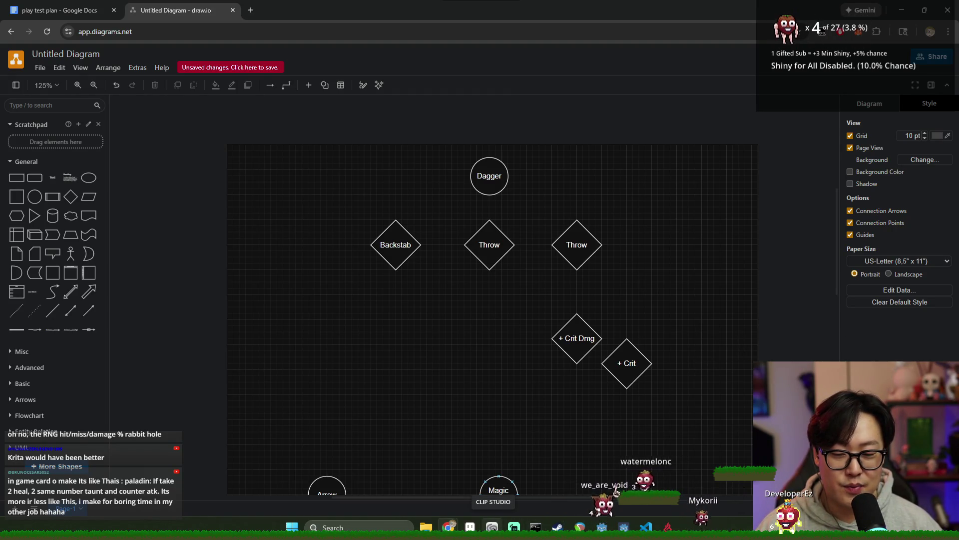
pyautogui.scroll(-3, 524, 364)
pyautogui.scroll(1, 650, 340)
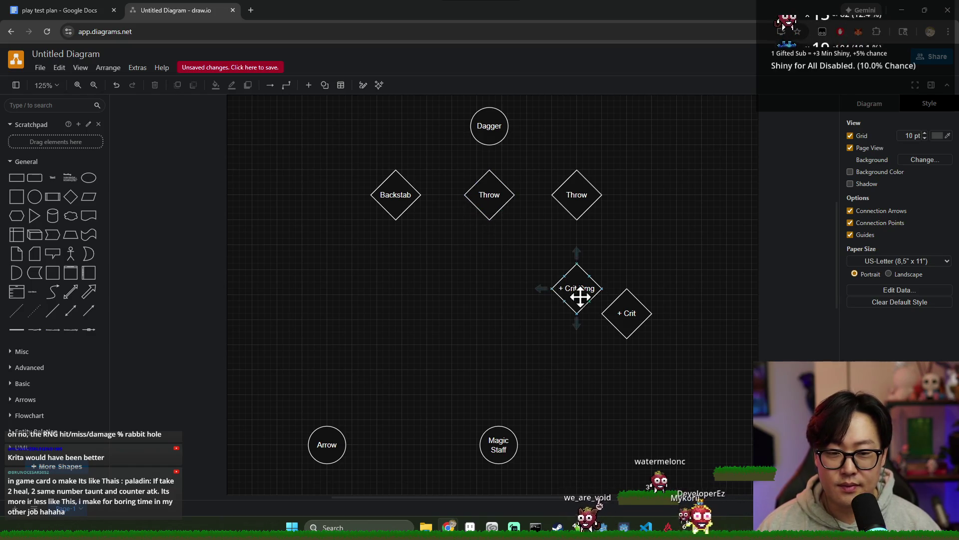
pyautogui.hscroll(2, 657, 253)
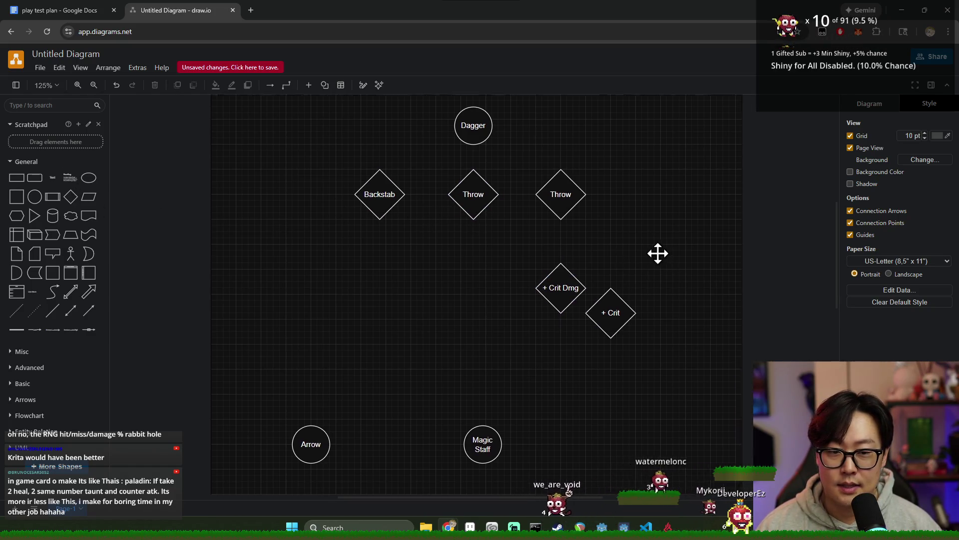
pyautogui.scroll(1, 561, 242)
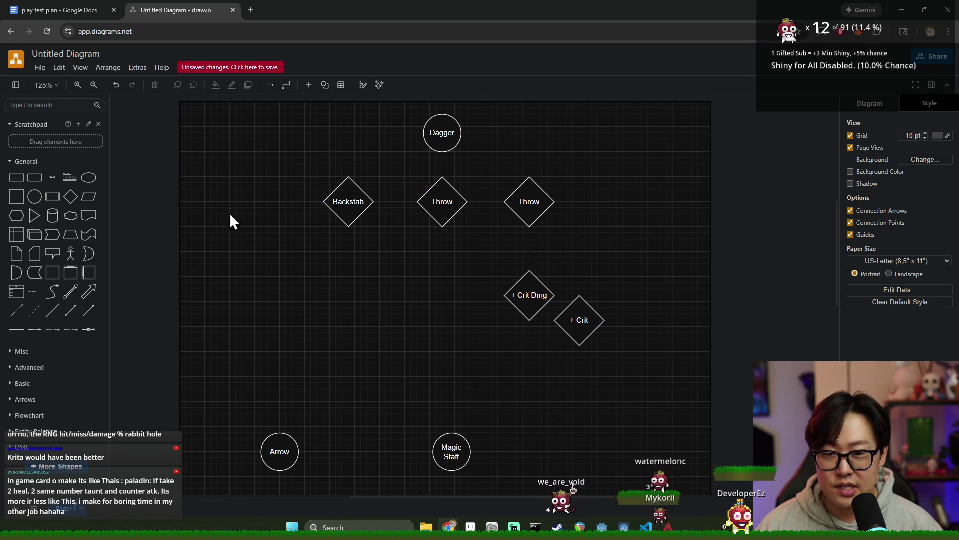
# - Add a new diamond below Backstab labelled 'Expeditiour Retreat'
pyautogui.moveTo(527, 208); pyautogui.dragTo(533, 208)
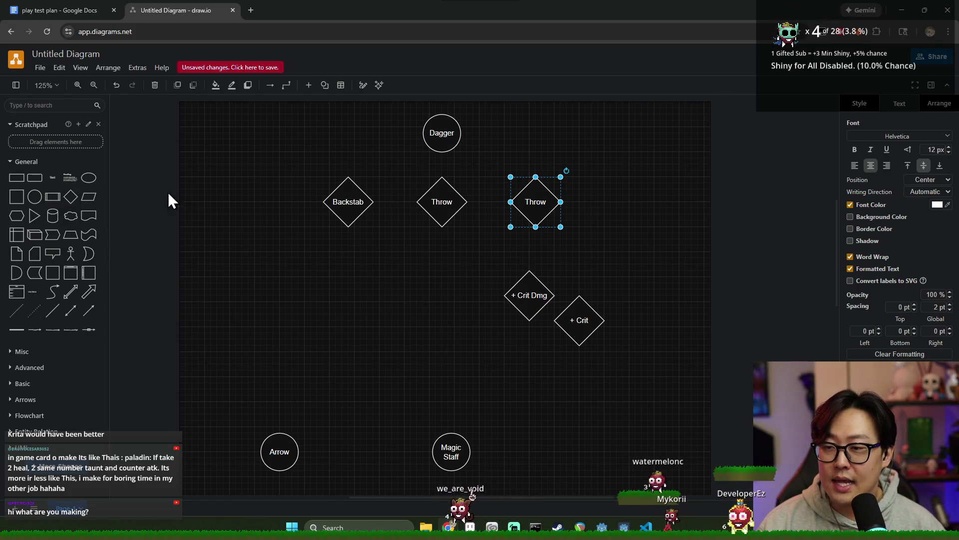
pyautogui.moveTo(70, 196)
pyautogui.mouseDown()
pyautogui.moveTo(351, 272)
pyautogui.moveTo(341, 259)
pyautogui.mouseUp()
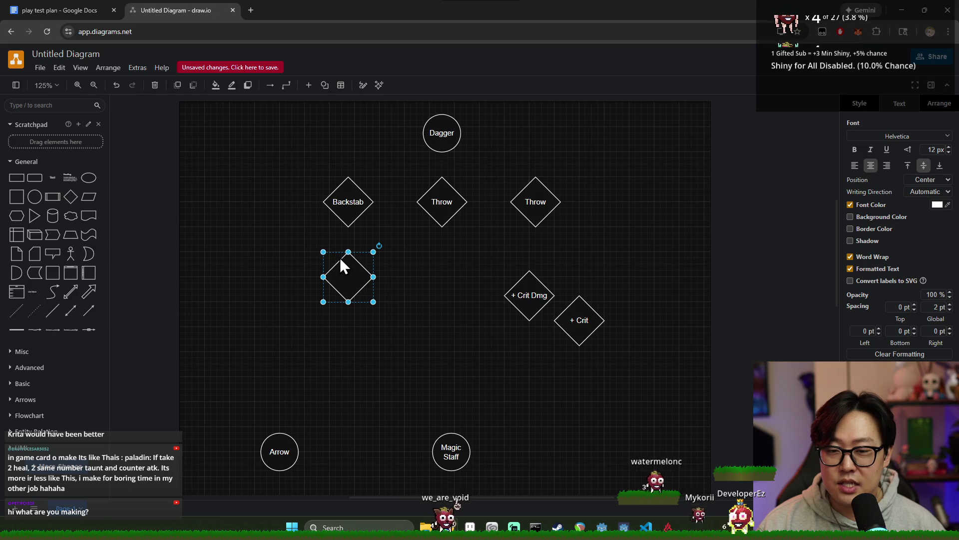
pyautogui.doubleClick(360, 281)
pyautogui.write('M')
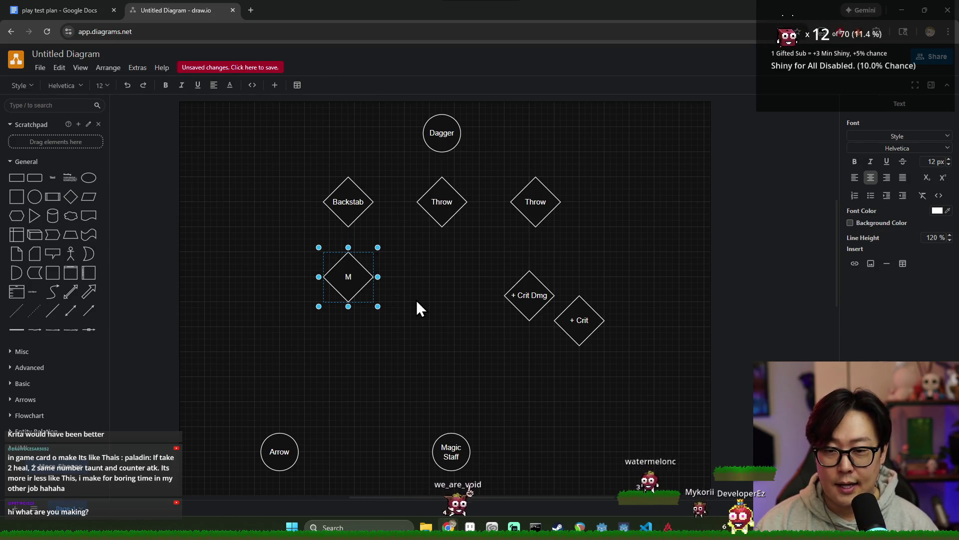
pyautogui.press('BackSpace')
pyautogui.write('Mimic')
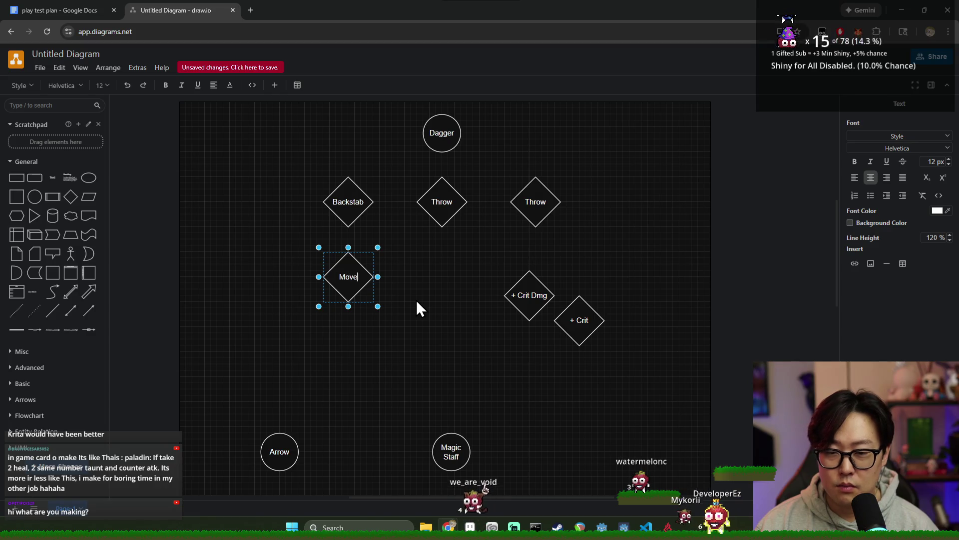
pyautogui.press('BackSpace')
pyautogui.press('BackSpace')
pyautogui.press('BackSpace')
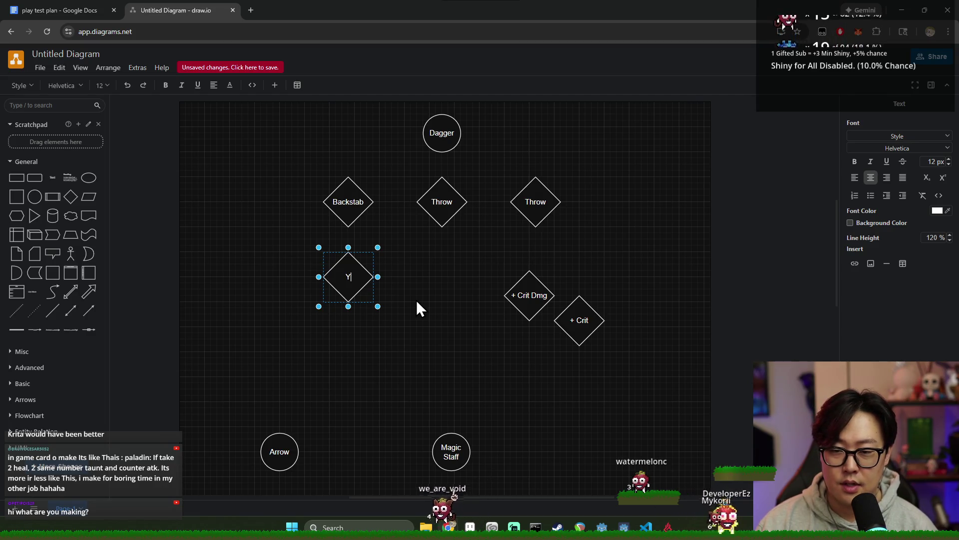
pyautogui.write('Quic')
pyautogui.press('BackSpace')
pyautogui.press('BackSpace')
pyautogui.press('BackSpace')
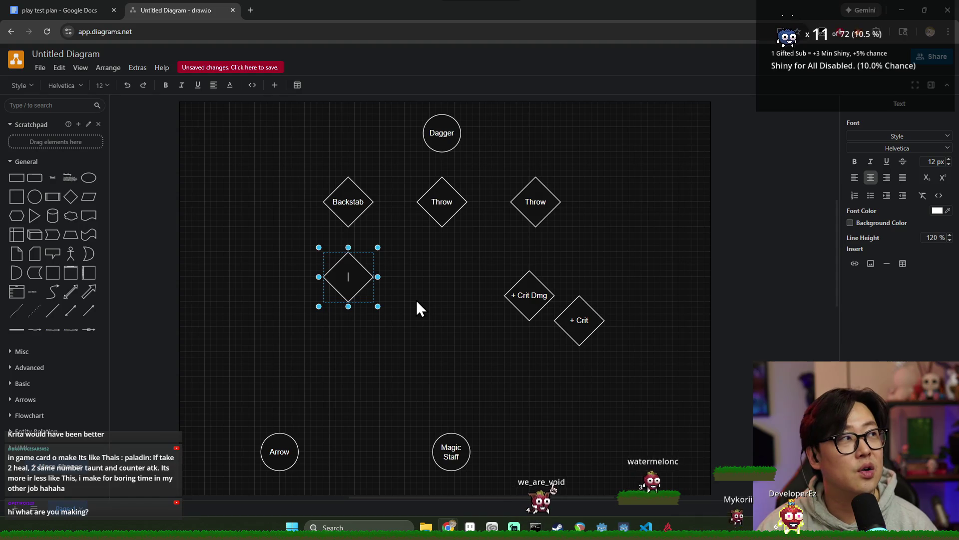
pyautogui.write('Exped')
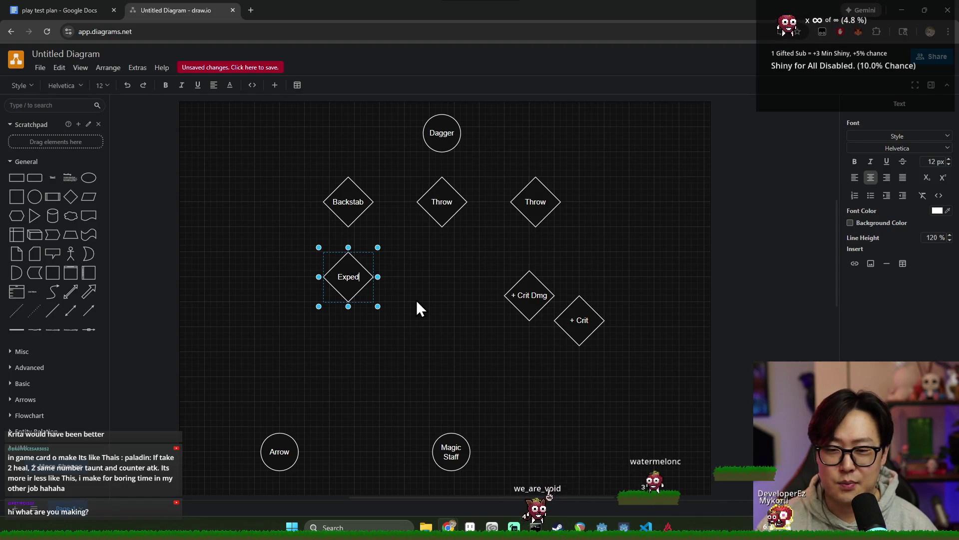
pyautogui.write('itiour Retreat')
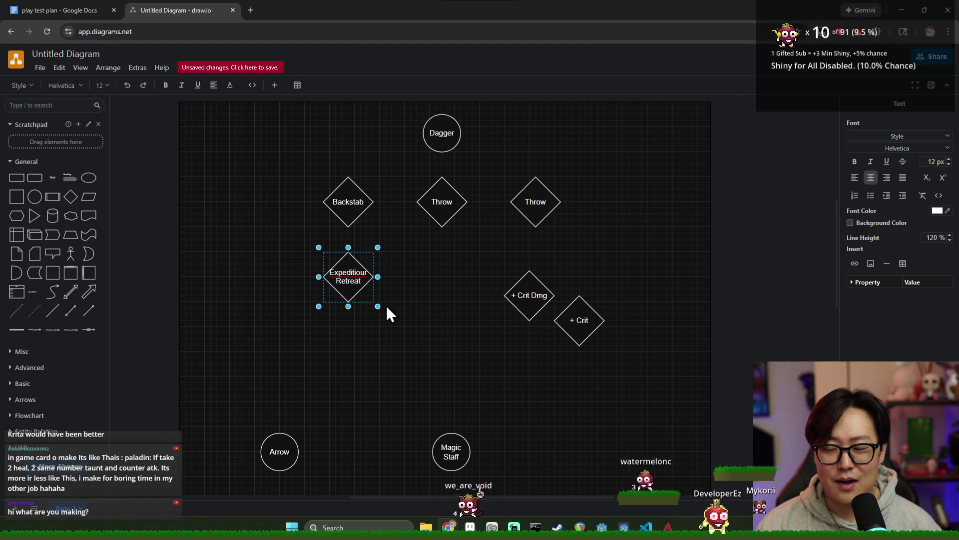
# - Position the Expeditiour Retreat diamond to the left, just below Backstab
pyautogui.click(404, 303)
pyautogui.click(337, 290)
pyautogui.moveTo(352, 283)
pyautogui.mouseDown()
pyautogui.moveTo(284, 276)
pyautogui.moveTo(348, 286)
pyautogui.moveTo(328, 288)
pyautogui.moveTo(332, 304)
pyautogui.moveTo(326, 288)
pyautogui.moveTo(304, 284)
pyautogui.mouseUp()
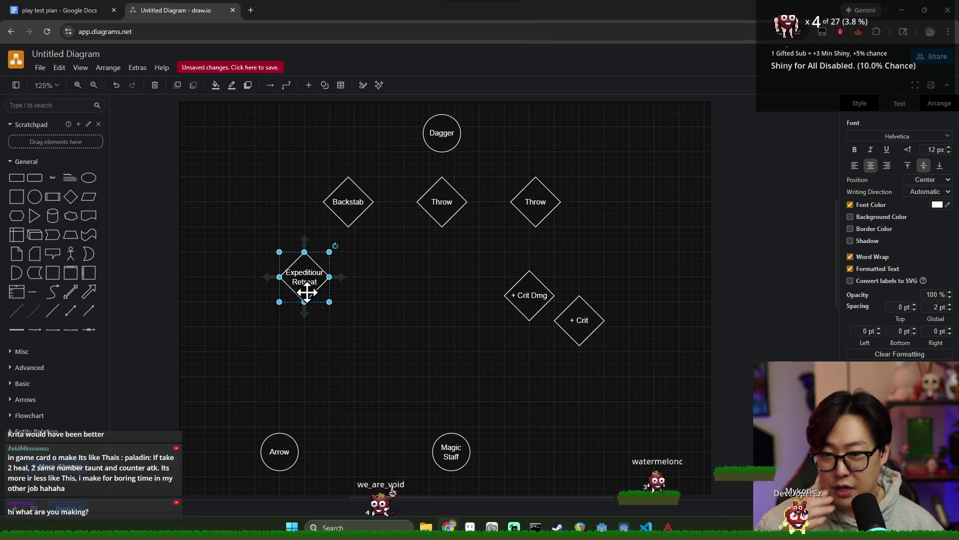
pyautogui.moveTo(308, 287)
pyautogui.mouseDown()
pyautogui.moveTo(384, 284)
pyautogui.moveTo(290, 293)
pyautogui.moveTo(284, 285)
pyautogui.moveTo(311, 294)
pyautogui.moveTo(316, 286)
pyautogui.moveTo(305, 282)
pyautogui.mouseUp()
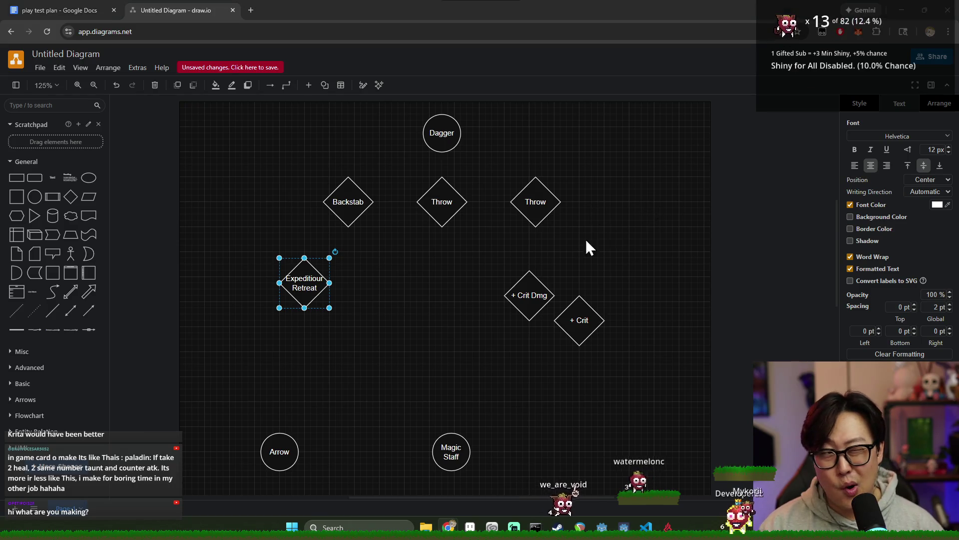
pyautogui.hotkey('alt', 'Tab')
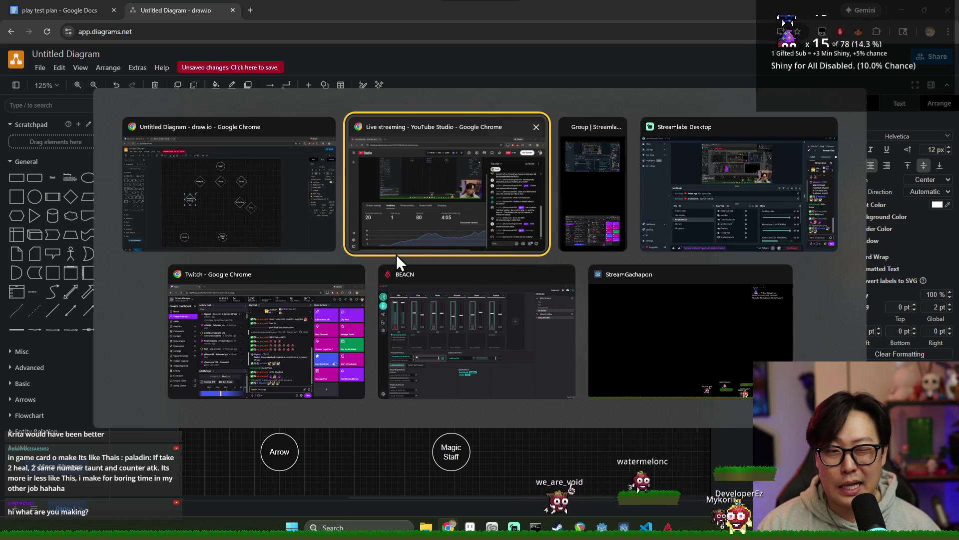
# - View the game mockup and map images in the Discord chat, then minimize Discord
pyautogui.click(334, 237)
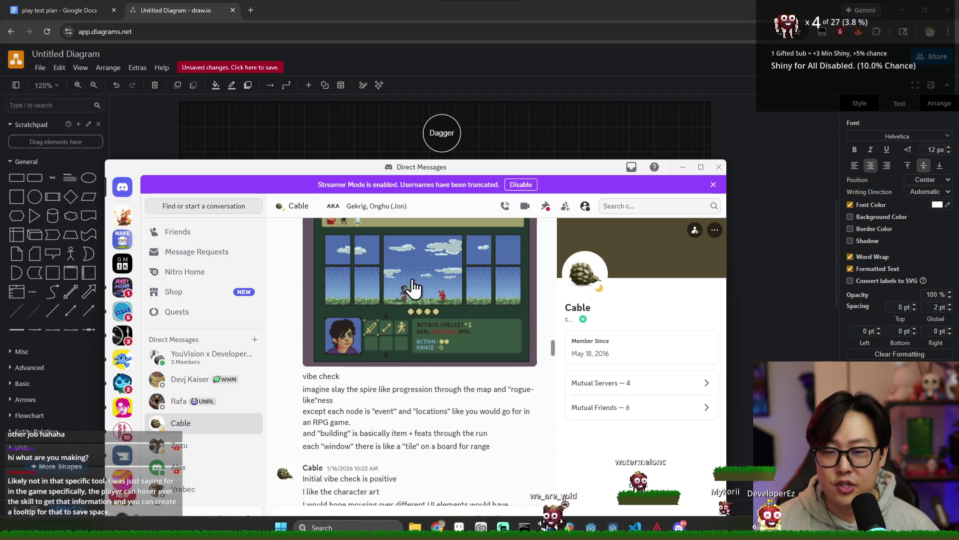
pyautogui.click(430, 287)
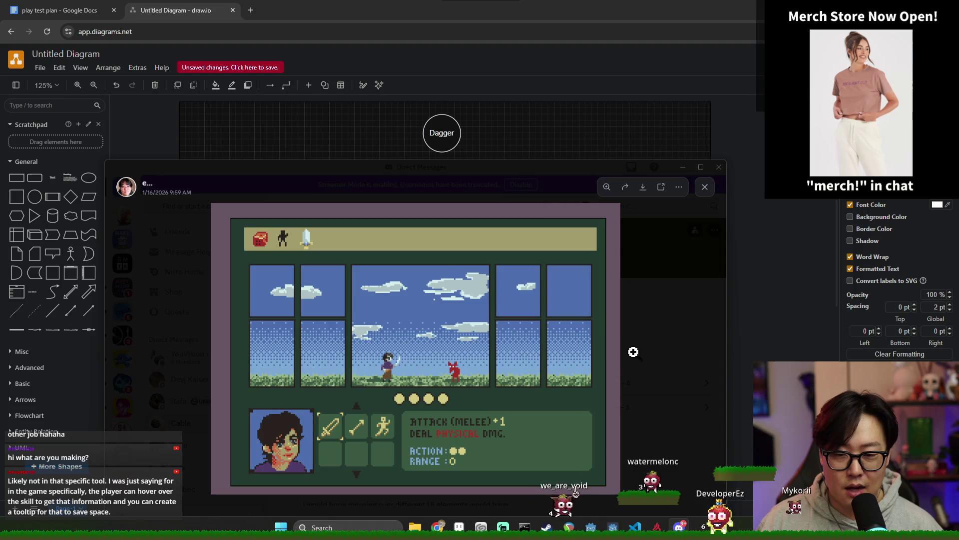
pyautogui.click(668, 281)
pyautogui.scroll(-5, 484, 331)
pyautogui.click(455, 409)
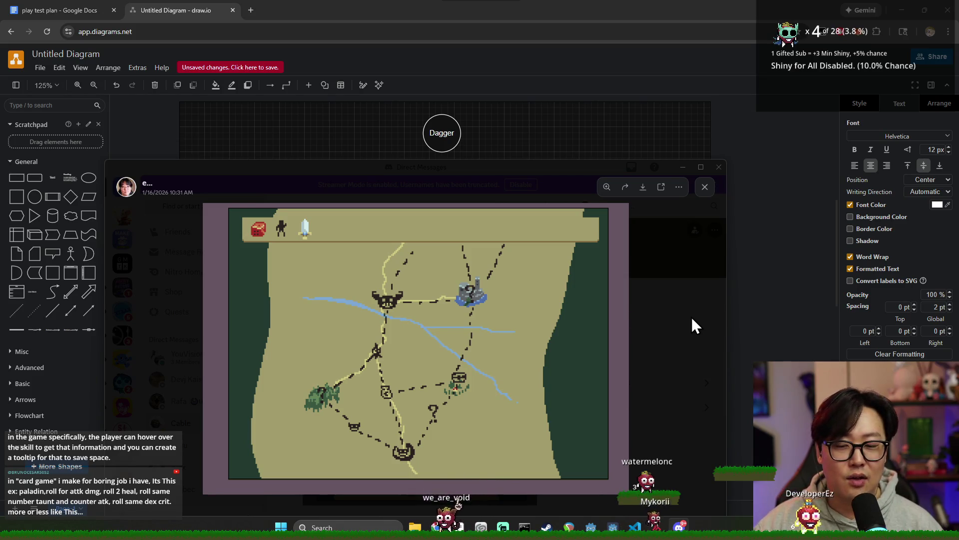
pyautogui.click(705, 187)
pyautogui.click(686, 173)
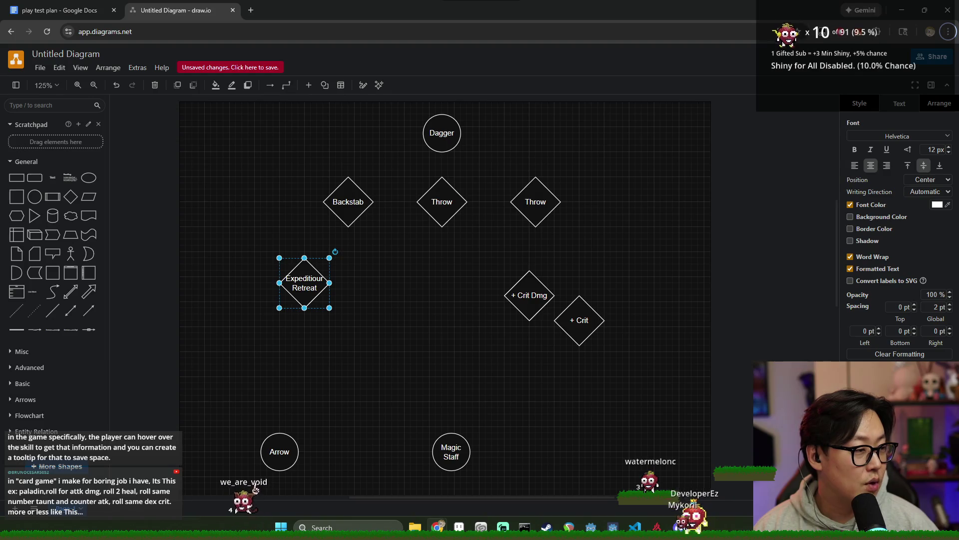
# - Reopen the game mockup screenshot in Discord, then close the image viewer
pyautogui.hotkey('alt', 'Tab')
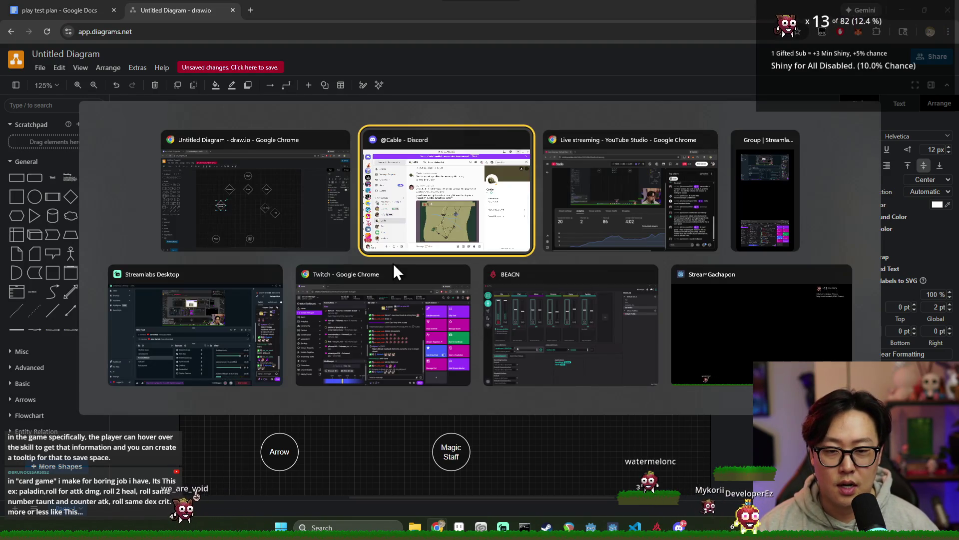
pyautogui.scroll(3, 445, 310)
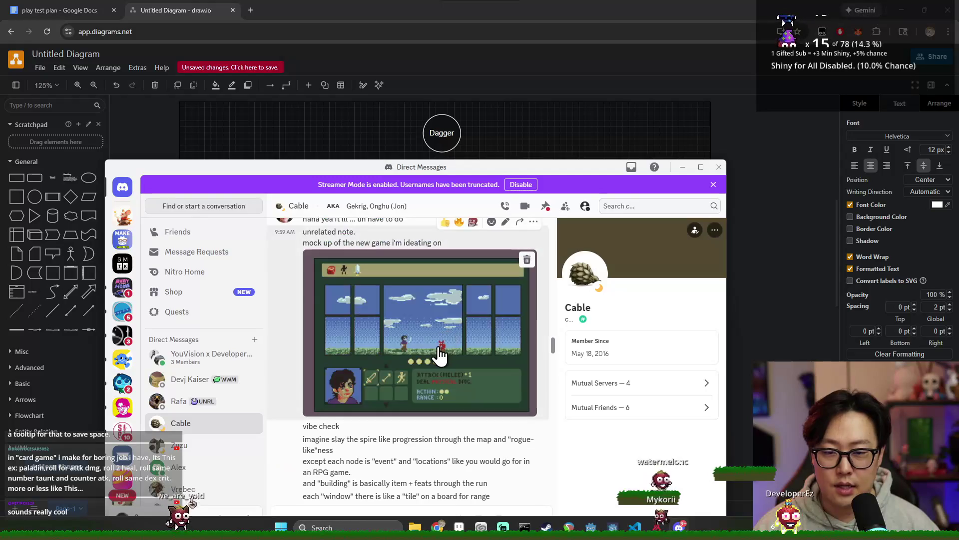
pyautogui.click(446, 311)
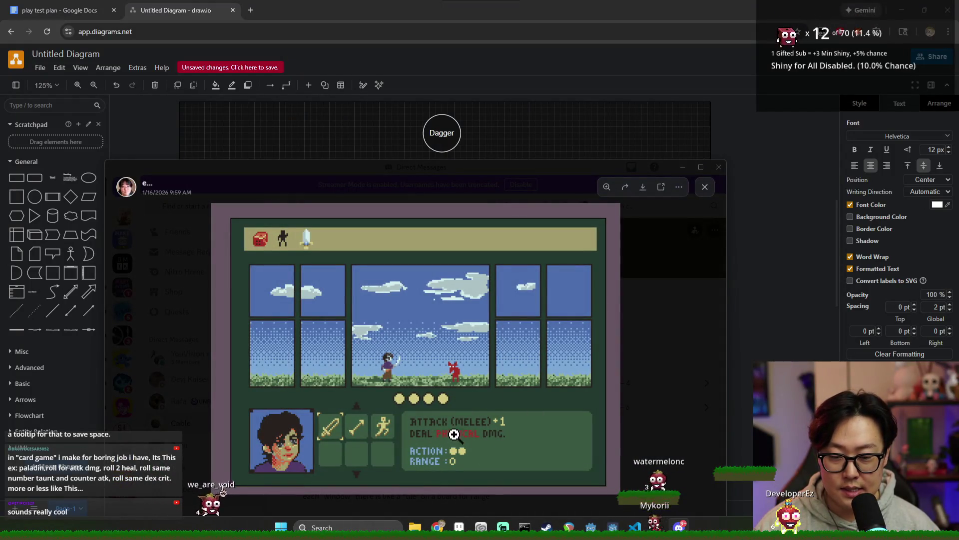
pyautogui.moveTo(447, 182); pyautogui.dragTo(436, 120)
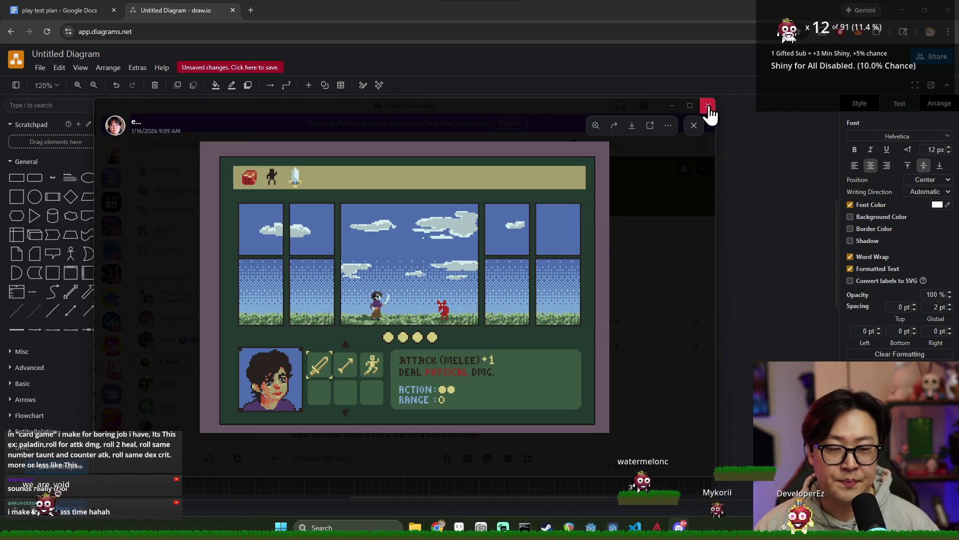
pyautogui.press('Escape')
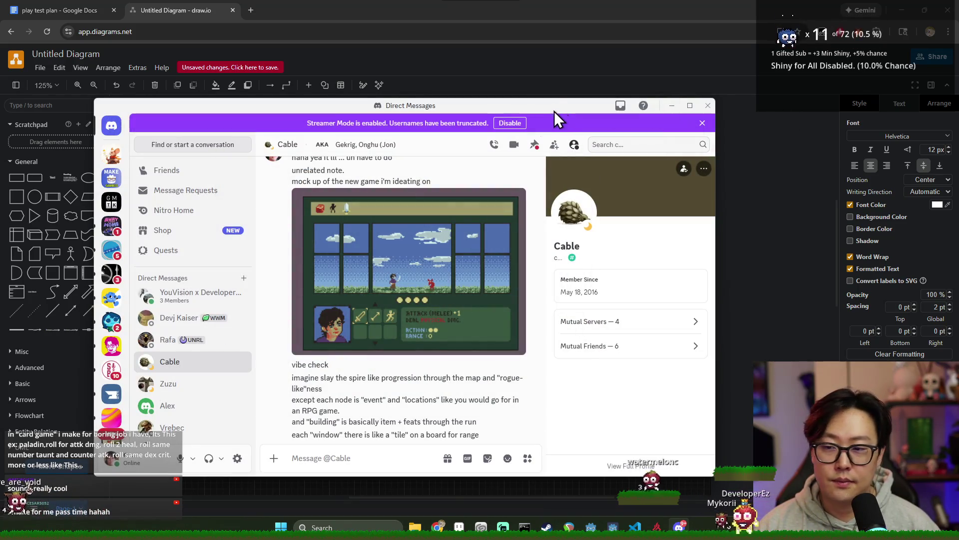
# - Maximize Discord and return to the my-game-progress channel
pyautogui.moveTo(449, 107); pyautogui.dragTo(576, 92)
pyautogui.scroll(3, 306, 319)
pyautogui.scroll(-5, 306, 319)
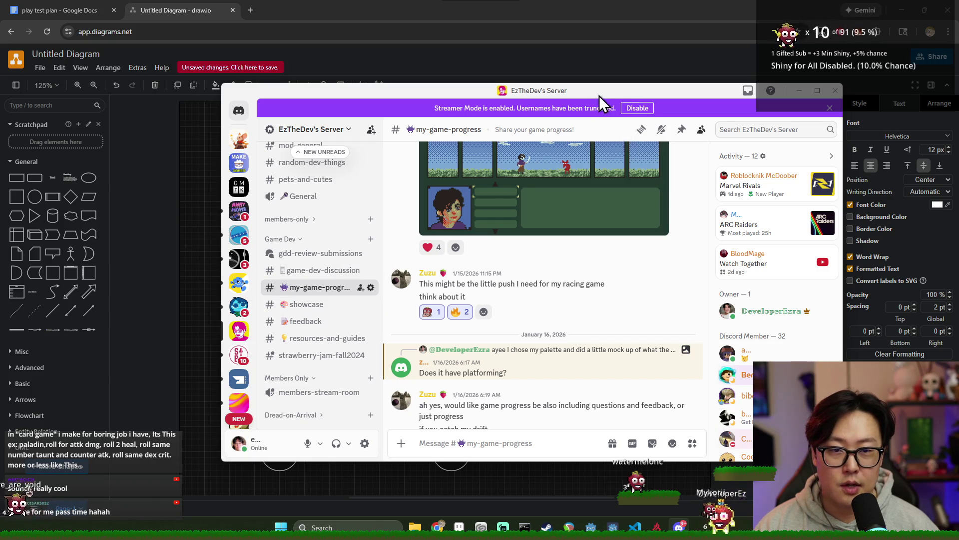
pyautogui.doubleClick(576, 95)
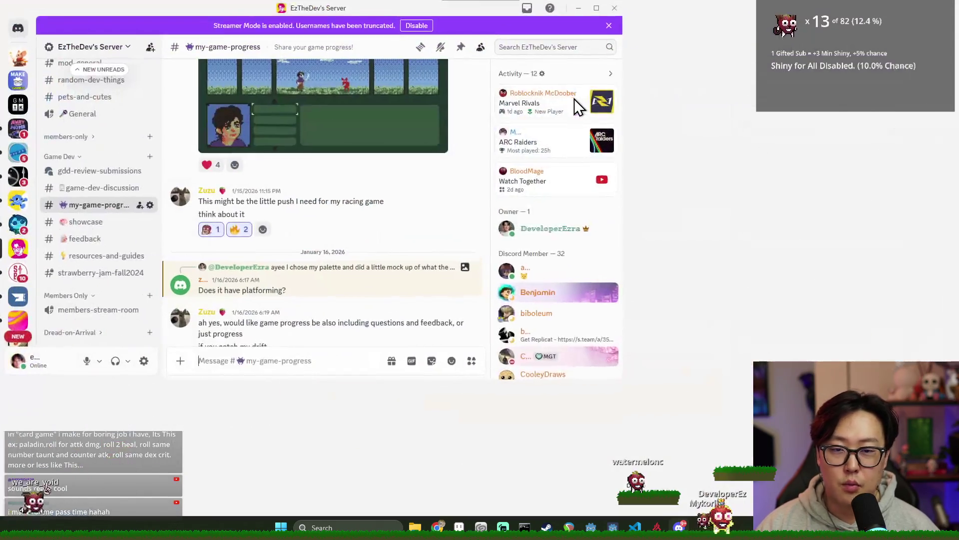
pyautogui.scroll(-5, 441, 347)
pyautogui.scroll(-15, 433, 366)
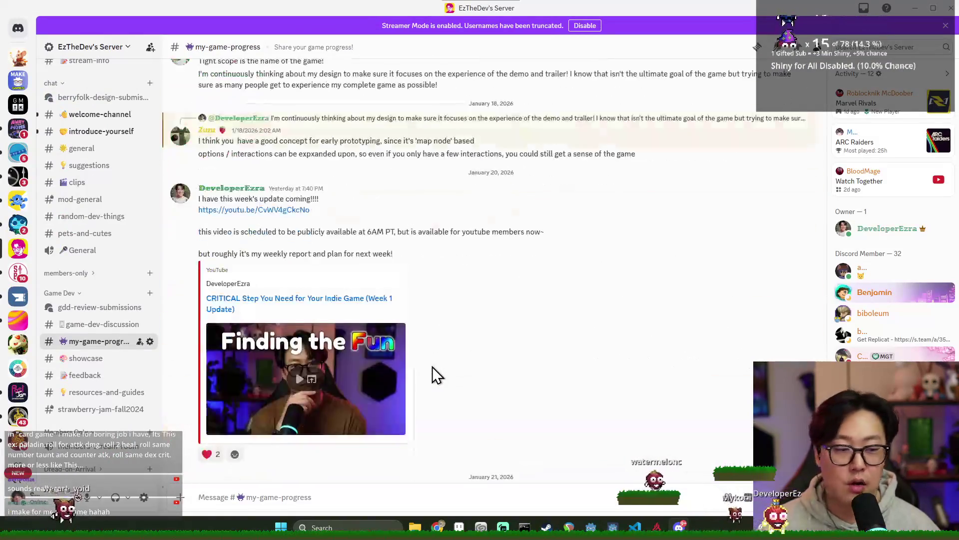
pyautogui.click(93, 325)
pyautogui.hotkey('alt', 'Down')
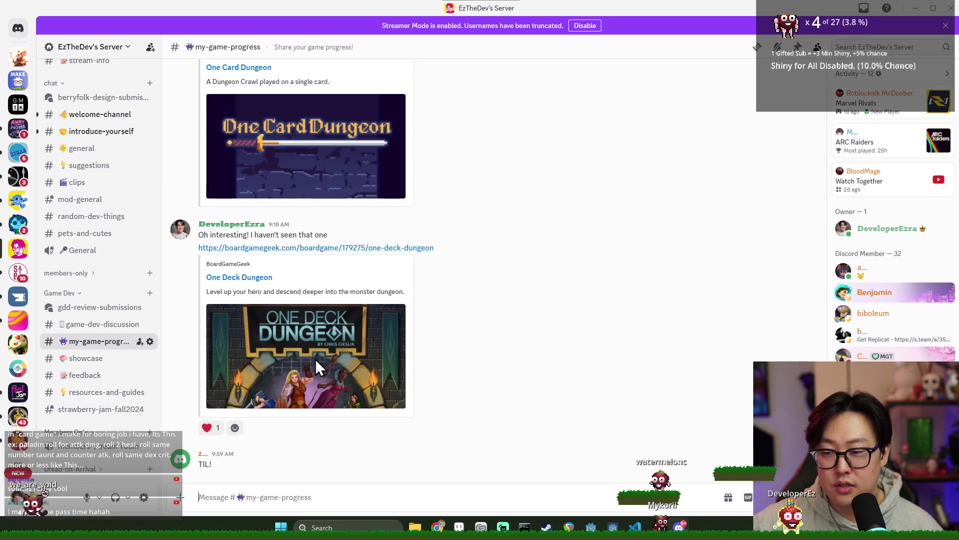
# - Scroll through the my-game-progress posts, then close Discord
pyautogui.scroll(10, 436, 384)
pyautogui.scroll(15, 428, 378)
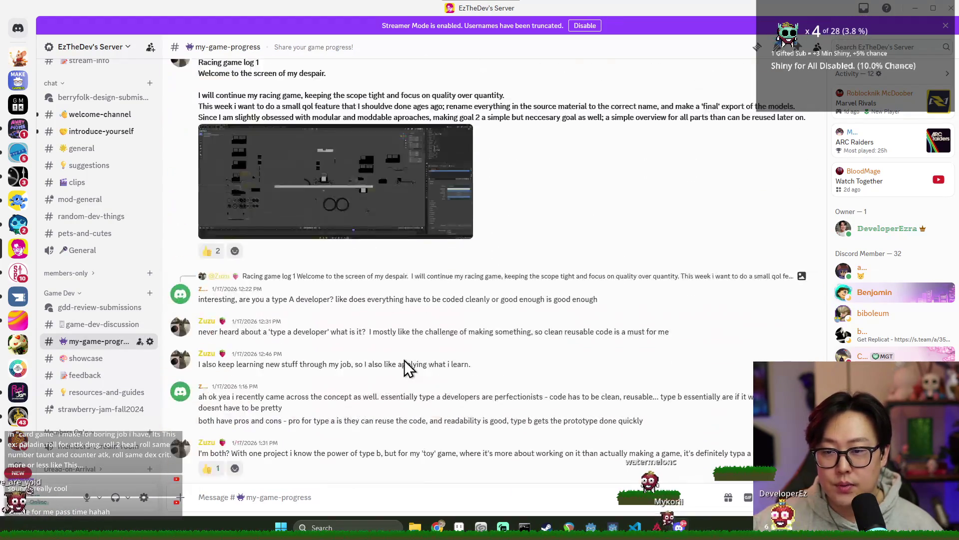
pyautogui.scroll(5, 398, 336)
pyautogui.scroll(-10, 397, 334)
pyautogui.scroll(-20, 425, 343)
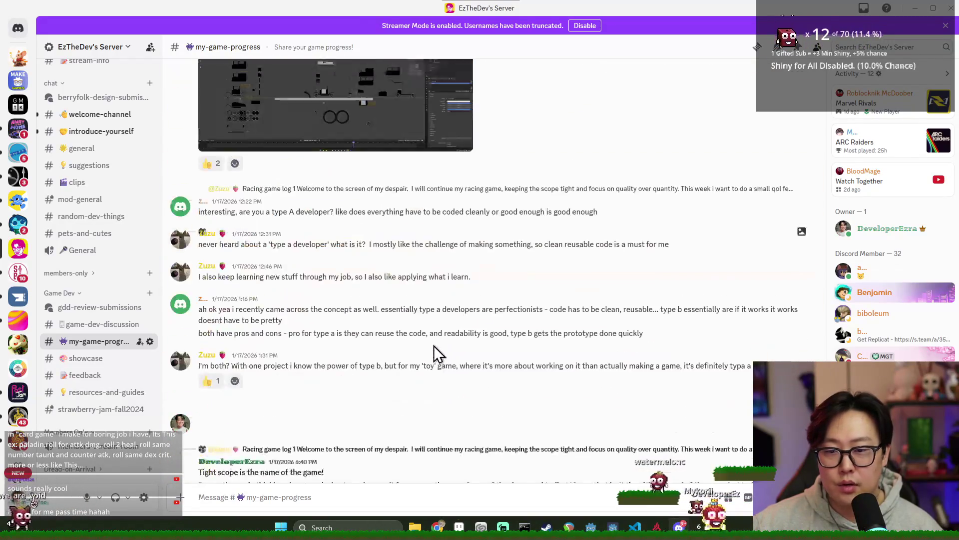
pyautogui.scroll(10, 443, 280)
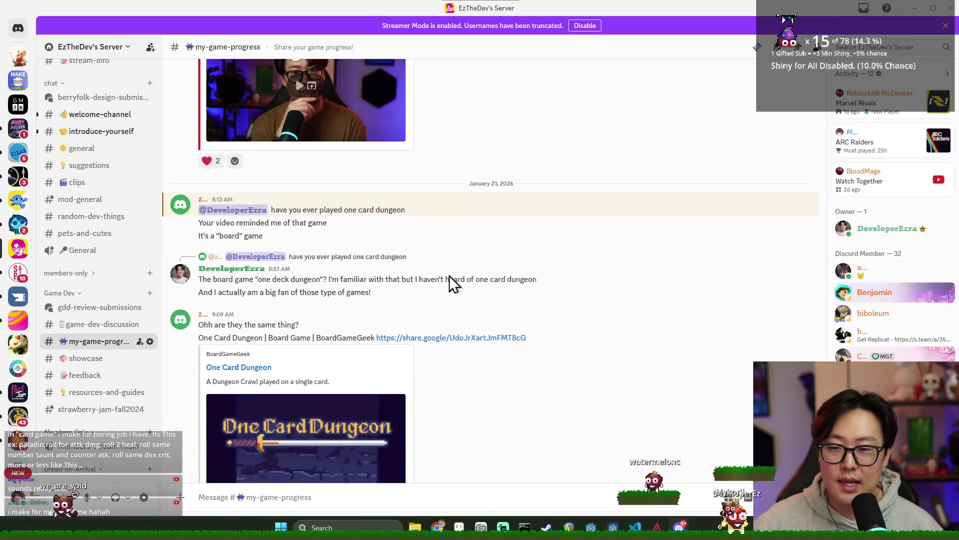
pyautogui.click(951, 8)
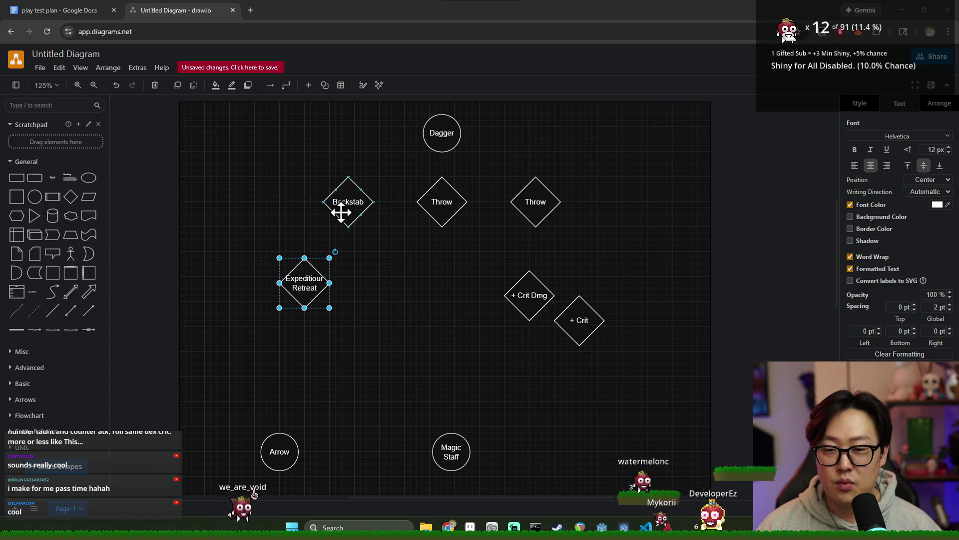
# - Nudge the Backstab diamond slightly right to tighten the ability row
pyautogui.moveTo(340, 212); pyautogui.dragTo(348, 211)
# - Align the right-hand Throw diamond with its row and shift the + Crit Dmg and + Crit diamonds left
pyautogui.click(544, 202)
pyautogui.moveTo(536, 202); pyautogui.dragTo(534, 205)
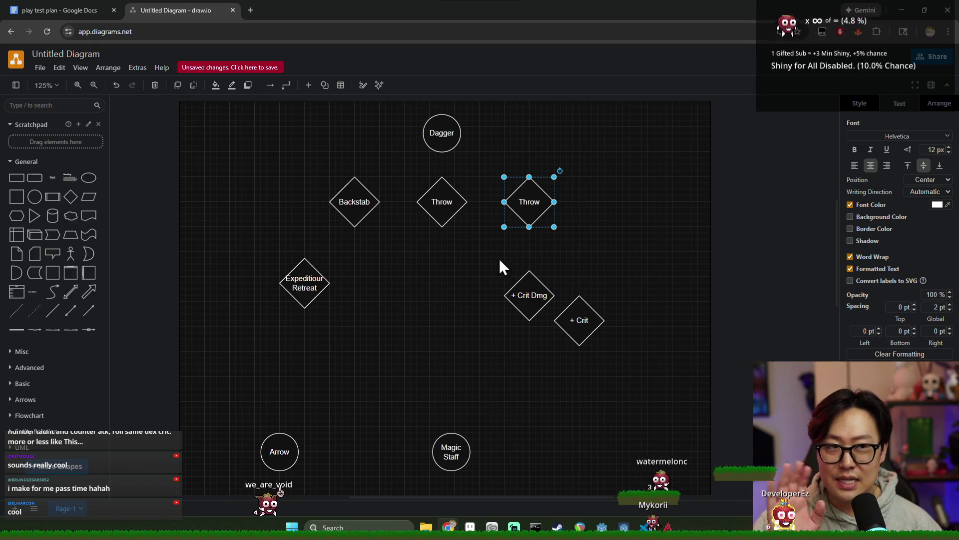
pyautogui.moveTo(629, 373); pyautogui.dragTo(488, 265)
pyautogui.moveTo(527, 296); pyautogui.dragTo(402, 301)
pyautogui.scroll(2, 494, 314)
pyautogui.scroll(-4, 450, 290)
pyautogui.moveTo(407, 212)
pyautogui.mouseDown()
pyautogui.moveTo(381, 207)
pyautogui.moveTo(415, 184)
pyautogui.moveTo(401, 190)
pyautogui.mouseUp()
pyautogui.click(488, 229)
# - Place the + Crit diamond at the right end of the lower row and evenly space the Throw diamonds
pyautogui.moveTo(445, 212); pyautogui.dragTo(487, 184)
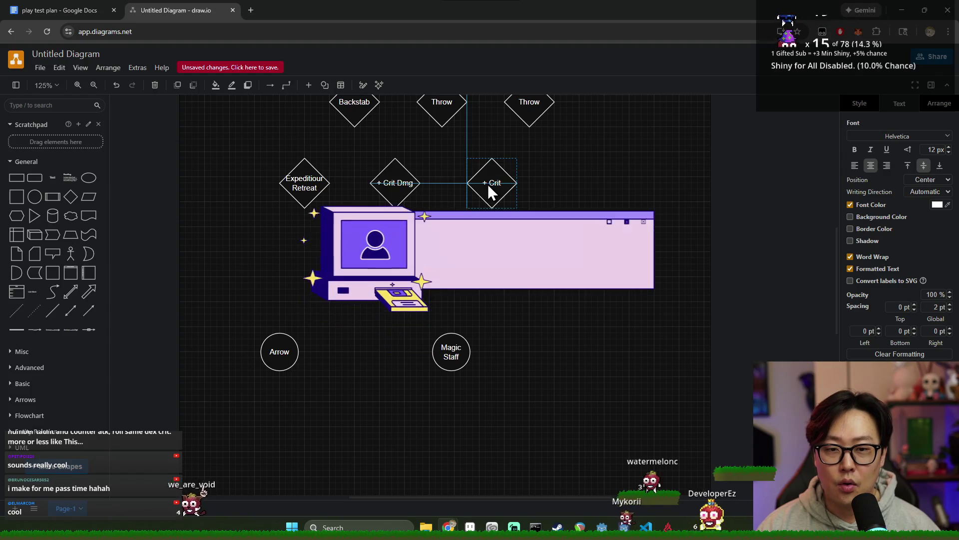
pyautogui.moveTo(463, 228)
pyautogui.mouseDown()
pyautogui.moveTo(509, 271)
pyautogui.moveTo(569, 235)
pyautogui.moveTo(563, 228)
pyautogui.mouseUp()
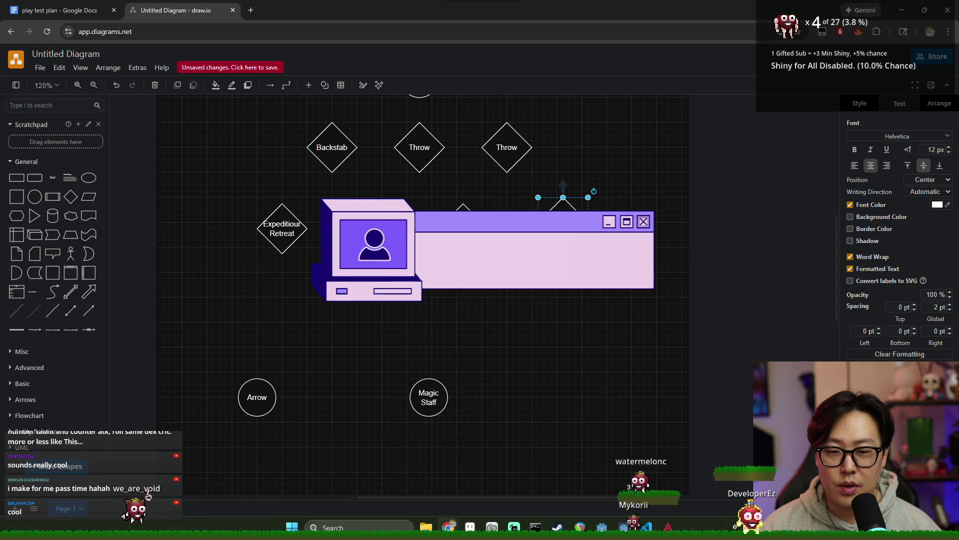
pyautogui.moveTo(428, 154); pyautogui.dragTo(431, 154)
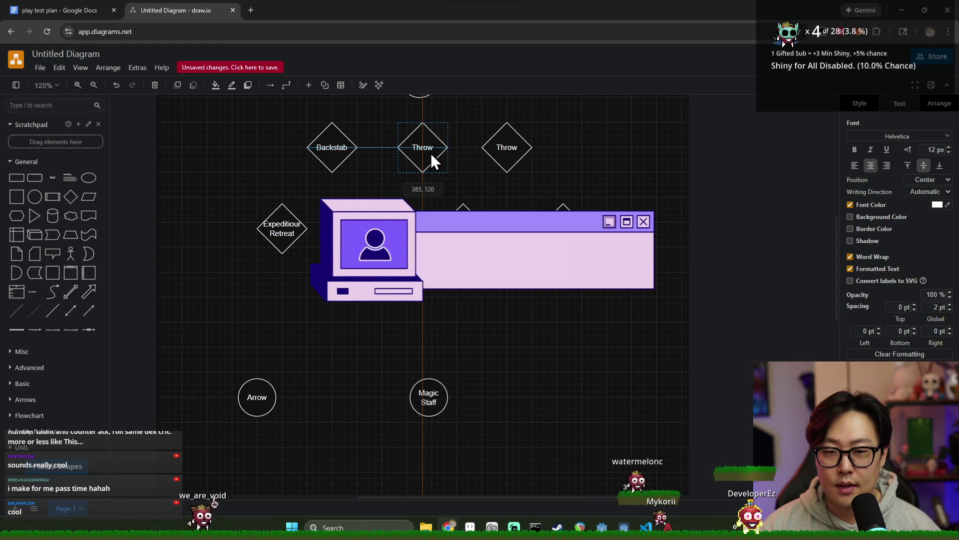
pyautogui.moveTo(510, 152); pyautogui.dragTo(509, 153)
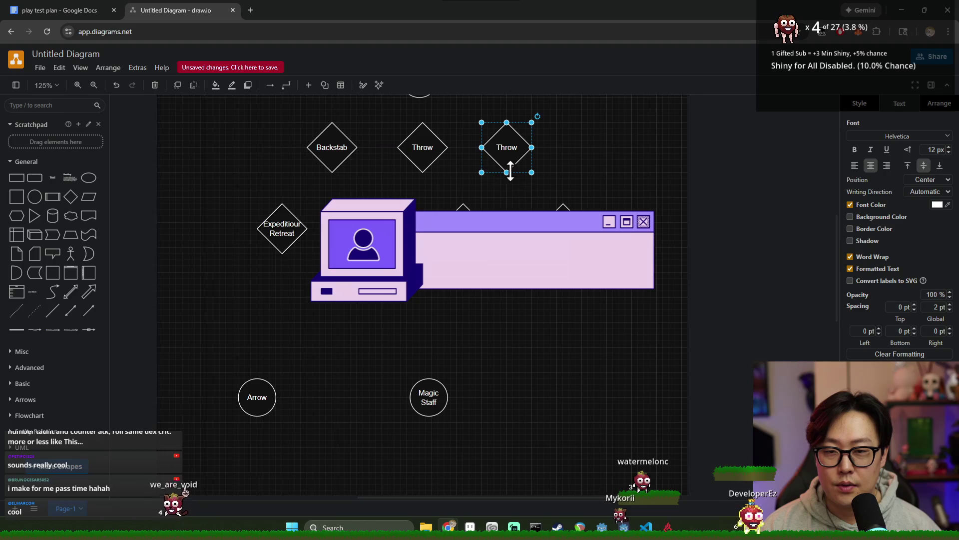
pyautogui.scroll(1, 505, 170)
pyautogui.moveTo(496, 202); pyautogui.dragTo(502, 202)
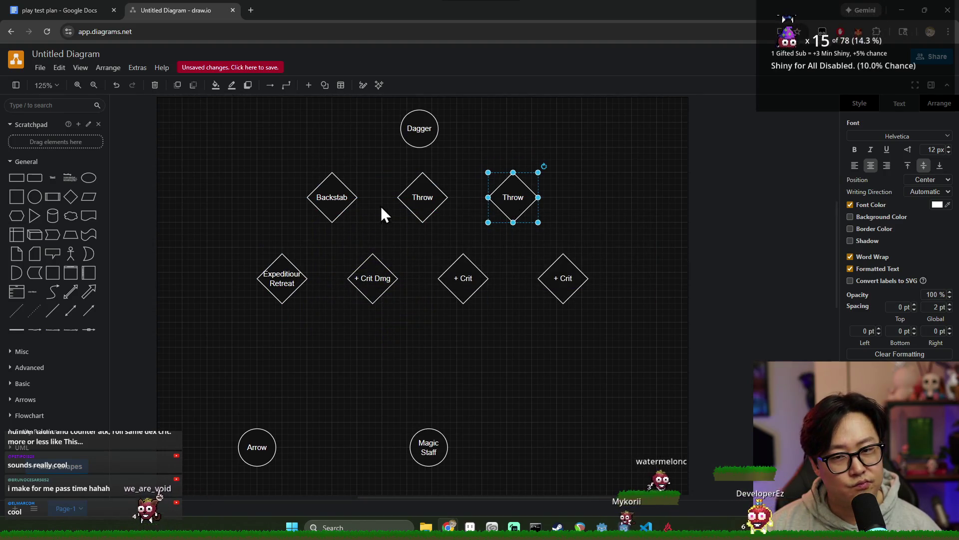
pyautogui.doubleClick(331, 200)
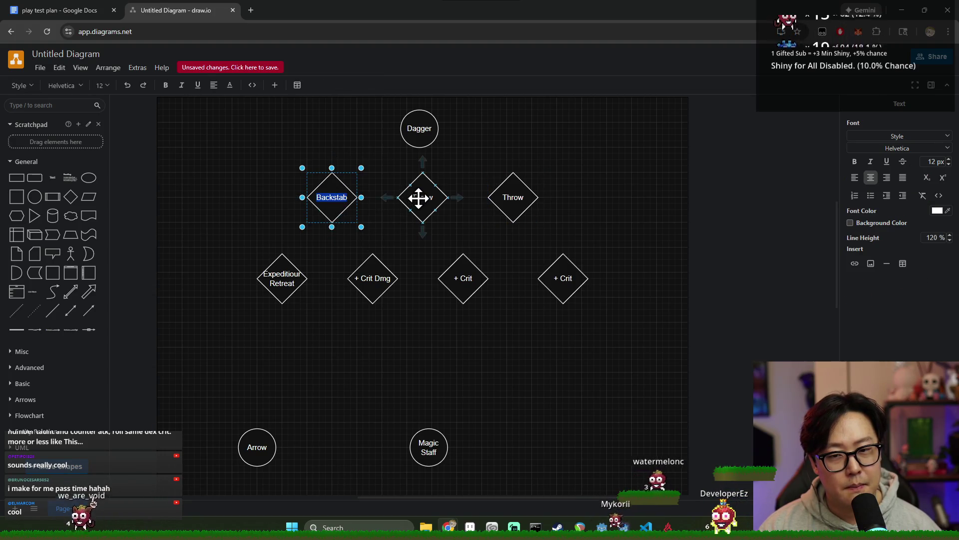
# - Replace the right-hand Throw diamond's label with 'Double Stab', correcting a mistyped start
pyautogui.click(405, 204)
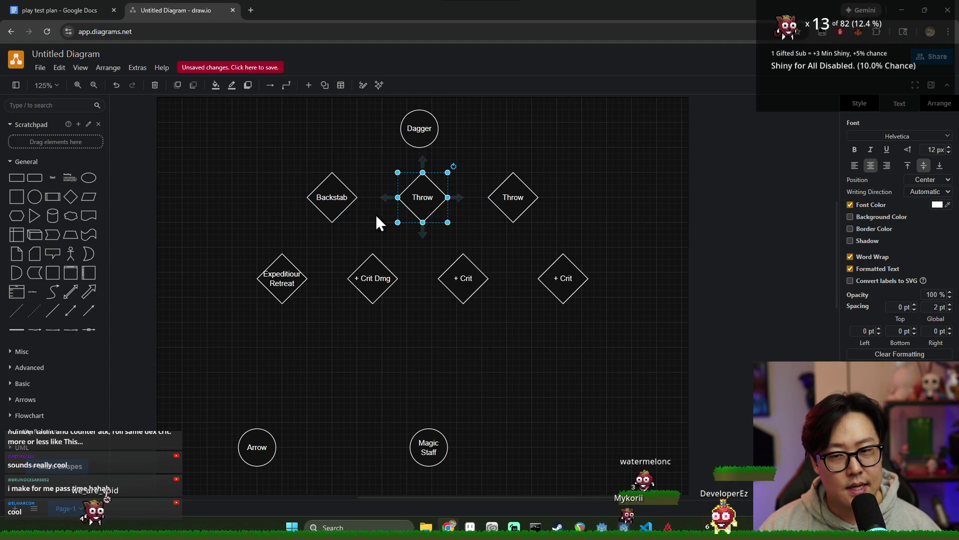
pyautogui.doubleClick(518, 203)
pyautogui.moveTo(565, 238)
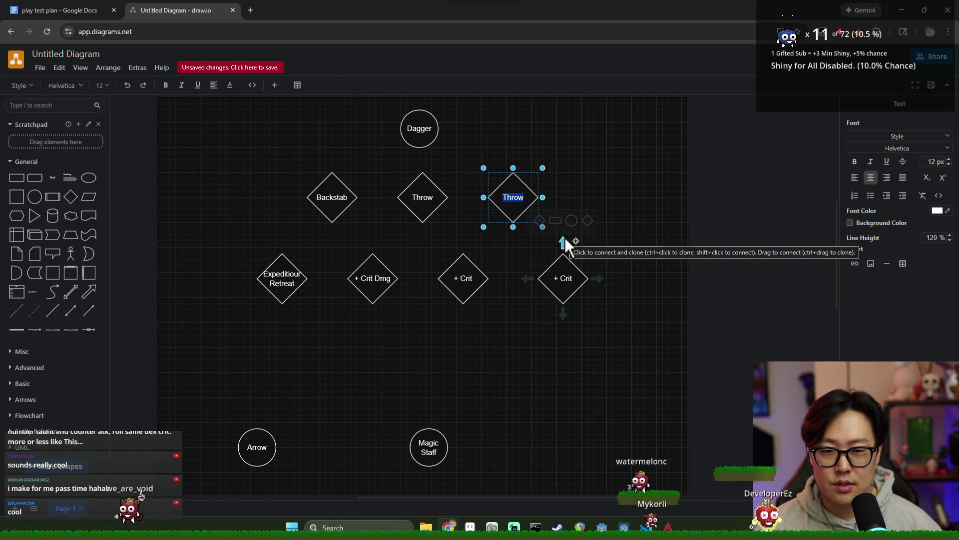
pyautogui.write('Dua')
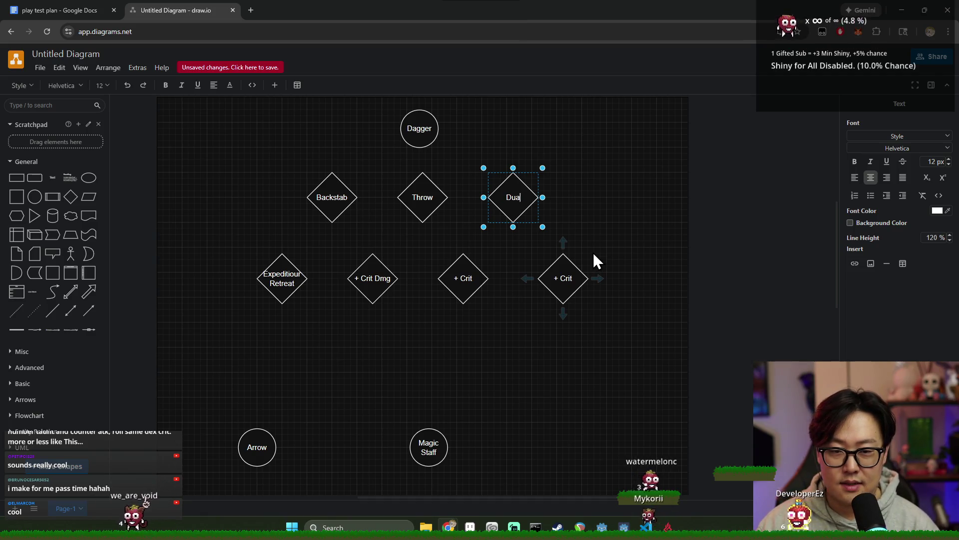
pyautogui.press('BackSpace')
pyautogui.press('BackSpace')
pyautogui.press('BackSpace')
pyautogui.write('Double Stab')
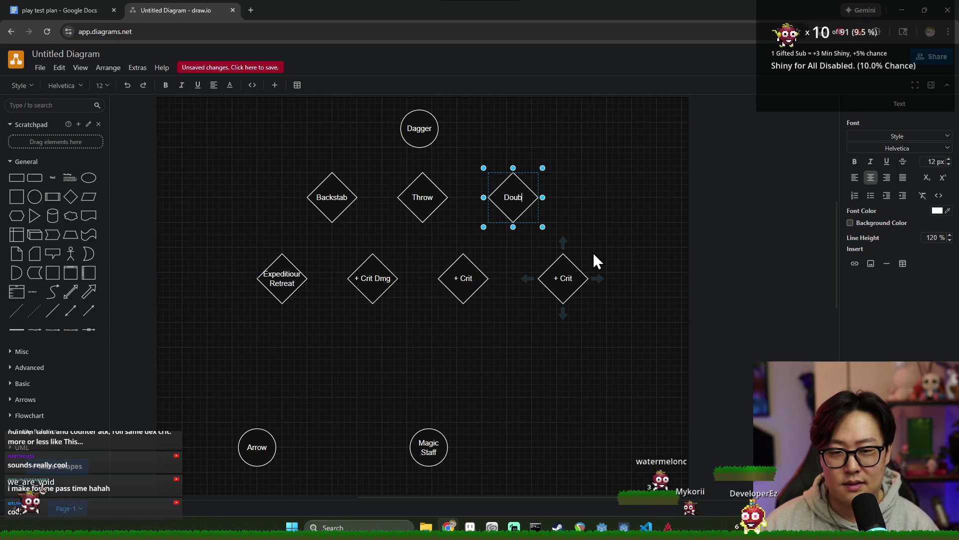
pyautogui.press('Return')
pyautogui.click(588, 233)
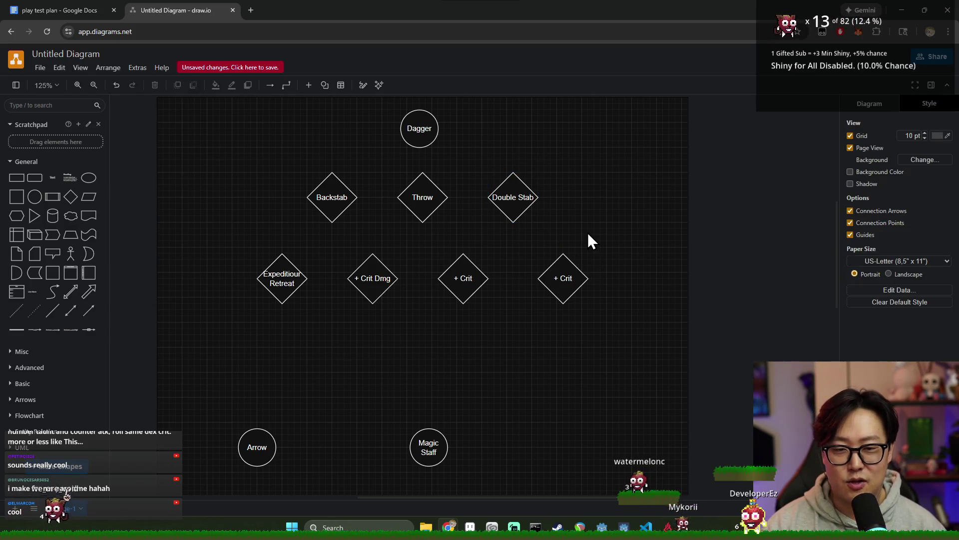
pyautogui.click(516, 208)
pyautogui.click(420, 201)
pyautogui.click(513, 197)
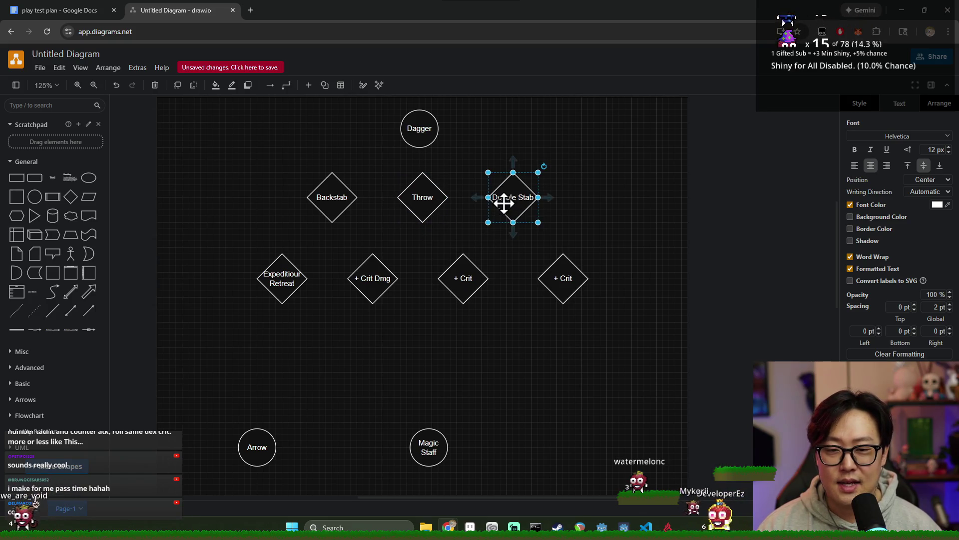
# - Reorder the top row under Dagger to Backstab, Double Stab, Throw
pyautogui.click(413, 199)
pyautogui.click(332, 198)
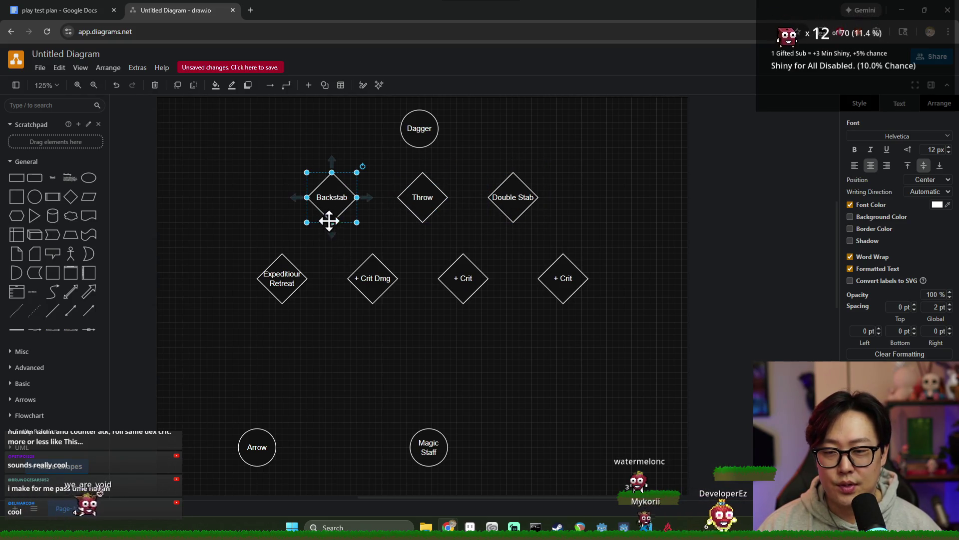
pyautogui.click(281, 280)
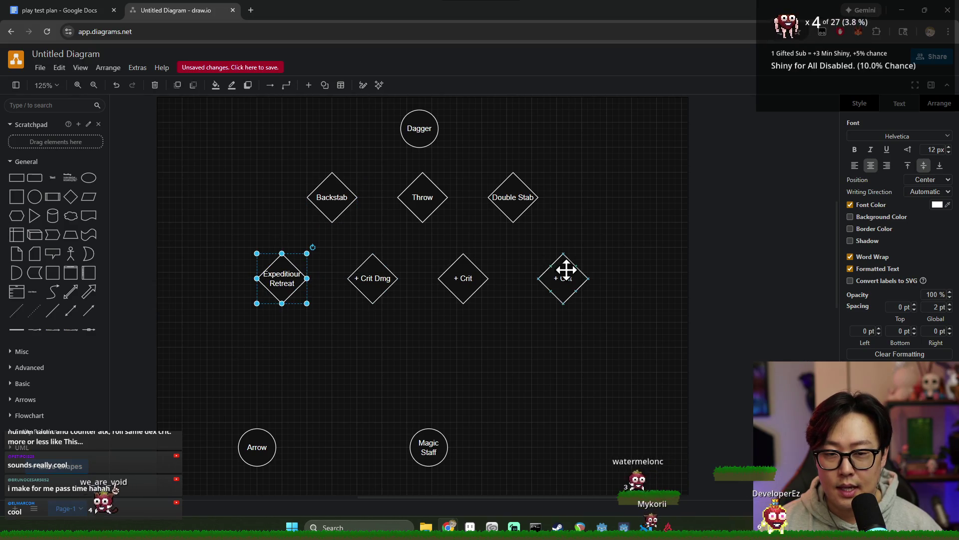
pyautogui.moveTo(281, 280)
pyautogui.mouseDown()
pyautogui.moveTo(331, 321)
pyautogui.moveTo(433, 344)
pyautogui.moveTo(421, 340)
pyautogui.mouseUp()
pyautogui.moveTo(424, 199); pyautogui.dragTo(590, 202)
pyautogui.moveTo(531, 200); pyautogui.dragTo(435, 199)
pyautogui.moveTo(572, 199)
pyautogui.mouseDown()
pyautogui.moveTo(504, 199)
pyautogui.moveTo(511, 194)
pyautogui.mouseUp()
# - Arrange + Crit Dmg, Expeditiour Retreat and both + Crit diamonds into a branching layout below
pyautogui.moveTo(375, 274); pyautogui.dragTo(284, 281)
pyautogui.moveTo(418, 327)
pyautogui.mouseDown()
pyautogui.moveTo(374, 290)
pyautogui.moveTo(375, 271)
pyautogui.moveTo(375, 280)
pyautogui.mouseUp()
pyautogui.moveTo(274, 284)
pyautogui.mouseDown()
pyautogui.moveTo(284, 349)
pyautogui.moveTo(276, 345)
pyautogui.mouseUp()
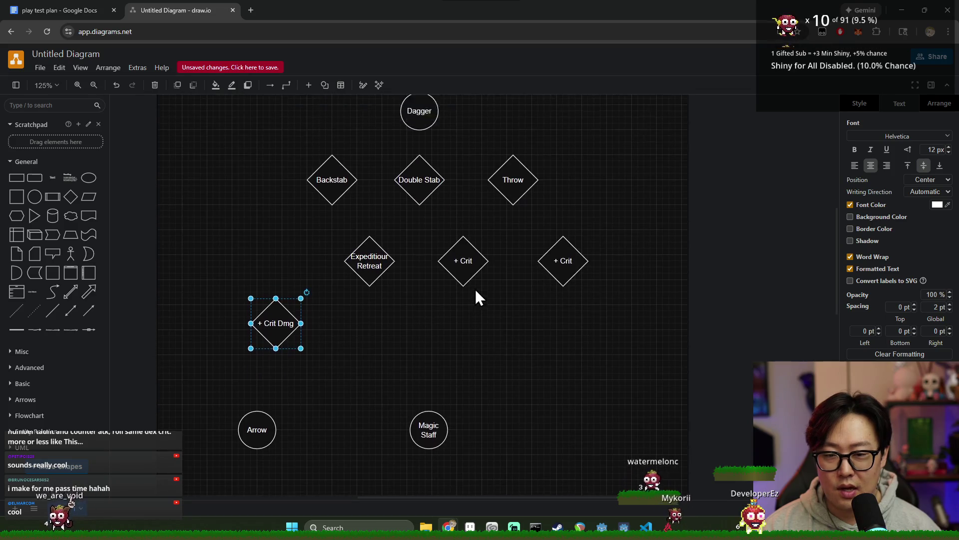
pyautogui.moveTo(566, 288); pyautogui.dragTo(603, 295)
pyautogui.moveTo(561, 272); pyautogui.dragTo(499, 341)
pyautogui.moveTo(488, 282); pyautogui.dragTo(622, 293)
pyautogui.moveTo(498, 345)
pyautogui.mouseDown()
pyautogui.moveTo(460, 271)
pyautogui.moveTo(468, 278)
pyautogui.mouseUp()
pyautogui.moveTo(592, 296)
pyautogui.mouseDown()
pyautogui.moveTo(560, 316)
pyautogui.moveTo(529, 360)
pyautogui.moveTo(538, 360)
pyautogui.moveTo(521, 313)
pyautogui.mouseUp()
# - Move the Arrow and Magic Staff circles further down the page
pyautogui.moveTo(200, 398); pyautogui.dragTo(550, 499)
pyautogui.scroll(-3, 475, 440)
pyautogui.moveTo(428, 279); pyautogui.dragTo(418, 433)
pyautogui.scroll(2, 457, 391)
pyautogui.scroll(-2, 456, 400)
pyautogui.scroll(3, 472, 321)
# - Line the lower + Crit up with + Crit Dmg and set the middle + Crit beside Expeditiour Retreat
pyautogui.click(505, 316)
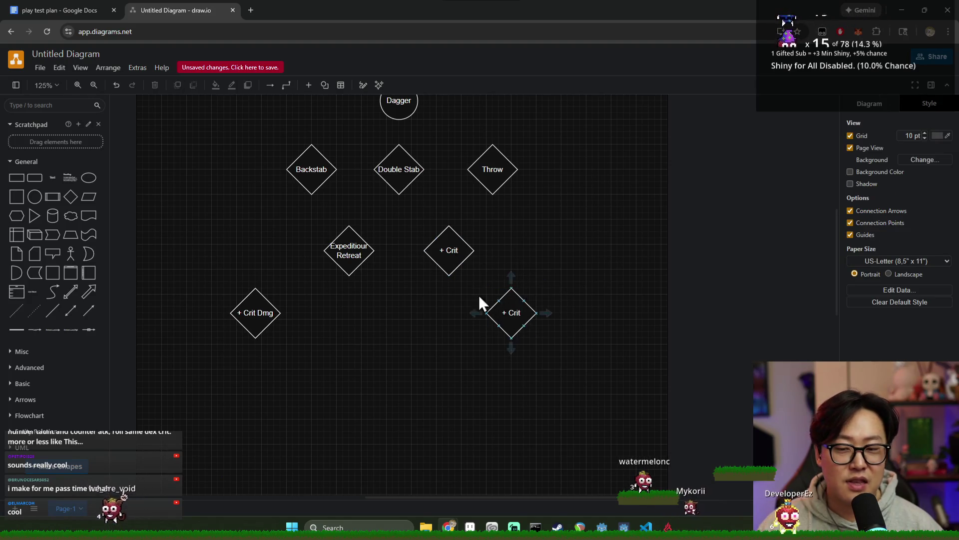
pyautogui.moveTo(510, 316)
pyautogui.mouseDown()
pyautogui.moveTo(520, 250)
pyautogui.moveTo(479, 322)
pyautogui.mouseUp()
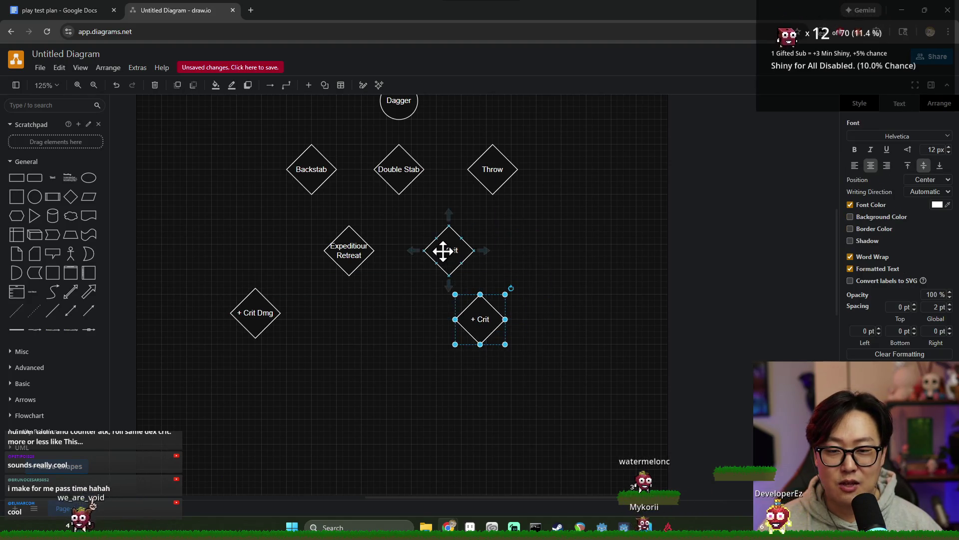
pyautogui.moveTo(451, 252); pyautogui.dragTo(448, 253)
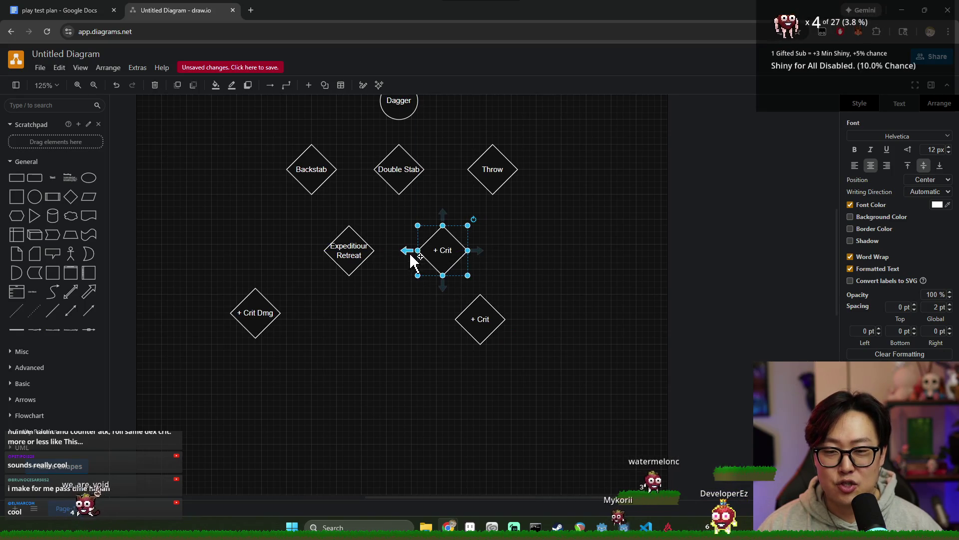
pyautogui.moveTo(349, 250); pyautogui.dragTo(358, 250)
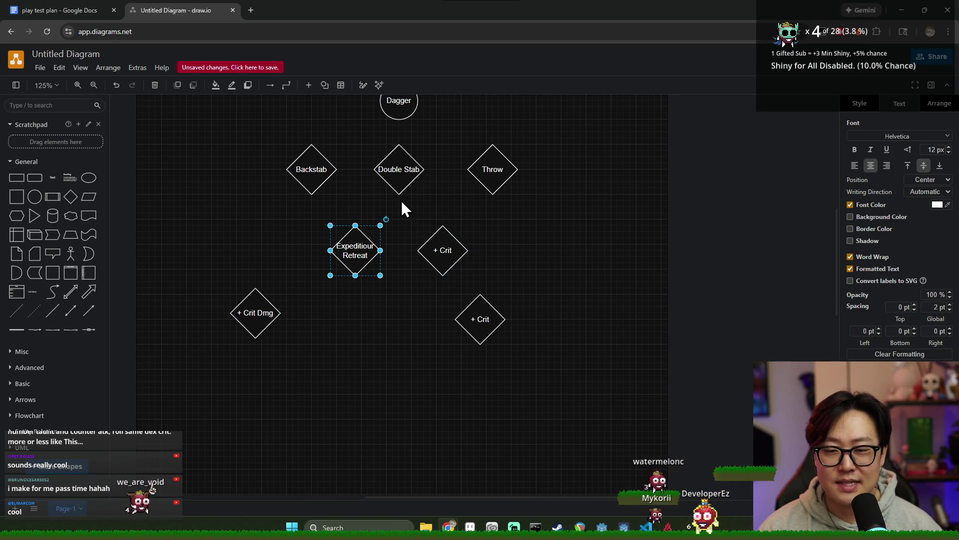
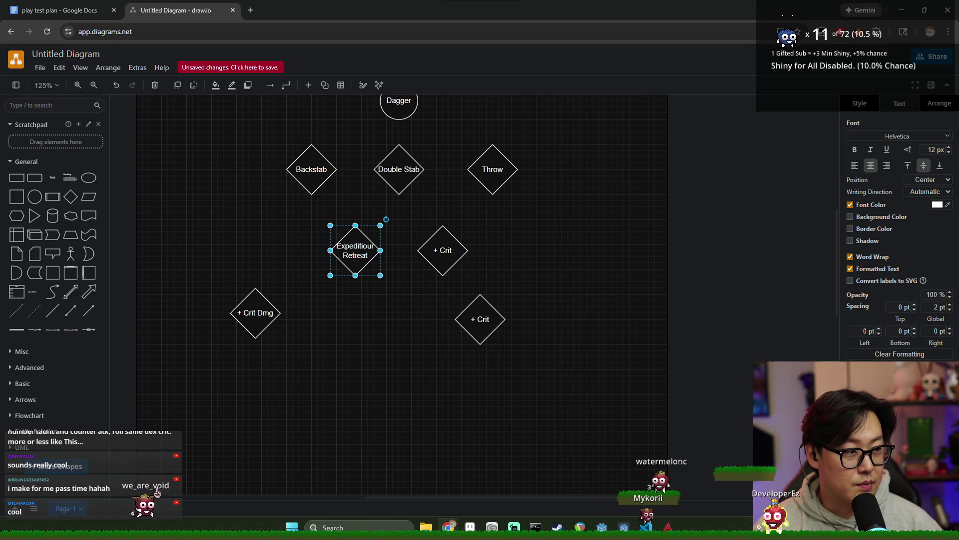
# - Nudge + Crit Dmg right and line up Expeditious Retreat with the + Crit diamonds
pyautogui.scroll(-1, 466, 337)
pyautogui.scroll(1, 465, 335)
pyautogui.moveTo(211, 271); pyautogui.dragTo(302, 356)
pyautogui.moveTo(254, 315)
pyautogui.mouseDown()
pyautogui.moveTo(272, 320)
pyautogui.moveTo(276, 312)
pyautogui.mouseUp()
pyautogui.moveTo(488, 320)
pyautogui.mouseDown()
pyautogui.moveTo(515, 323)
pyautogui.moveTo(501, 313)
pyautogui.mouseUp()
pyautogui.moveTo(452, 241); pyautogui.dragTo(451, 242)
pyautogui.moveTo(354, 250); pyautogui.dragTo(351, 243)
pyautogui.click(522, 254)
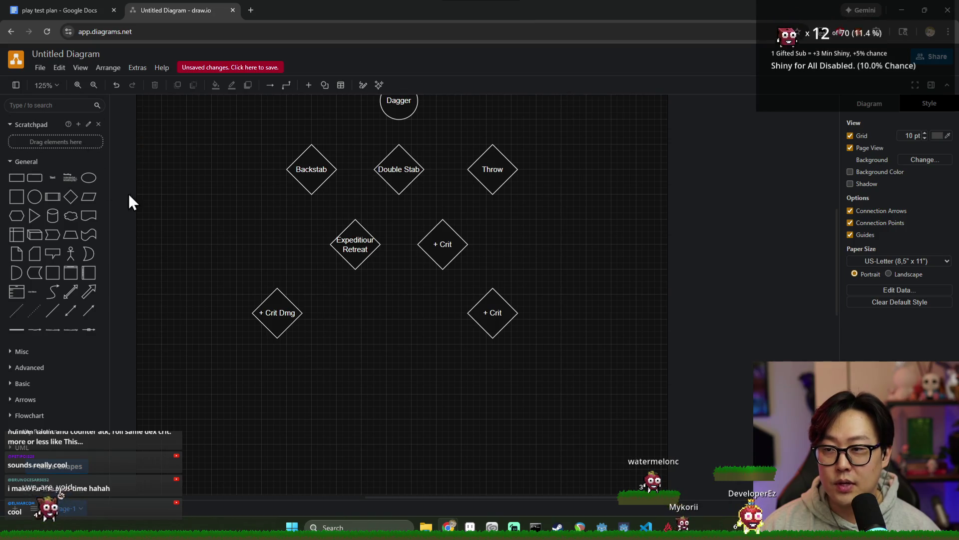
# - Add a diamond labelled '+ Throw Distance' to the right of the middle + Crit
pyautogui.click(70, 199)
pyautogui.moveTo(473, 294)
pyautogui.mouseDown()
pyautogui.moveTo(505, 257)
pyautogui.moveTo(543, 245)
pyautogui.moveTo(546, 256)
pyautogui.moveTo(556, 204)
pyautogui.mouseUp()
pyautogui.moveTo(559, 240); pyautogui.dragTo(556, 247)
pyautogui.doubleClick(555, 247)
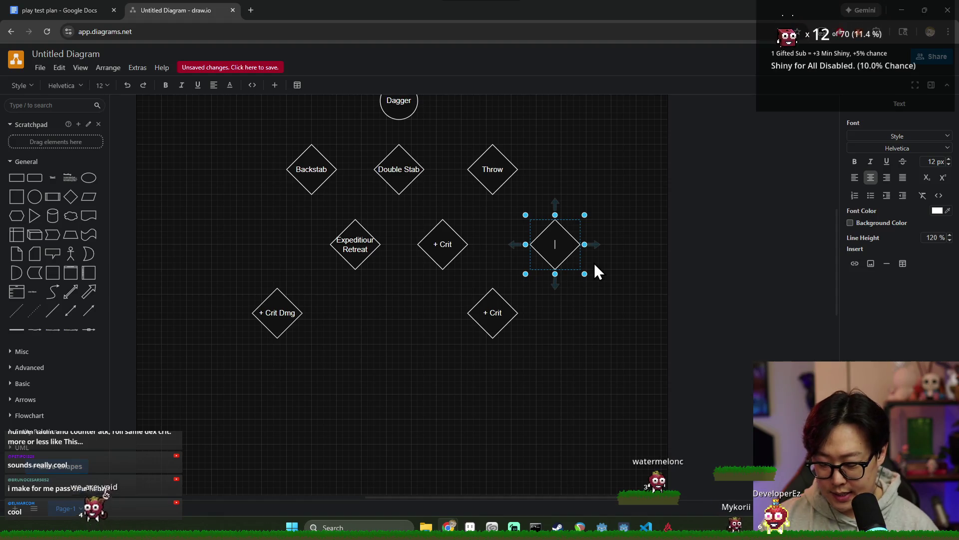
pyautogui.write('Throw Distance')
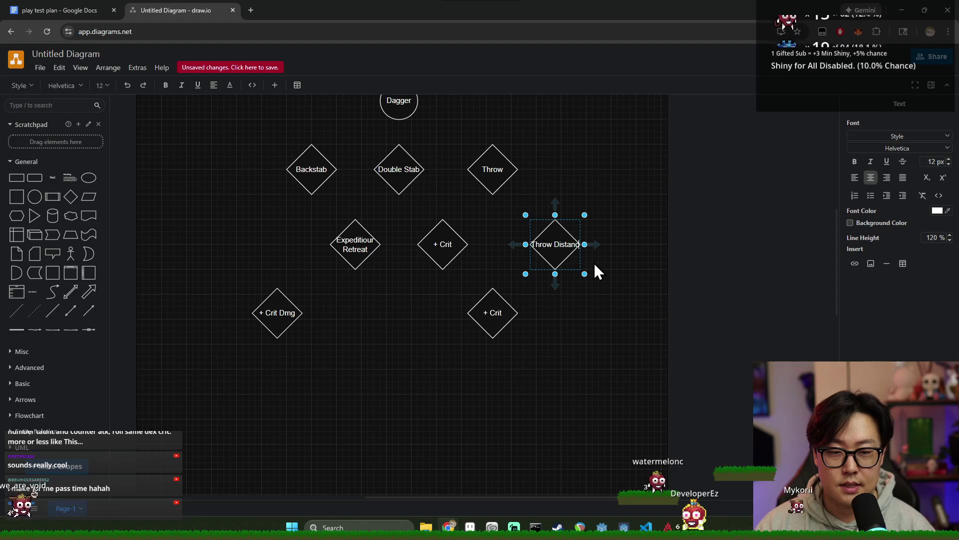
pyautogui.hotkey('ctrl', 'Home')
pyautogui.write('+')
pyautogui.moveTo(563, 257); pyautogui.dragTo(559, 258)
pyautogui.moveTo(497, 314); pyautogui.dragTo(503, 316)
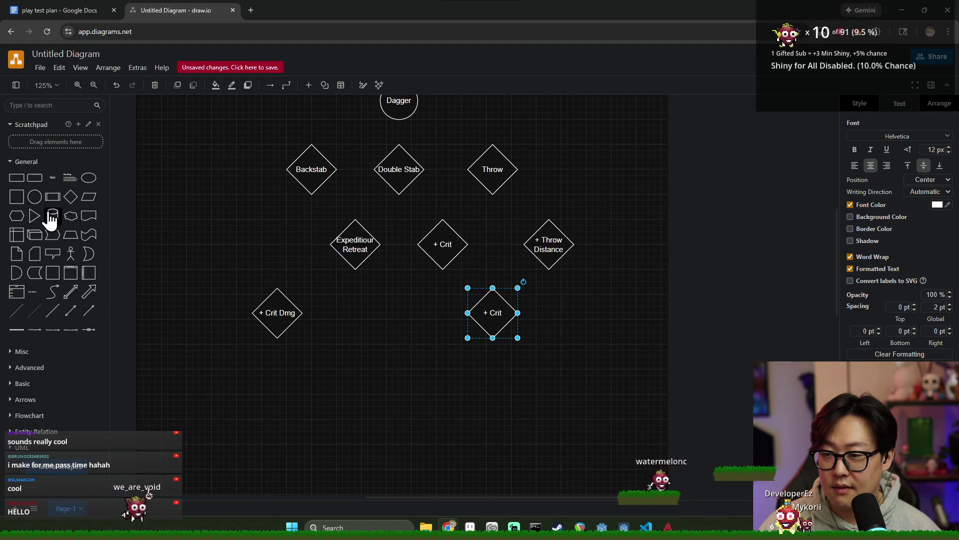
# - Add a diamond to the right of the lower + Crit and begin labelling it 'Bleeding Throw'
pyautogui.click(71, 196)
pyautogui.moveTo(459, 301)
pyautogui.mouseDown()
pyautogui.moveTo(552, 329)
pyautogui.moveTo(540, 318)
pyautogui.mouseUp()
pyautogui.doubleClick(545, 315)
pyautogui.write('Bleeding')
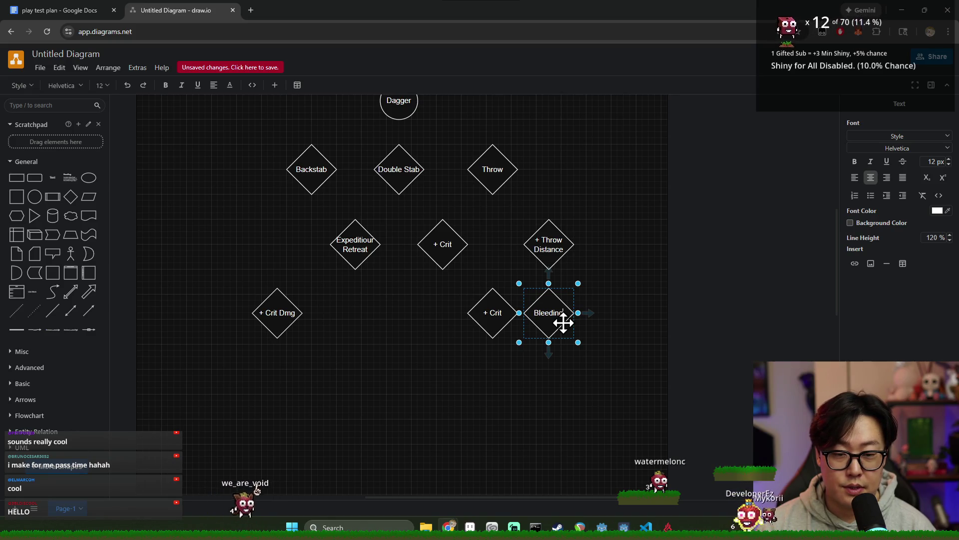
pyautogui.press('Return')
pyautogui.write('Throw')
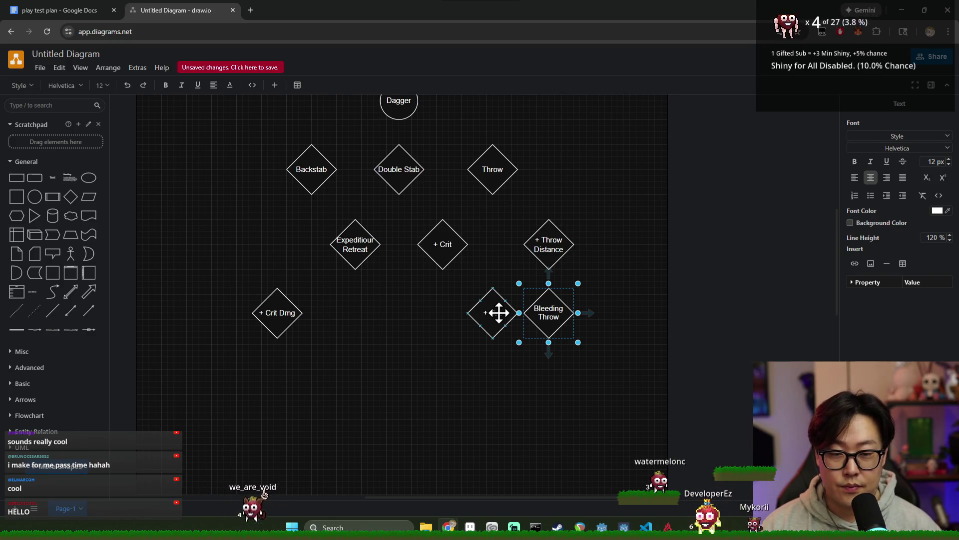
# - Move the lower + Crit under the middle one and relabel the new diamond 'Poisoned Throw'
pyautogui.click(495, 318)
pyautogui.moveTo(494, 318); pyautogui.dragTo(446, 323)
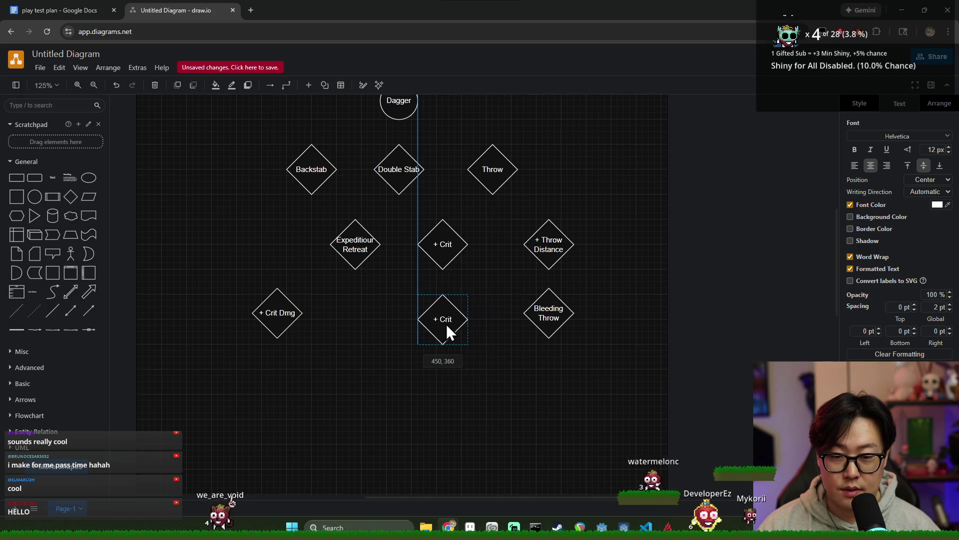
pyautogui.doubleClick(563, 309)
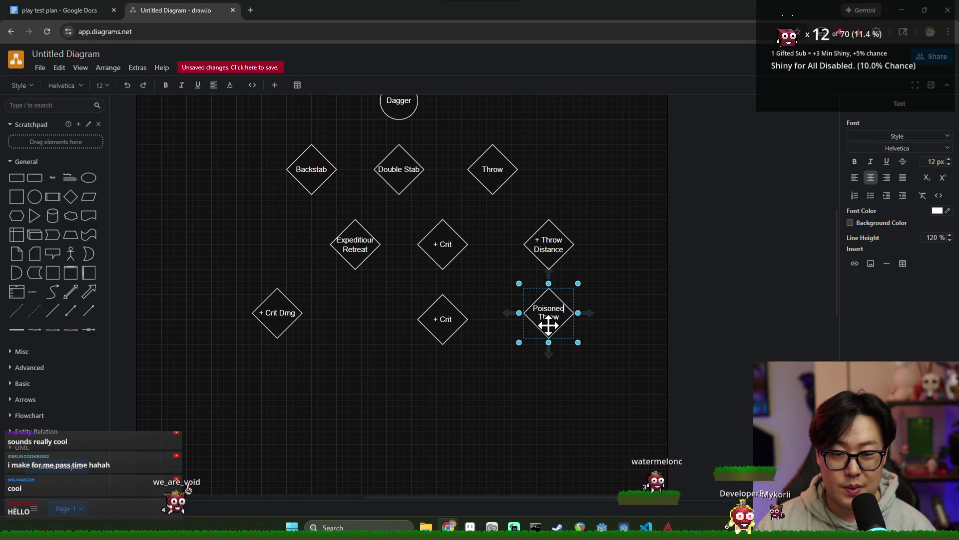
pyautogui.rightClick(550, 306)
pyautogui.click(584, 306)
pyautogui.scroll(-2, 574, 299)
pyautogui.moveTo(557, 272); pyautogui.dragTo(557, 278)
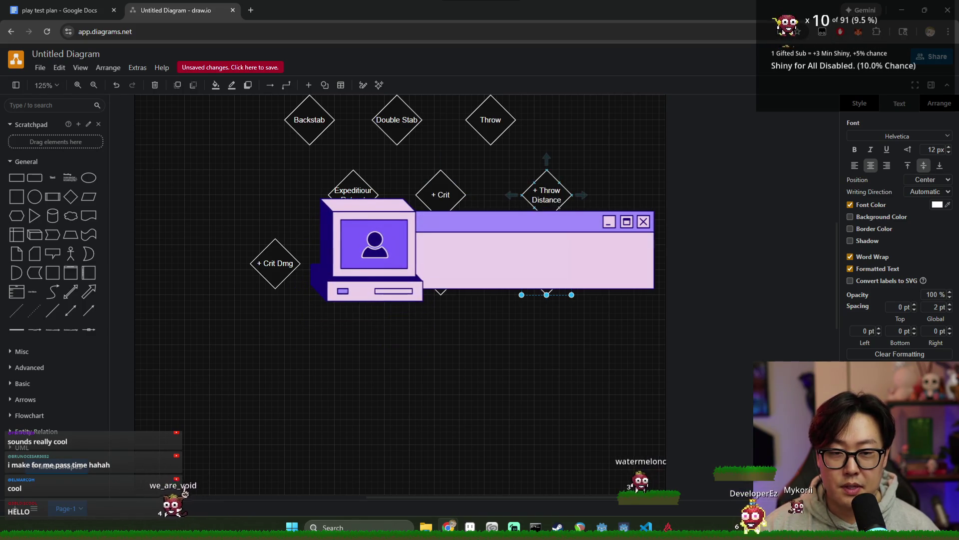
# - Shift + Throw Distance right, raise Poisoned Throw into the middle row, and drop a diamond below it
pyautogui.moveTo(550, 199); pyautogui.dragTo(606, 199)
pyautogui.moveTo(553, 270); pyautogui.dragTo(535, 195)
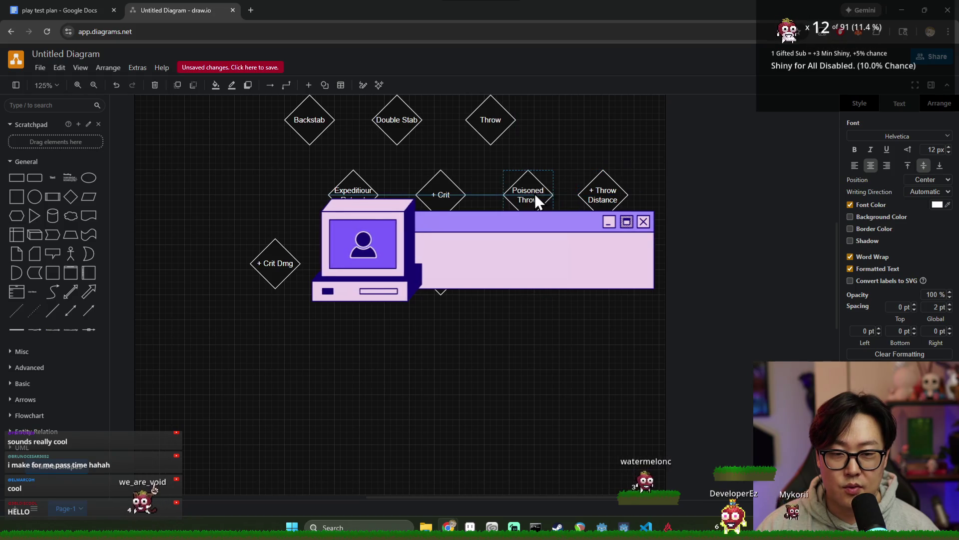
pyautogui.click(603, 197)
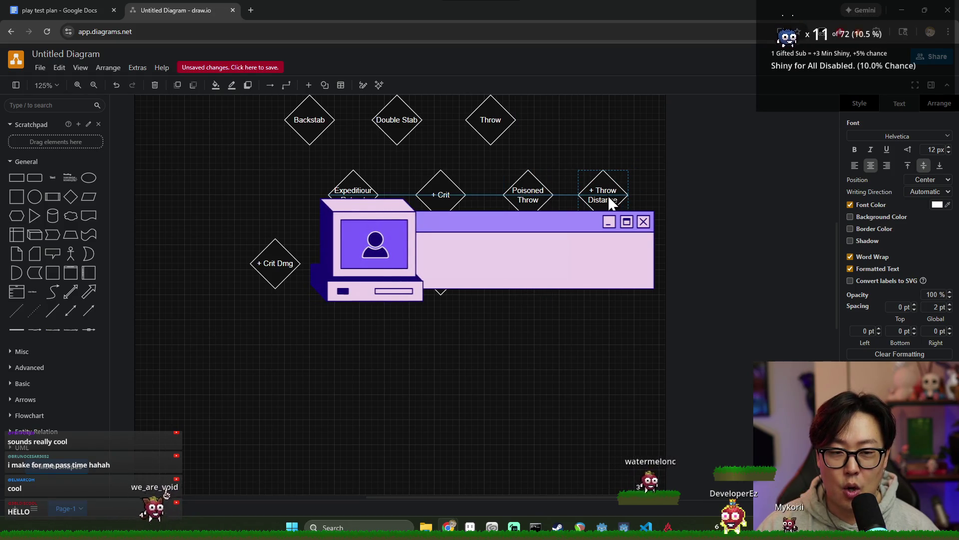
pyautogui.moveTo(73, 200)
pyautogui.mouseDown()
pyautogui.moveTo(470, 302)
pyautogui.moveTo(522, 270)
pyautogui.mouseUp()
pyautogui.doubleClick(527, 265)
pyautogui.write('Th')
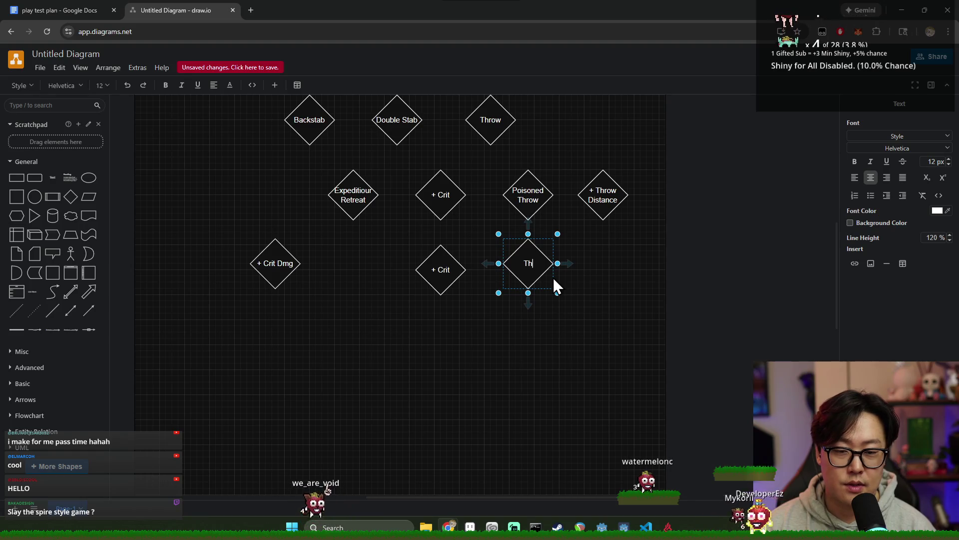
# - Label the new diamond 'Throw / Apply / Exhaust' on three lines
pyautogui.write('row')
pyautogui.press('Return')
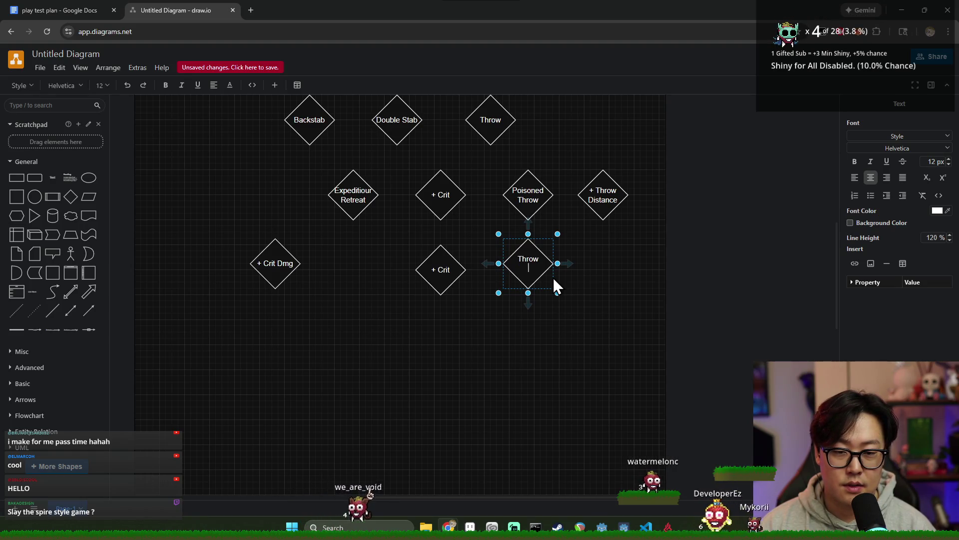
pyautogui.write('Apply')
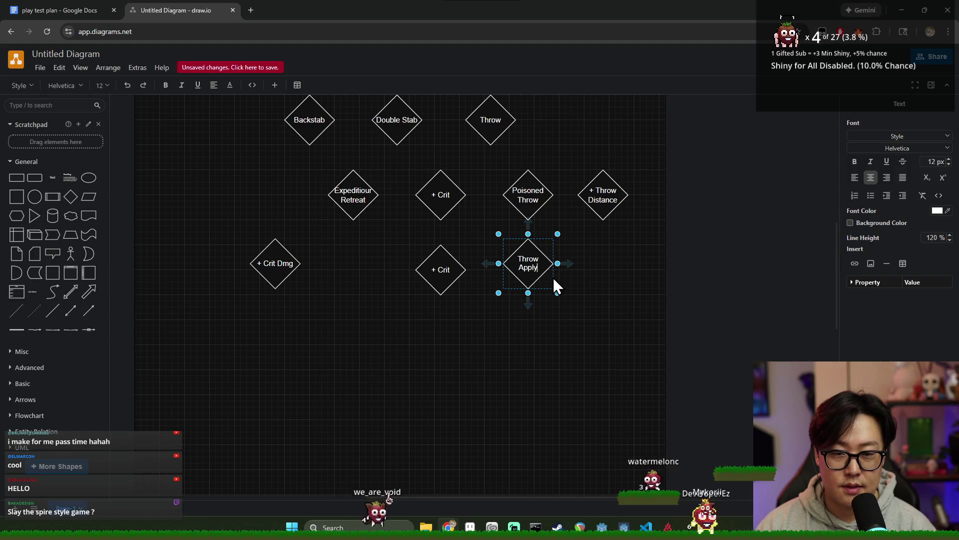
pyautogui.press('Return')
pyautogui.moveTo(568, 265)
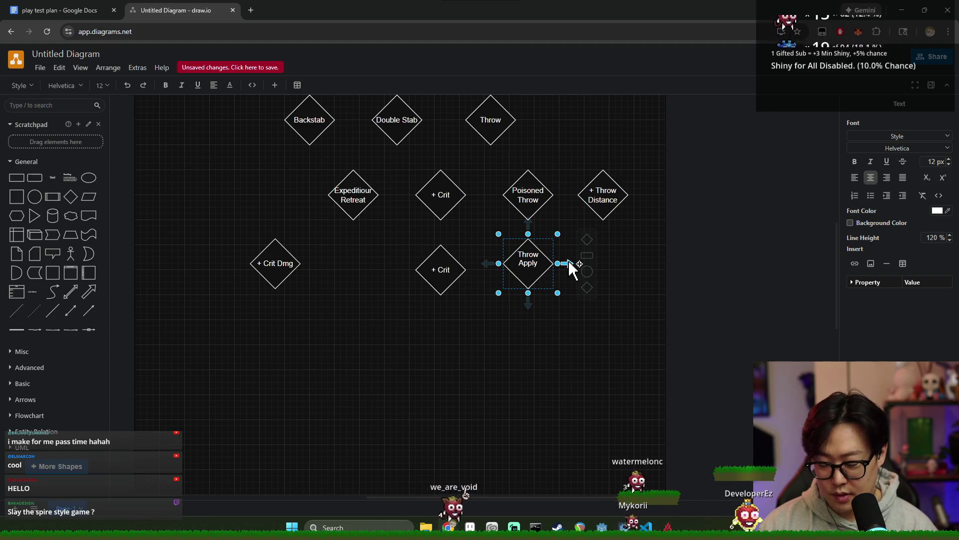
pyautogui.write('Exha')
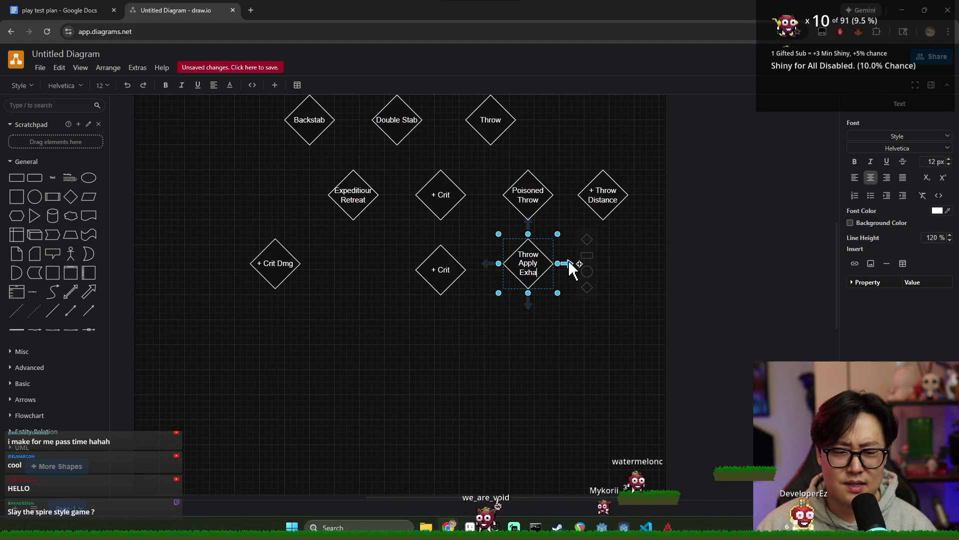
pyautogui.write('ust')
pyautogui.click(591, 360)
# - Draw a line linking Poisoned Throw down to Throw Apply Exhaust
pyautogui.click(531, 208)
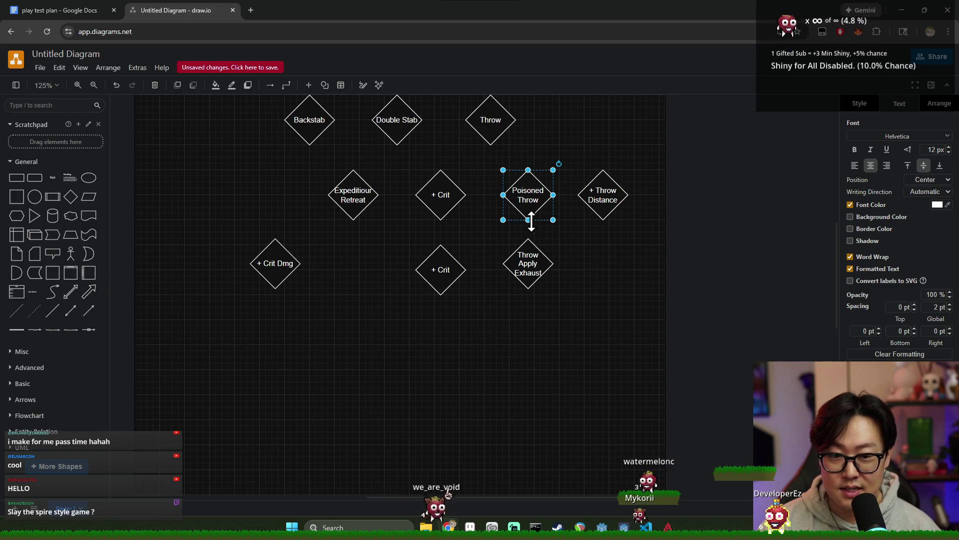
pyautogui.click(52, 311)
pyautogui.moveTo(475, 298)
pyautogui.mouseDown()
pyautogui.moveTo(505, 285)
pyautogui.moveTo(534, 241)
pyautogui.moveTo(445, 237)
pyautogui.moveTo(496, 286)
pyautogui.moveTo(484, 283)
pyautogui.moveTo(525, 217)
pyautogui.moveTo(521, 246)
pyautogui.mouseUp()
pyautogui.moveTo(459, 313)
pyautogui.mouseDown()
pyautogui.moveTo(520, 249)
pyautogui.moveTo(530, 253)
pyautogui.mouseUp()
pyautogui.click(568, 303)
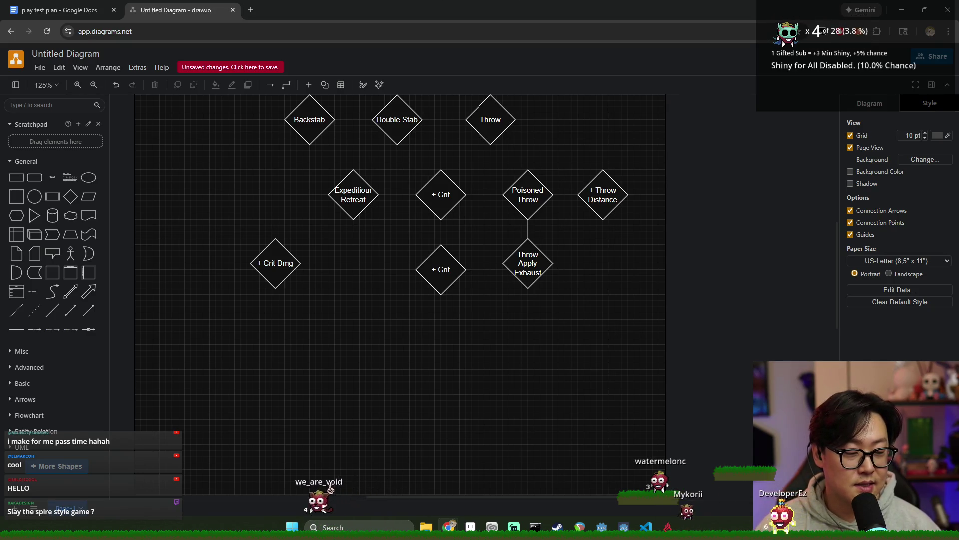
pyautogui.hotkey('alt', 'Tab')
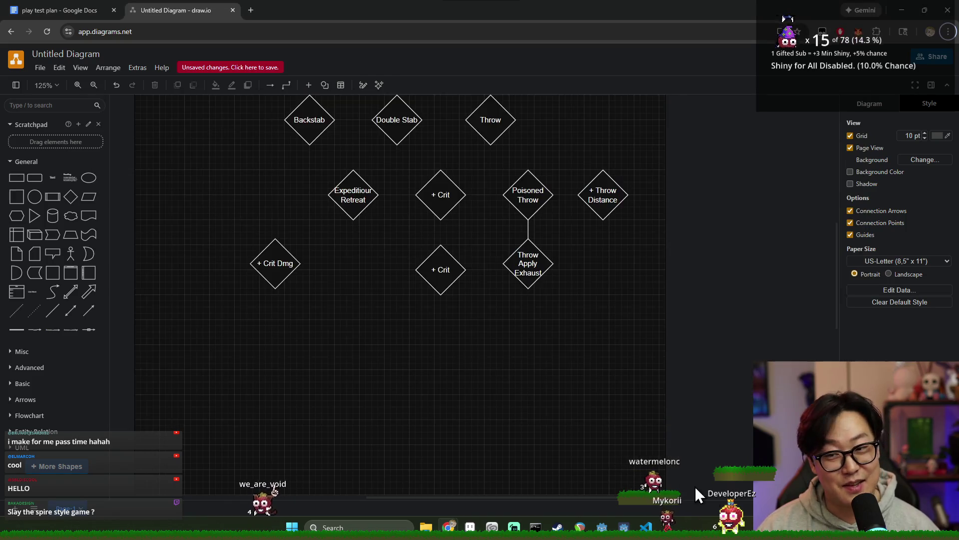
pyautogui.click(300, 185)
pyautogui.hotkey('alt', 'Tab')
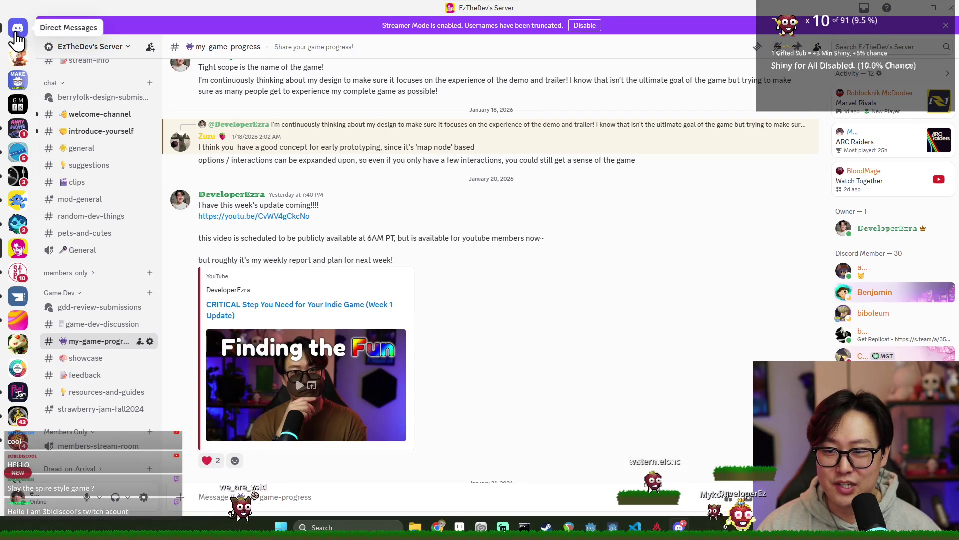
pyautogui.click(18, 28)
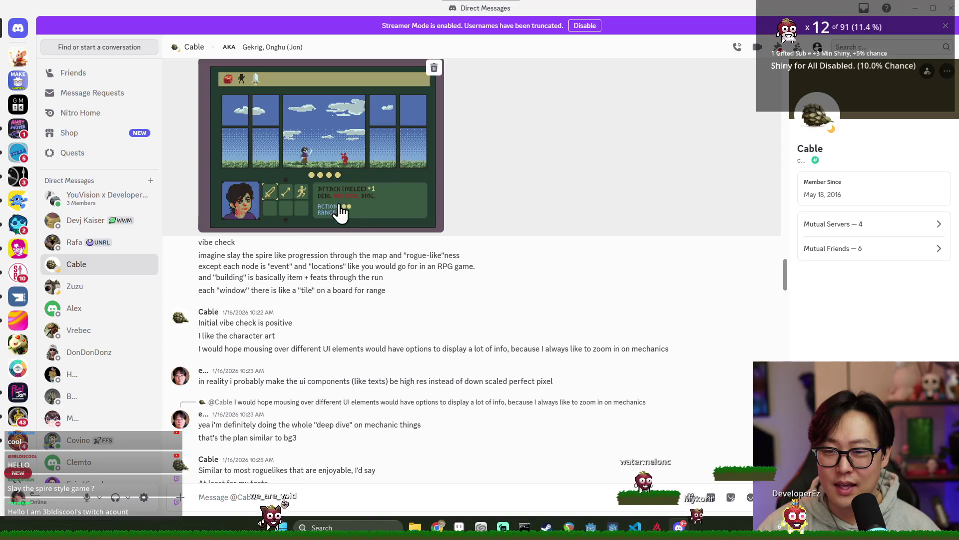
pyautogui.click(376, 263)
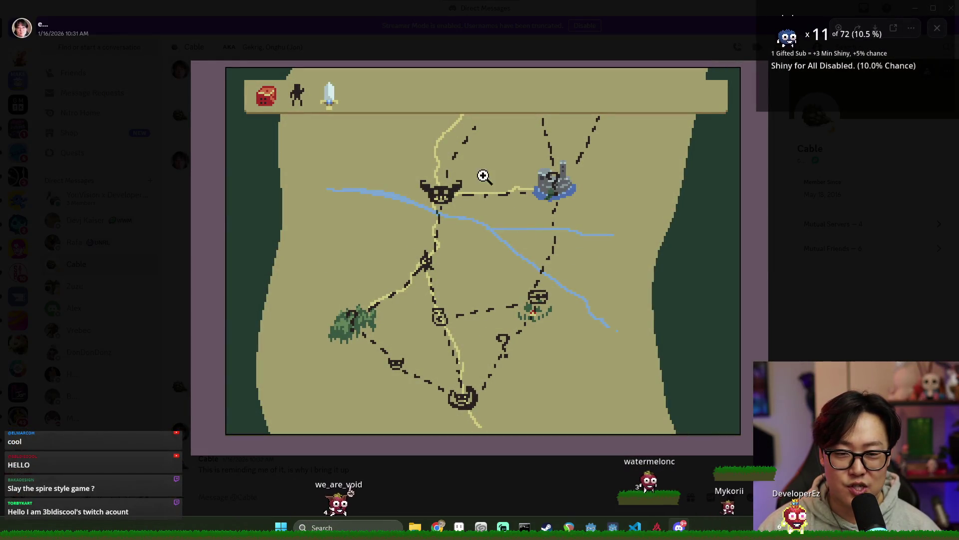
pyautogui.click(928, 122)
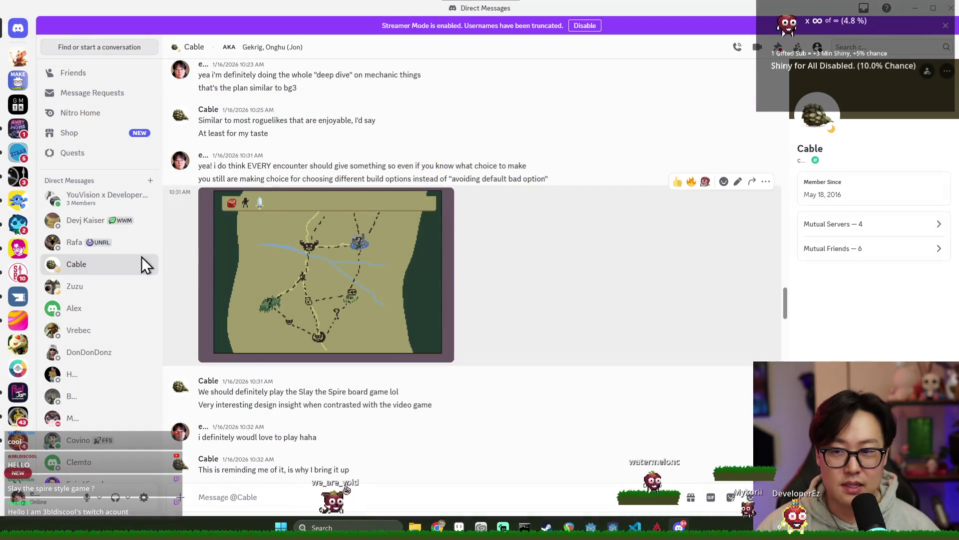
pyautogui.click(17, 252)
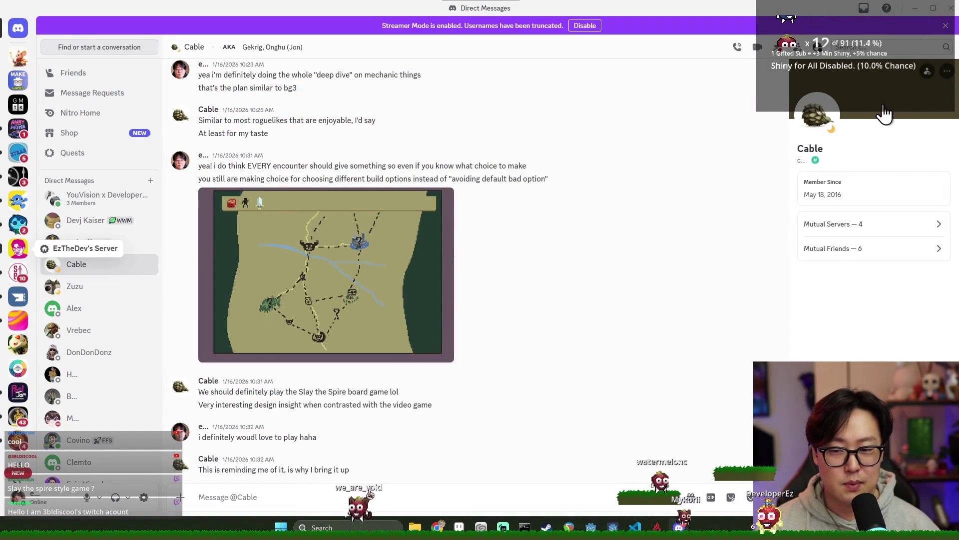
pyautogui.click(914, 12)
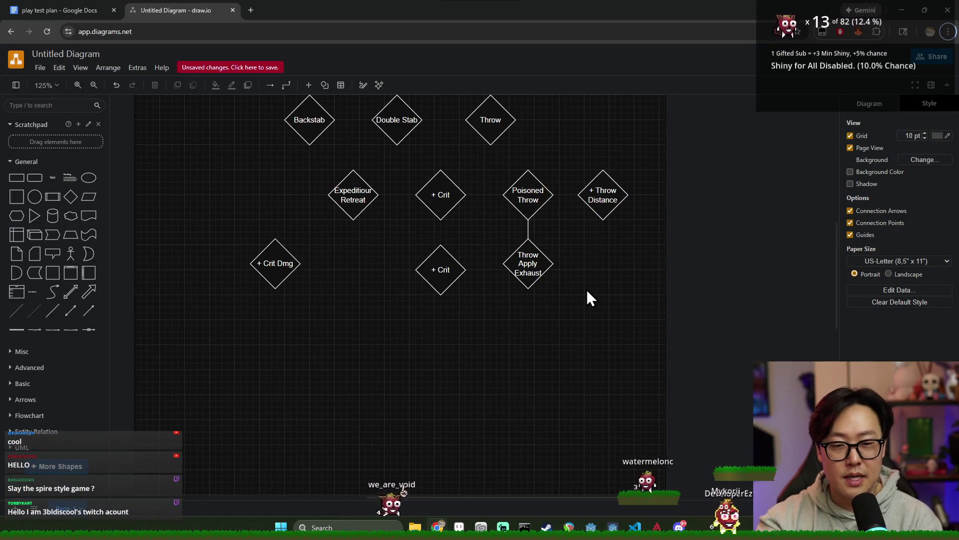
# - Align Throw Apply Exhaust and connect Throw down to Poisoned Throw with a line
pyautogui.moveTo(542, 264); pyautogui.dragTo(547, 271)
pyautogui.click(572, 230)
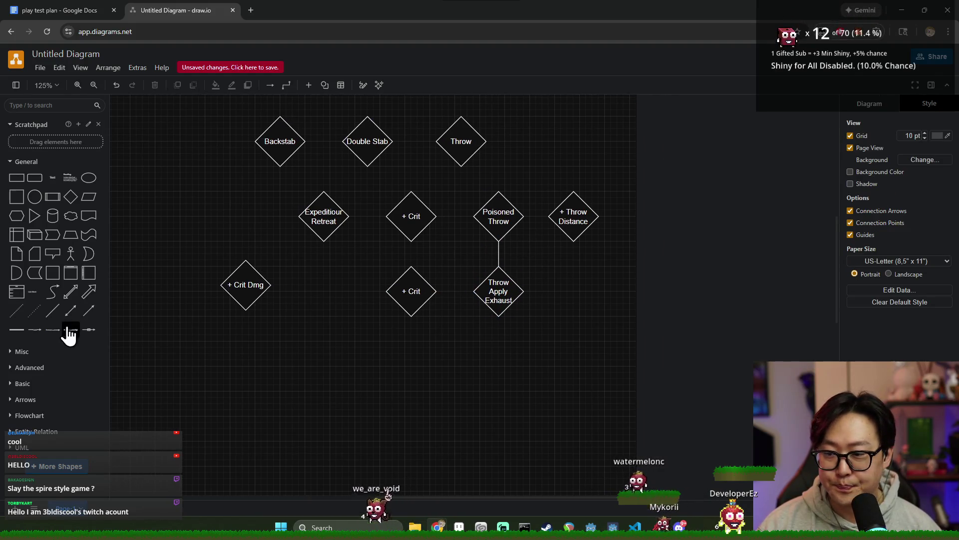
pyautogui.click(54, 313)
pyautogui.moveTo(466, 297)
pyautogui.mouseDown()
pyautogui.moveTo(450, 221)
pyautogui.moveTo(463, 152)
pyautogui.moveTo(461, 166)
pyautogui.mouseUp()
pyautogui.moveTo(485, 278)
pyautogui.mouseDown()
pyautogui.moveTo(499, 185)
pyautogui.moveTo(496, 192)
pyautogui.mouseUp()
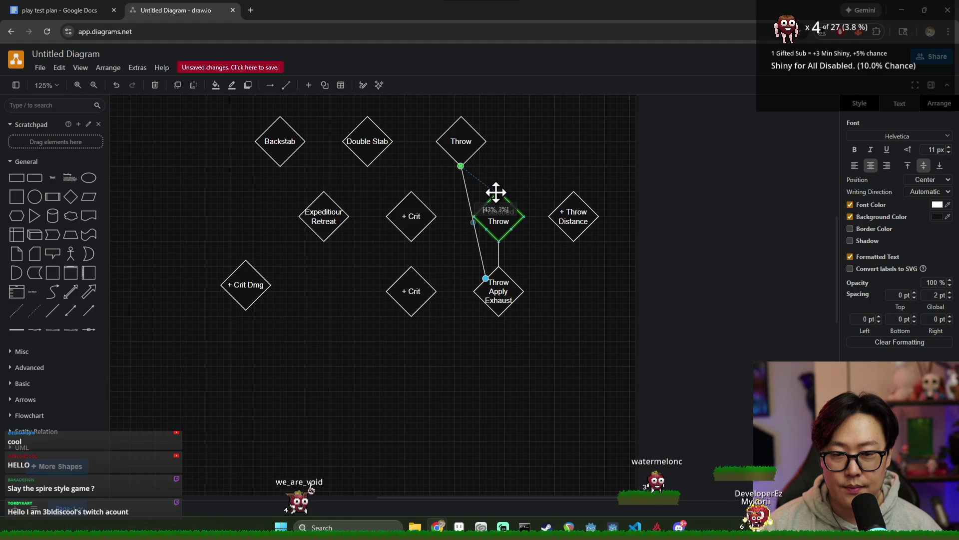
pyautogui.click(496, 200)
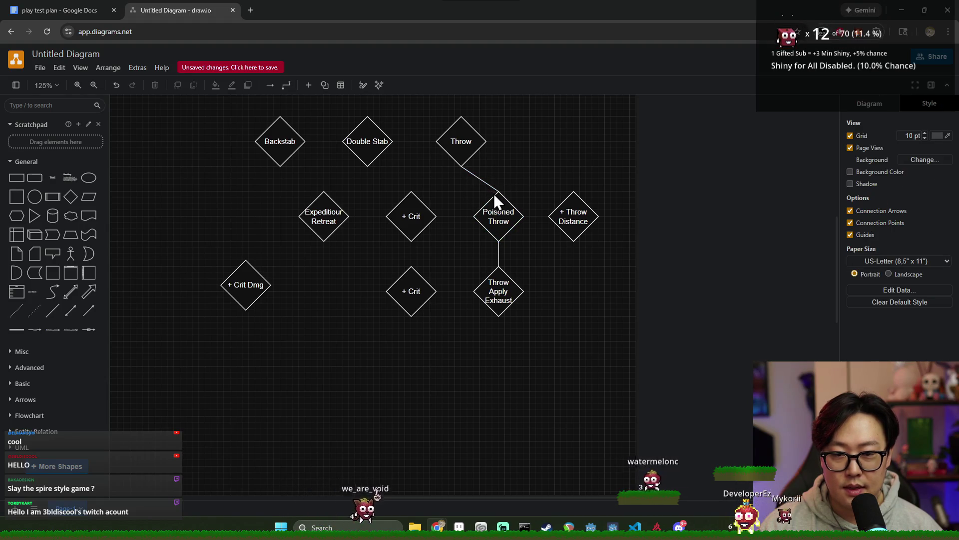
# - Select Poisoned Throw and Throw Apply Exhaust together and nudge them slightly right
pyautogui.click(470, 172)
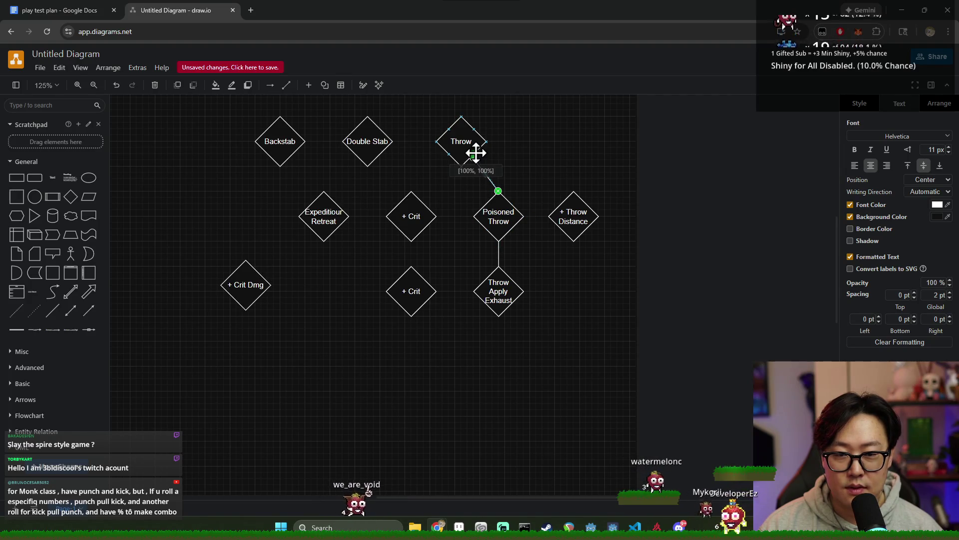
pyautogui.click(518, 169)
pyautogui.moveTo(456, 183); pyautogui.dragTo(524, 318)
pyautogui.moveTo(503, 239); pyautogui.dragTo(507, 226)
pyautogui.click(617, 278)
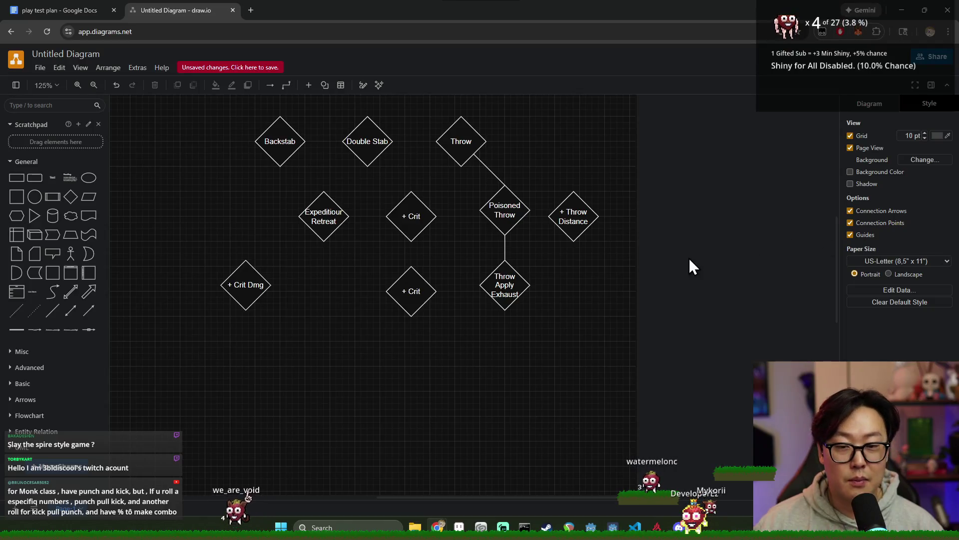
pyautogui.hotkey('alt', 'Tab')
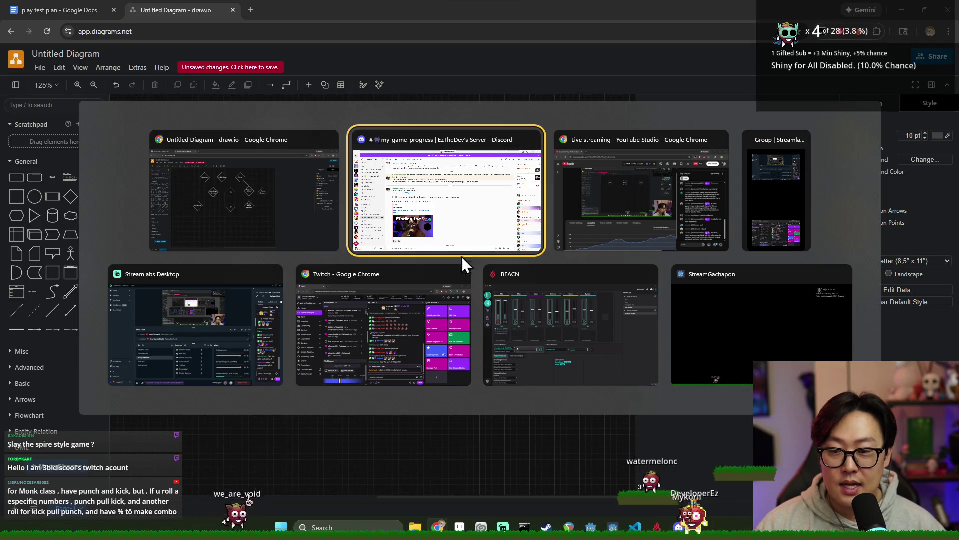
# - View the battle-screen image full size in a friend's Discord DM, then return to draw.io
pyautogui.click(428, 215)
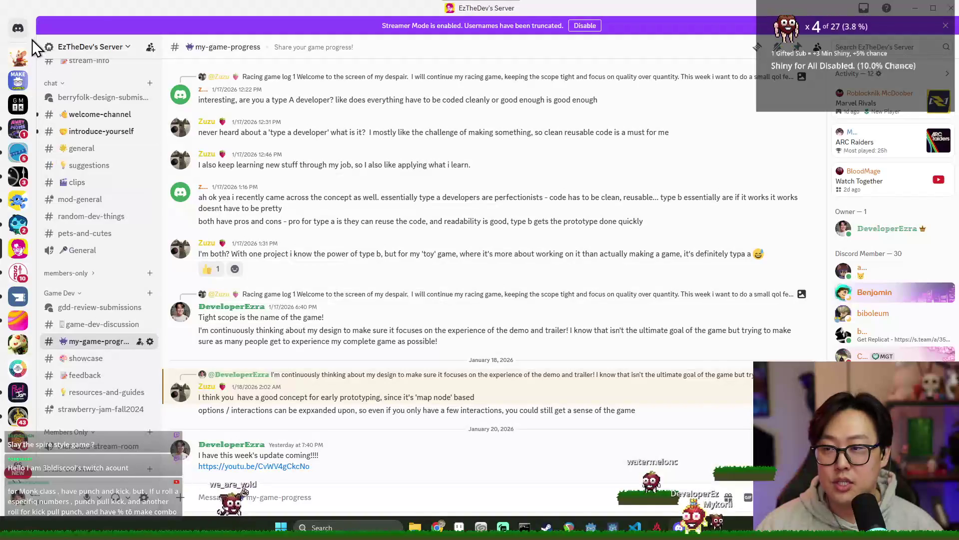
pyautogui.click(19, 28)
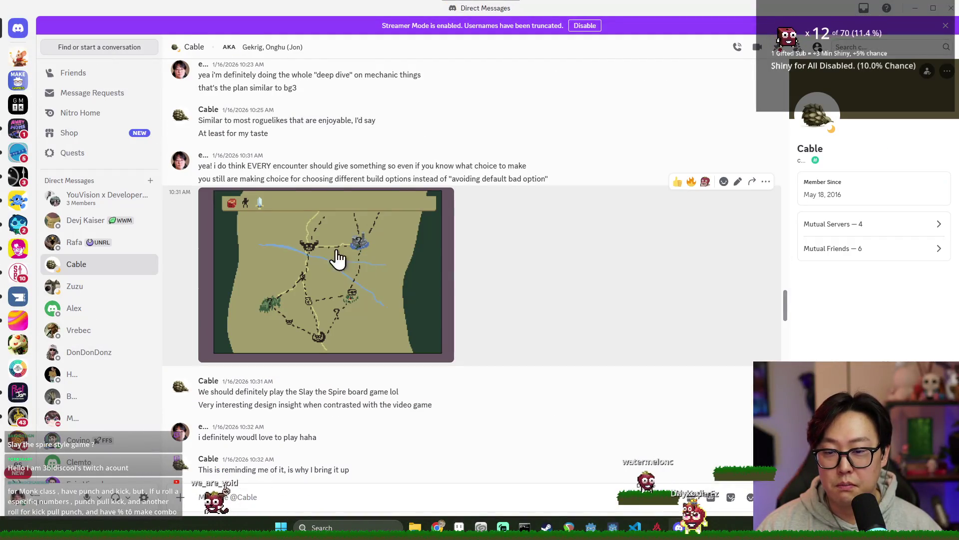
pyautogui.scroll(5, 350, 259)
pyautogui.click(338, 197)
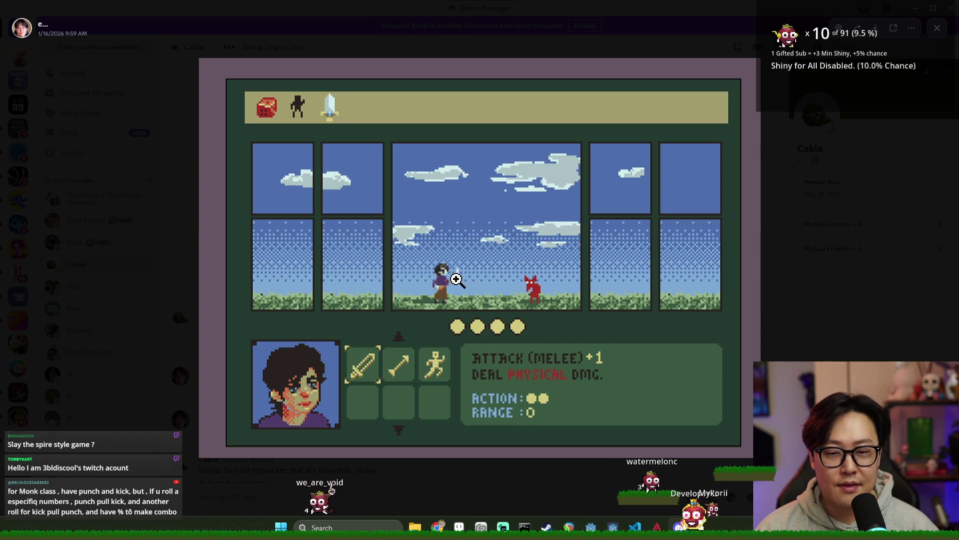
pyautogui.hotkey('alt', 'Tab')
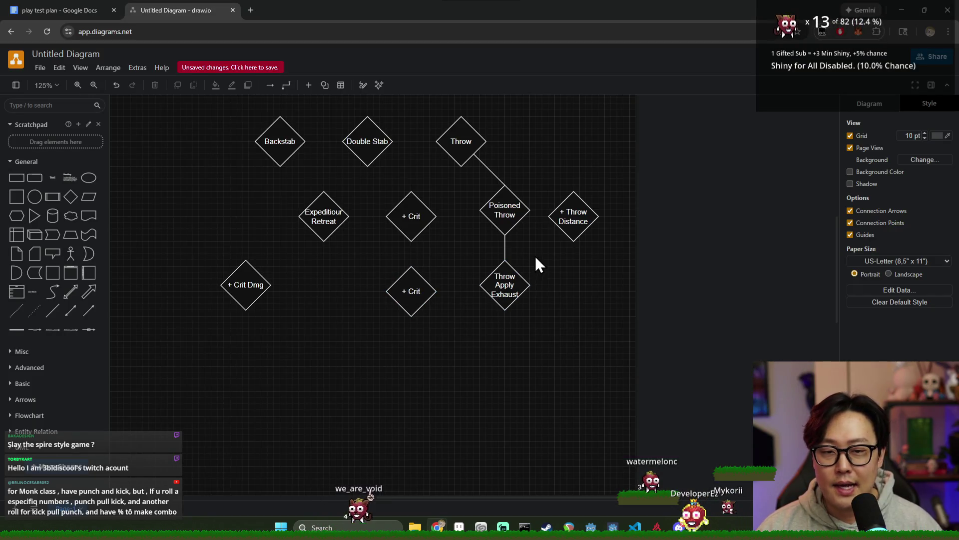
# - Move + Throw Distance up level with Throw and connect Throw to it with a line
pyautogui.click(575, 222)
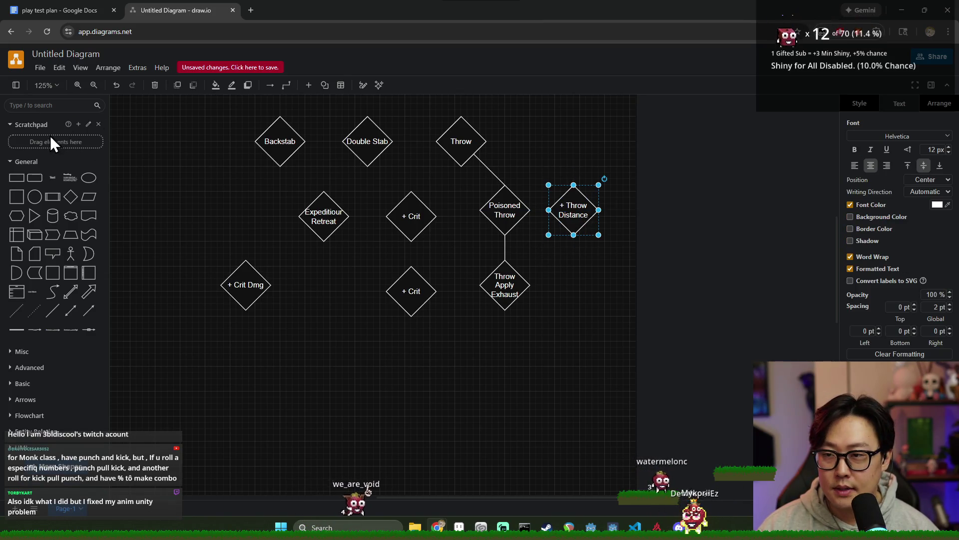
pyautogui.moveTo(555, 142); pyautogui.dragTo(555, 143)
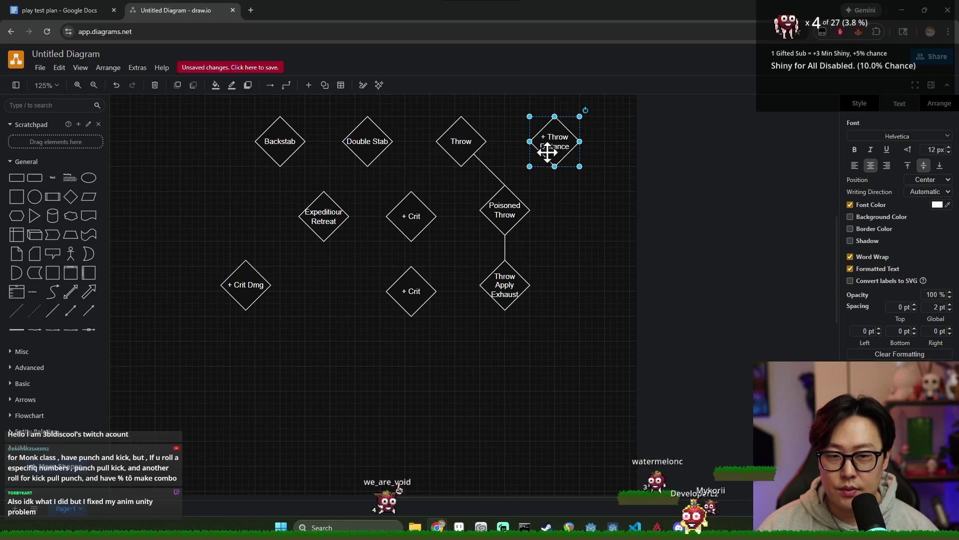
pyautogui.moveTo(576, 191); pyautogui.dragTo(575, 188)
pyautogui.moveTo(87, 322)
pyautogui.mouseDown()
pyautogui.moveTo(472, 290)
pyautogui.moveTo(551, 187)
pyautogui.moveTo(553, 168)
pyautogui.moveTo(530, 172)
pyautogui.moveTo(536, 154)
pyautogui.moveTo(558, 170)
pyautogui.moveTo(532, 144)
pyautogui.mouseUp()
pyautogui.click(559, 255)
pyautogui.scroll(-2, 522, 244)
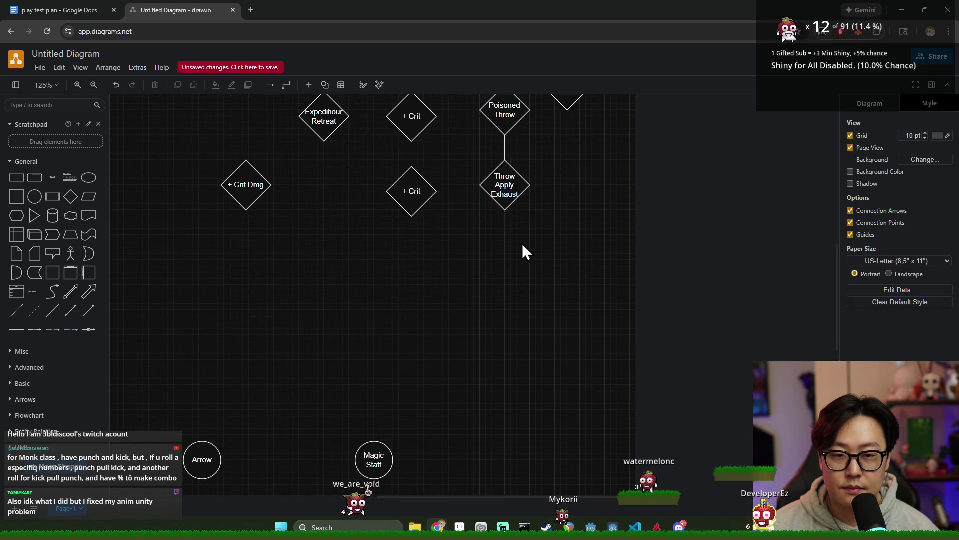
pyautogui.scroll(3, 523, 244)
# - Add an empty diamond lined up beneath + Throw Distance
pyautogui.click(457, 192)
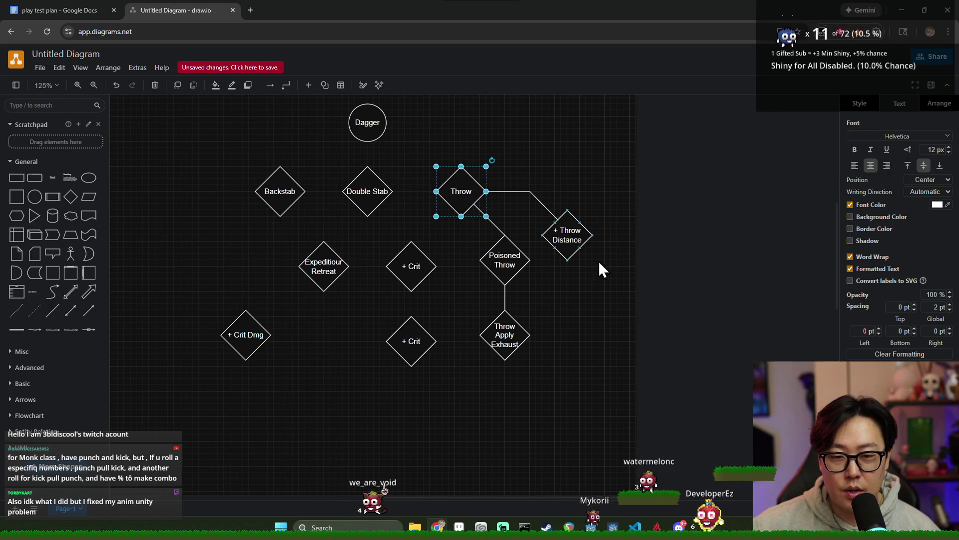
pyautogui.click(577, 238)
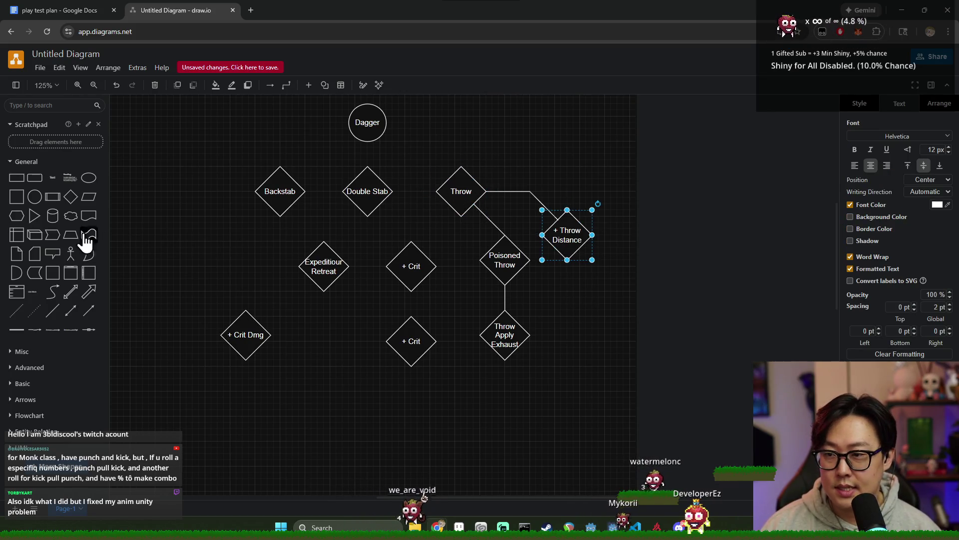
pyautogui.moveTo(70, 202); pyautogui.dragTo(474, 298)
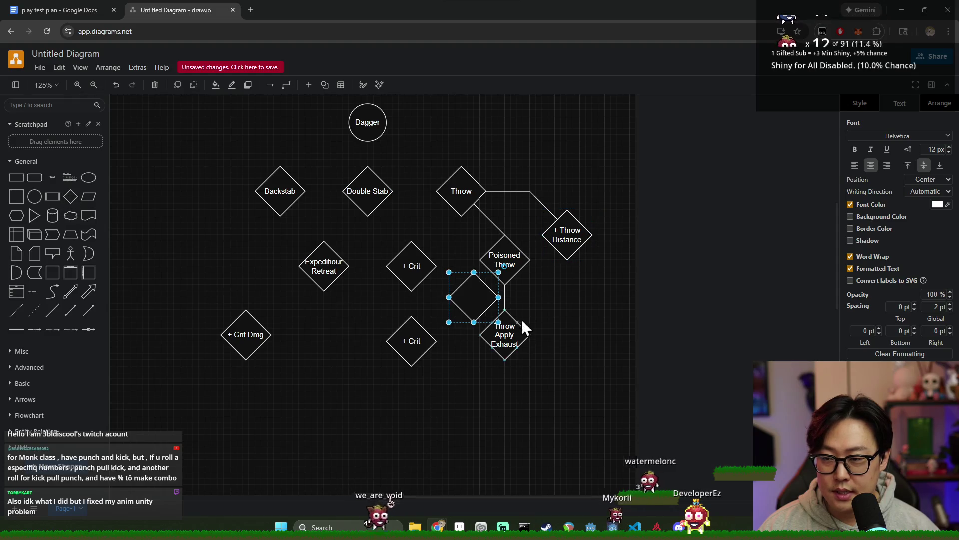
pyautogui.moveTo(585, 370); pyautogui.dragTo(581, 378)
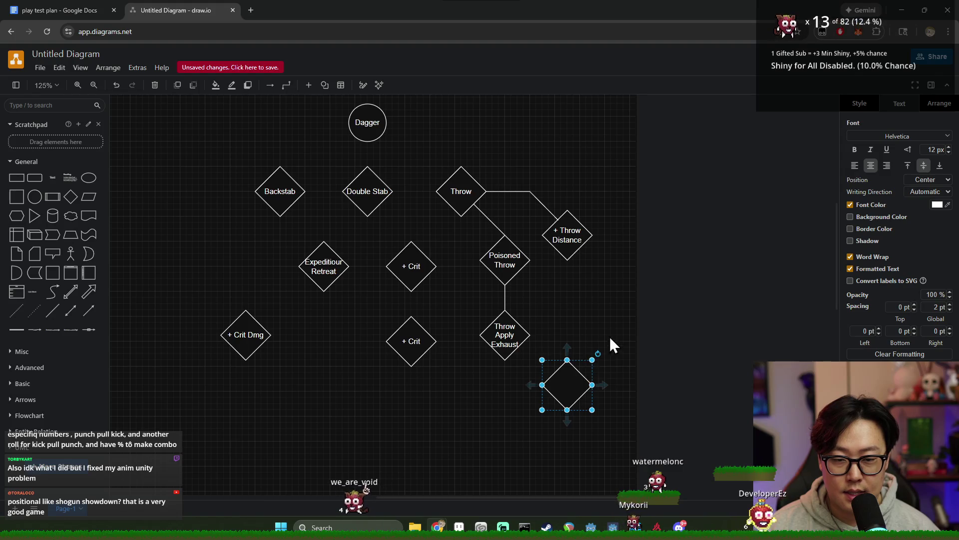
# - Link + Throw Distance down to the new diamond with a line and label it 'Daredevil'
pyautogui.click(55, 309)
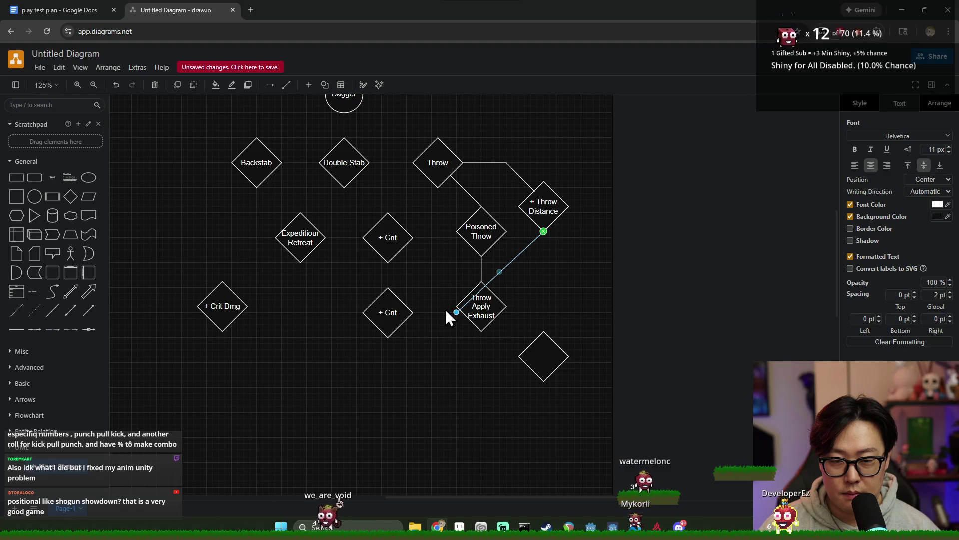
pyautogui.moveTo(544, 337); pyautogui.dragTo(541, 329)
pyautogui.click(547, 350)
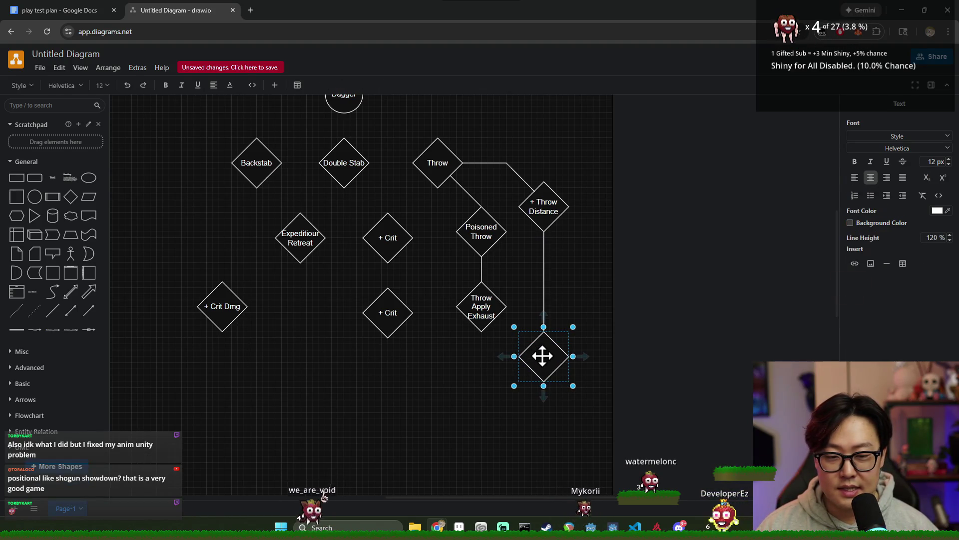
pyautogui.doubleClick(543, 356)
pyautogui.write('Daring')
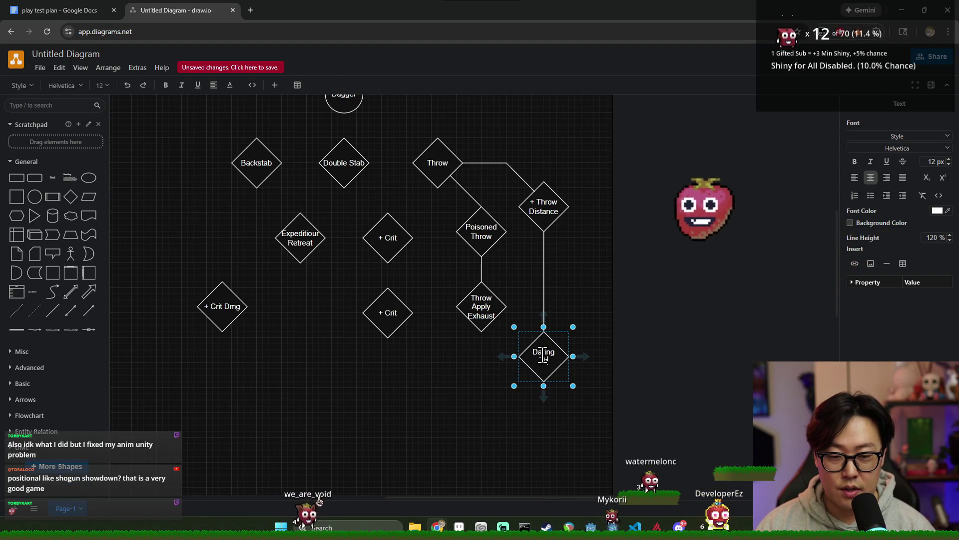
pyautogui.press('BackSpace')
pyautogui.press('BackSpace')
pyautogui.press('BackSpace')
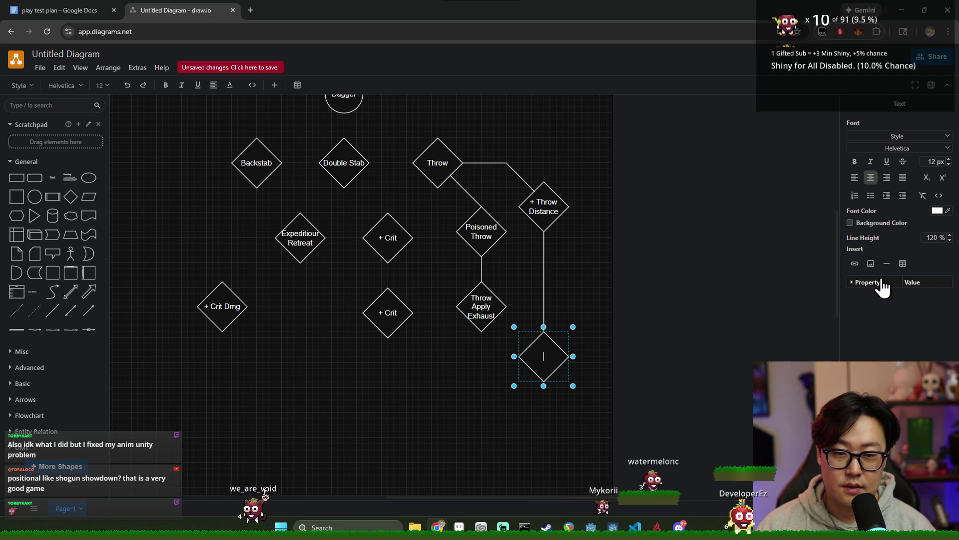
pyautogui.write('Daredevil')
pyautogui.click(667, 268)
pyautogui.click(542, 352)
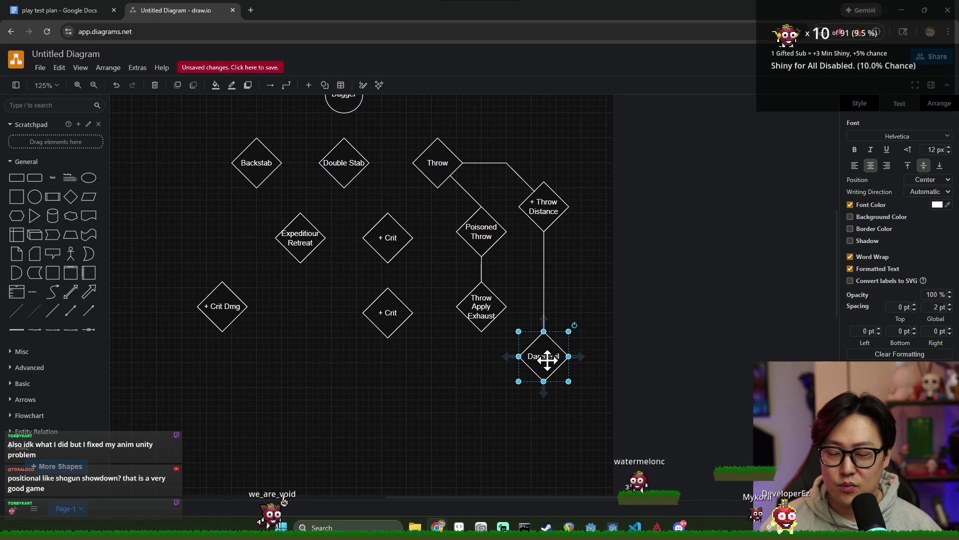
# - Rename the Daredevil diamond to 'Aerodynamic'
pyautogui.click(441, 172)
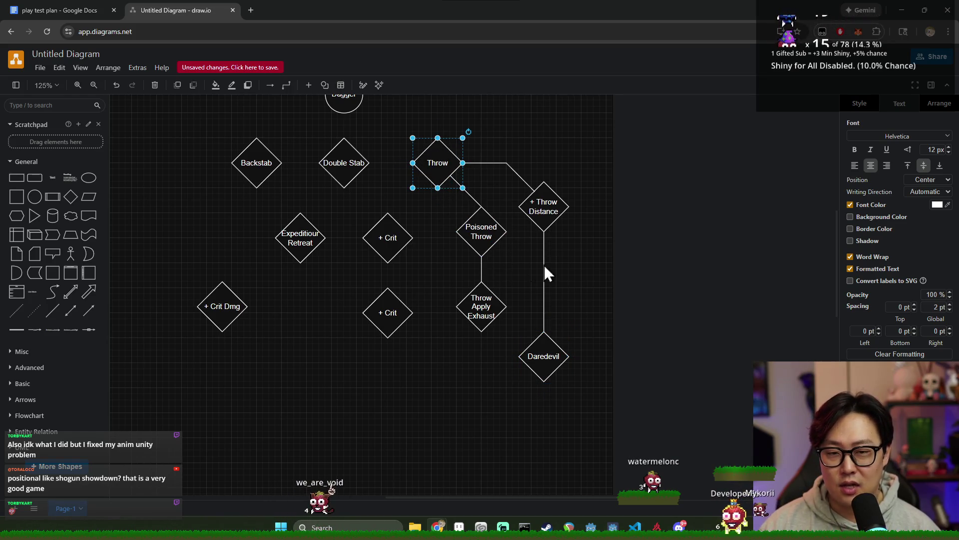
pyautogui.click(541, 208)
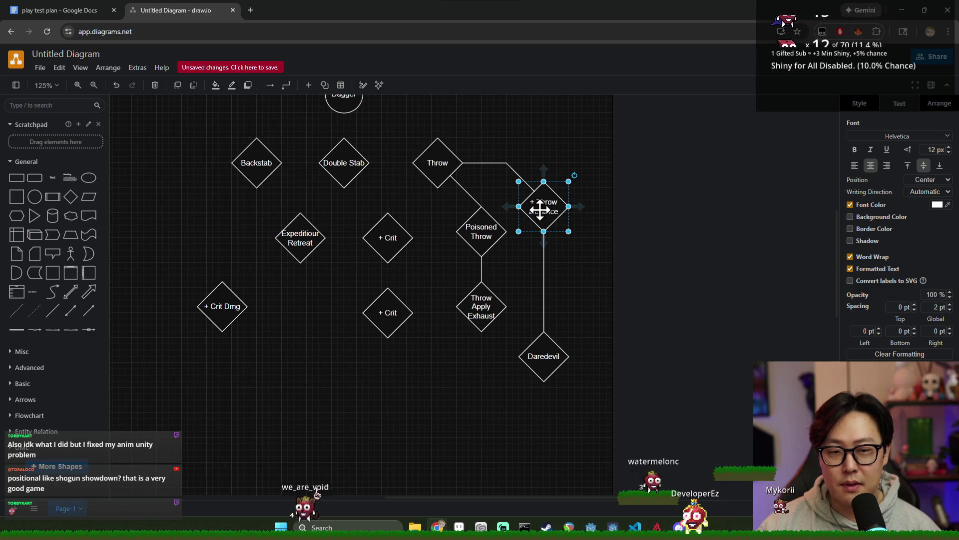
pyautogui.click(550, 345)
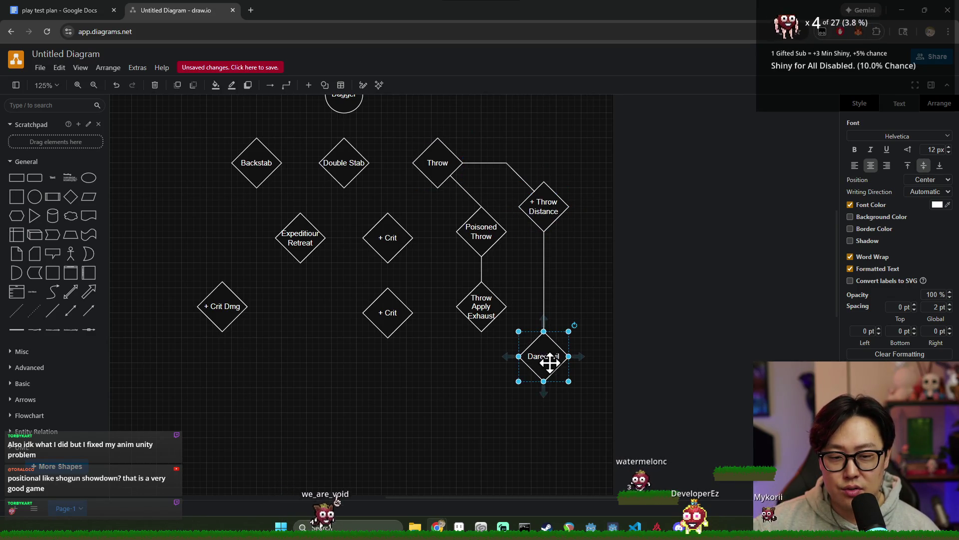
pyautogui.rightClick(549, 361)
pyautogui.click(700, 392)
pyautogui.click(545, 362)
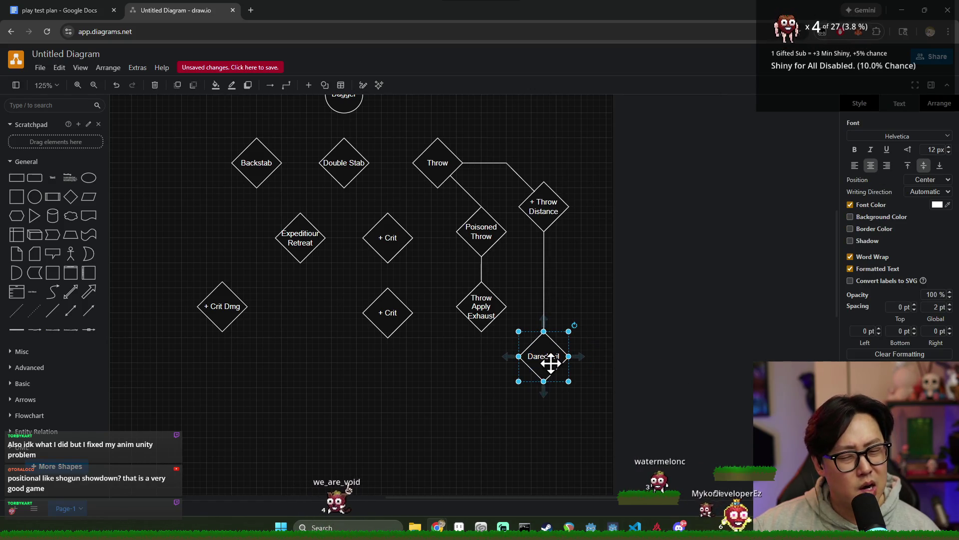
pyautogui.doubleClick(551, 363)
pyautogui.press('BackSpace')
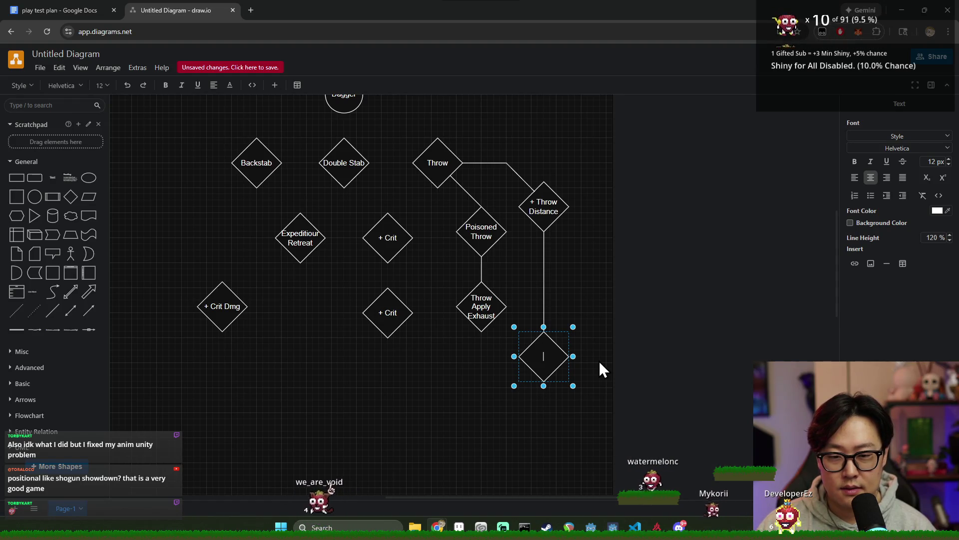
pyautogui.write('Aerodynamic')
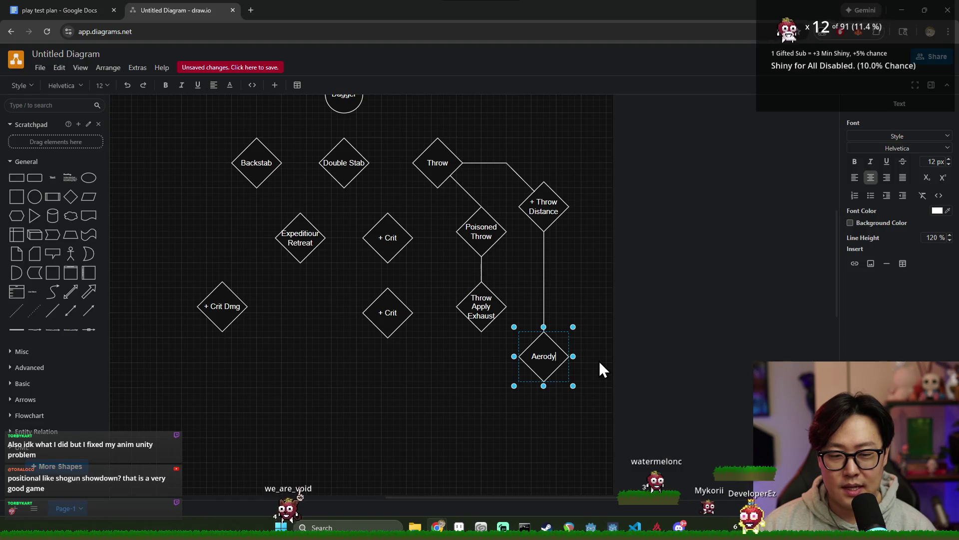
pyautogui.click(599, 361)
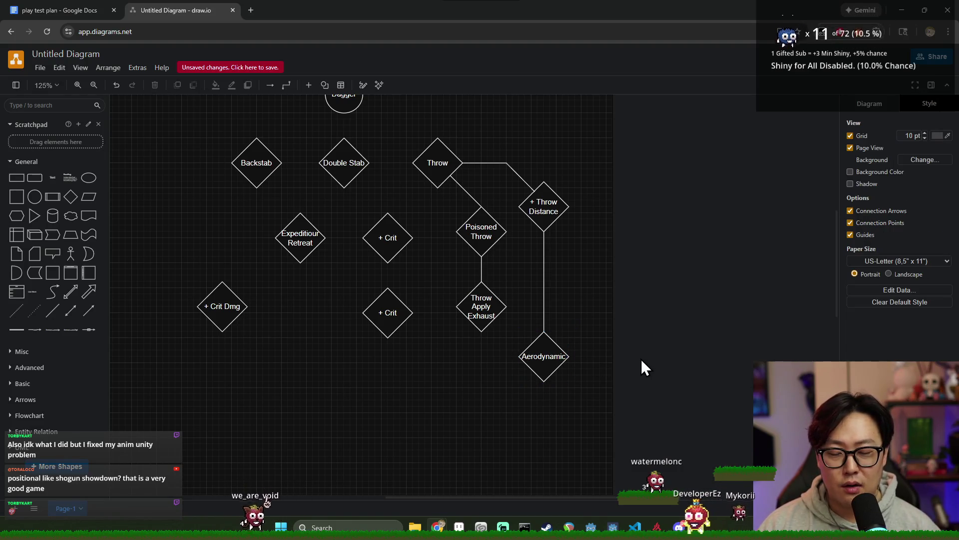
pyautogui.click(554, 355)
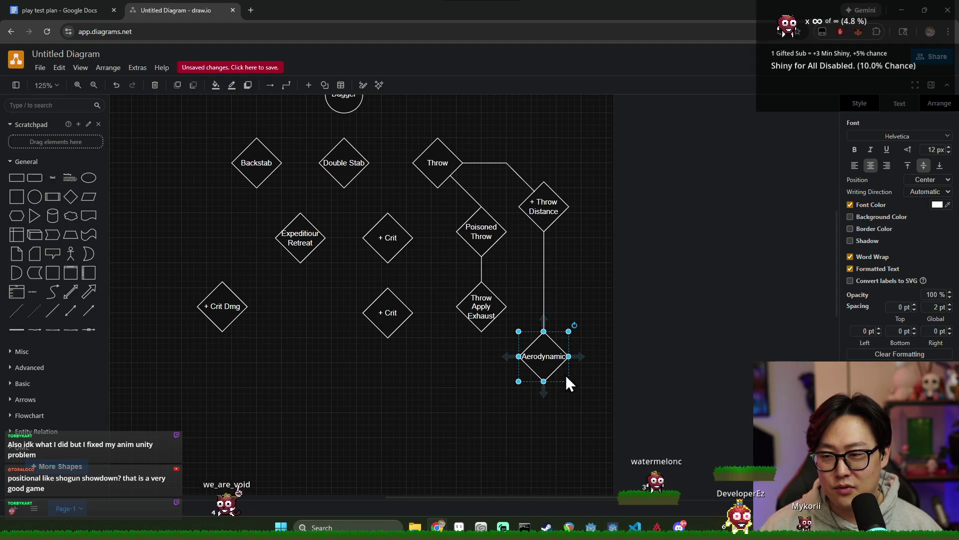
pyautogui.click(618, 373)
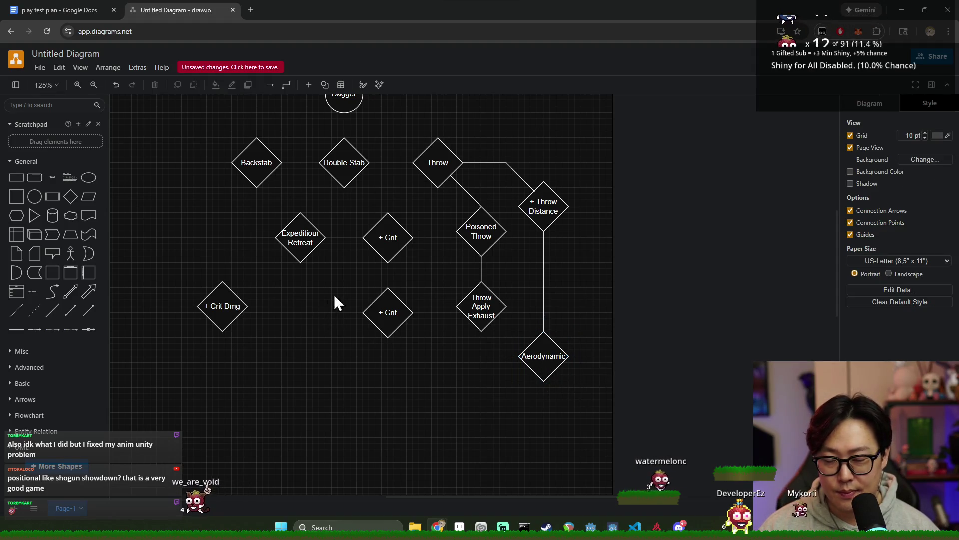
# - Move Aerodynamic up closer to + Throw Distance and reattach the connector to its top
pyautogui.moveTo(550, 363); pyautogui.dragTo(550, 282)
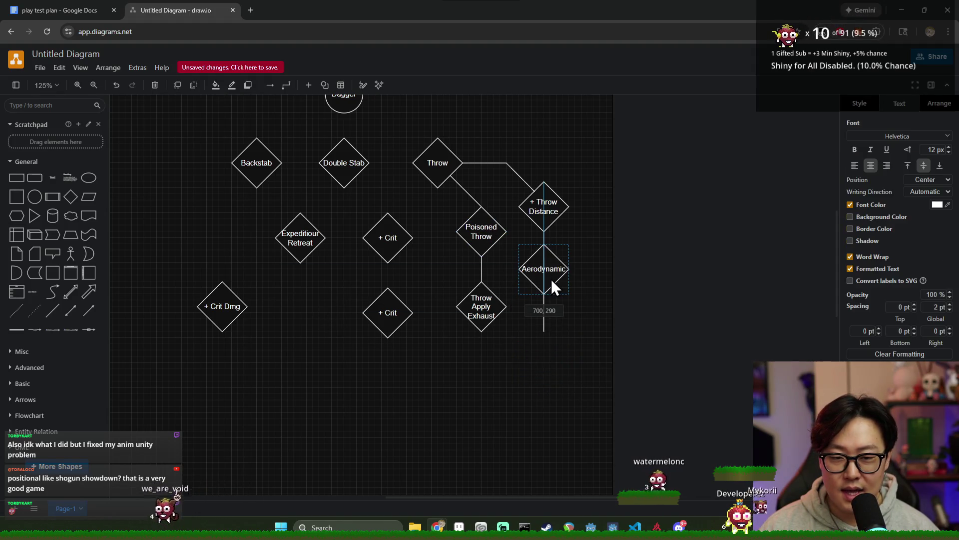
pyautogui.click(605, 320)
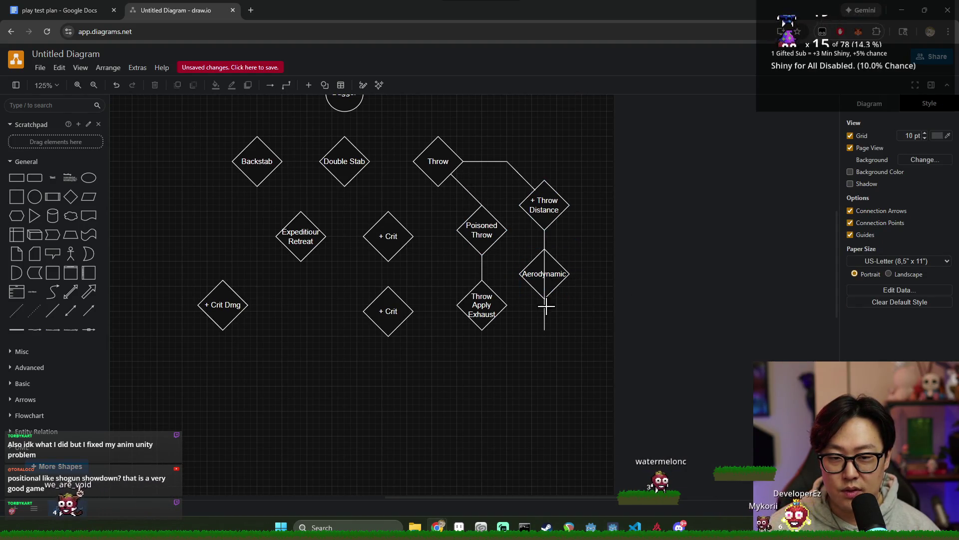
pyautogui.click(544, 331)
pyautogui.moveTo(544, 331); pyautogui.dragTo(544, 248)
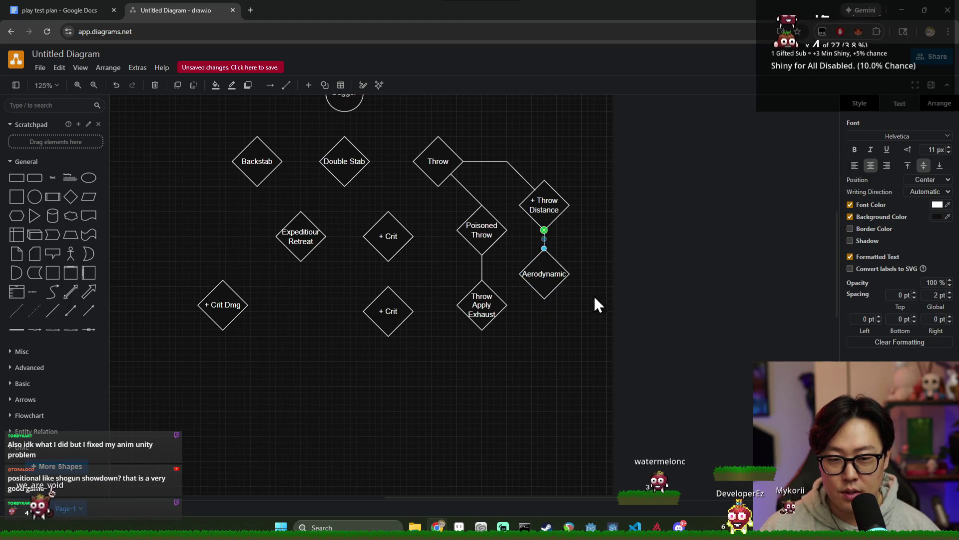
pyautogui.click(551, 200)
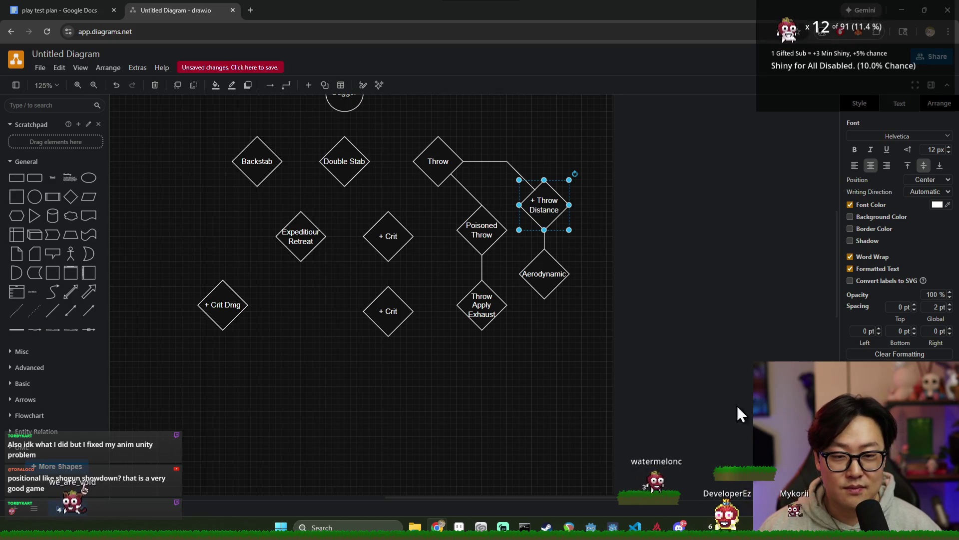
pyautogui.click(704, 374)
# - Select the + Throw Distance and Aerodynamic pair, then both + Crit diamonds
pyautogui.moveTo(609, 345); pyautogui.dragTo(507, 175)
pyautogui.click(385, 275)
pyautogui.click(397, 250)
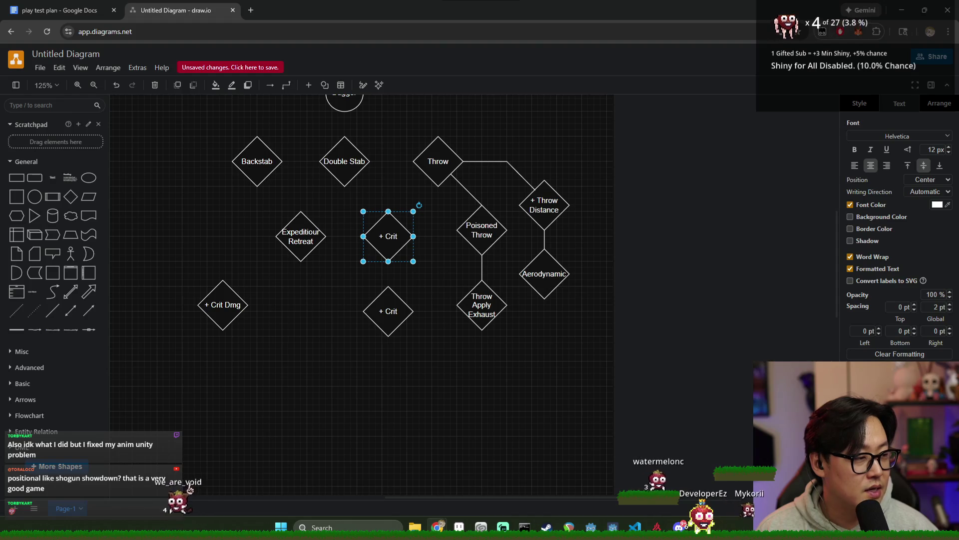
pyautogui.moveTo(601, 342); pyautogui.dragTo(519, 160)
pyautogui.click(646, 291)
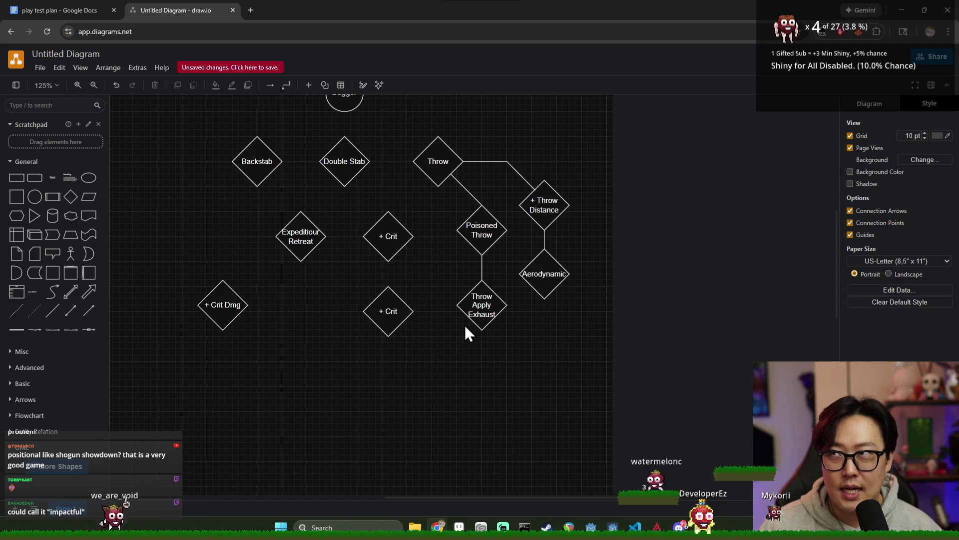
pyautogui.moveTo(445, 360); pyautogui.dragTo(343, 204)
# - Close the enlarged game screenshot in Discord and bring the draw.io diagram back
pyautogui.hotkey('alt', 'Tab')
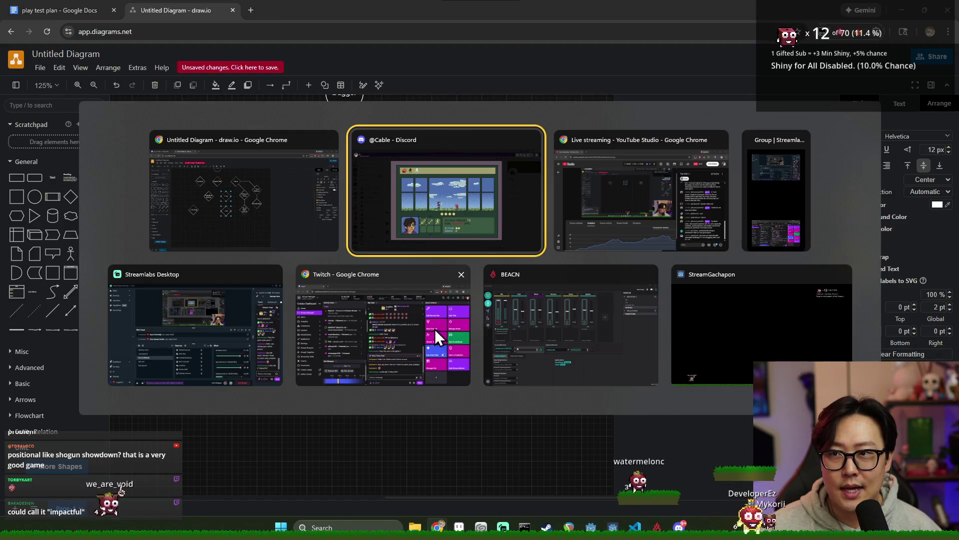
pyautogui.click(455, 241)
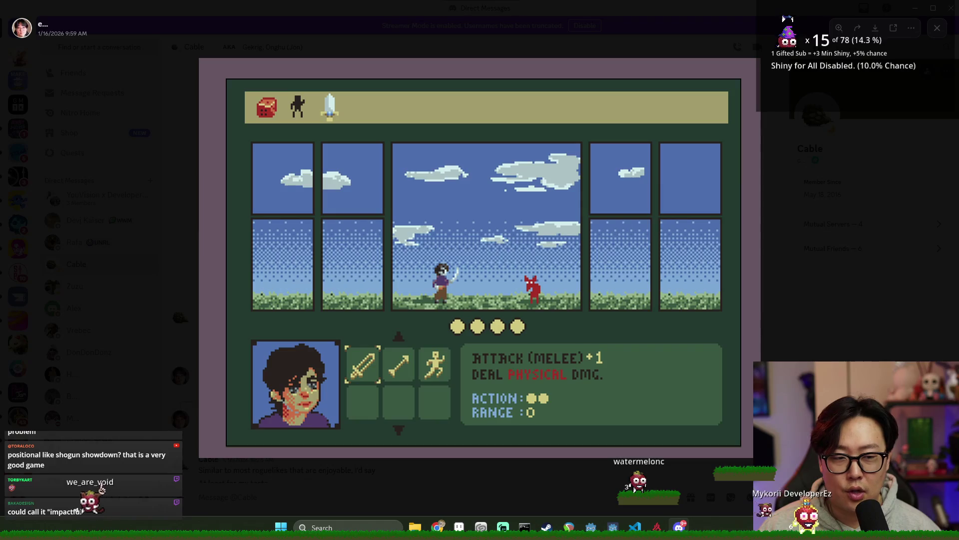
pyautogui.click(844, 258)
pyautogui.hotkey('alt', 'Tab')
pyautogui.click(447, 217)
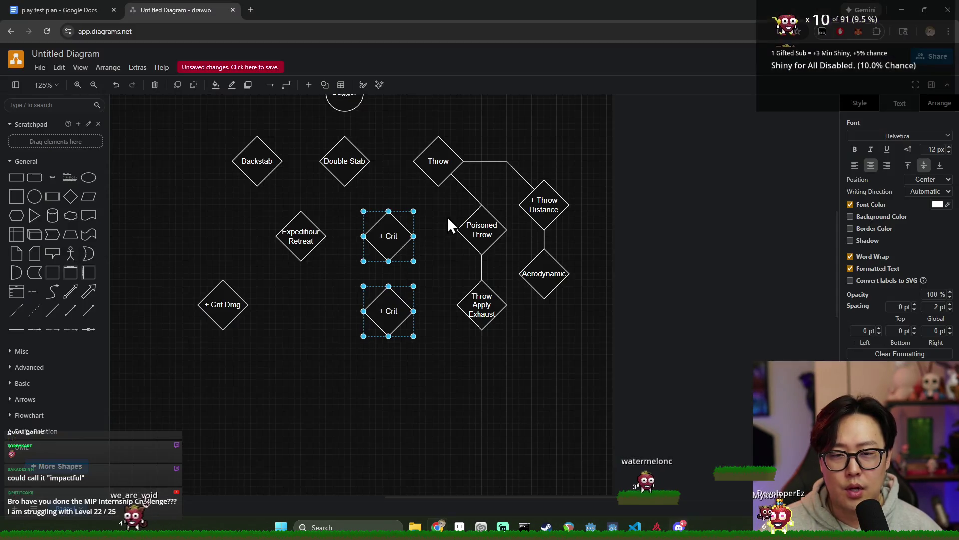
# - Move both + Crit diamonds down and to the left
pyautogui.click(440, 276)
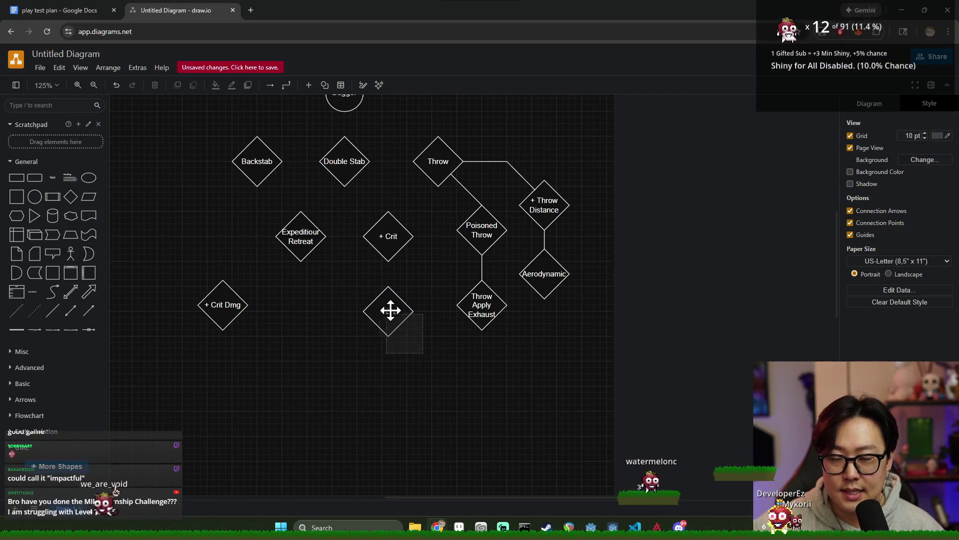
pyautogui.moveTo(397, 325); pyautogui.dragTo(355, 194)
pyautogui.moveTo(392, 235); pyautogui.dragTo(379, 274)
pyautogui.click(444, 271)
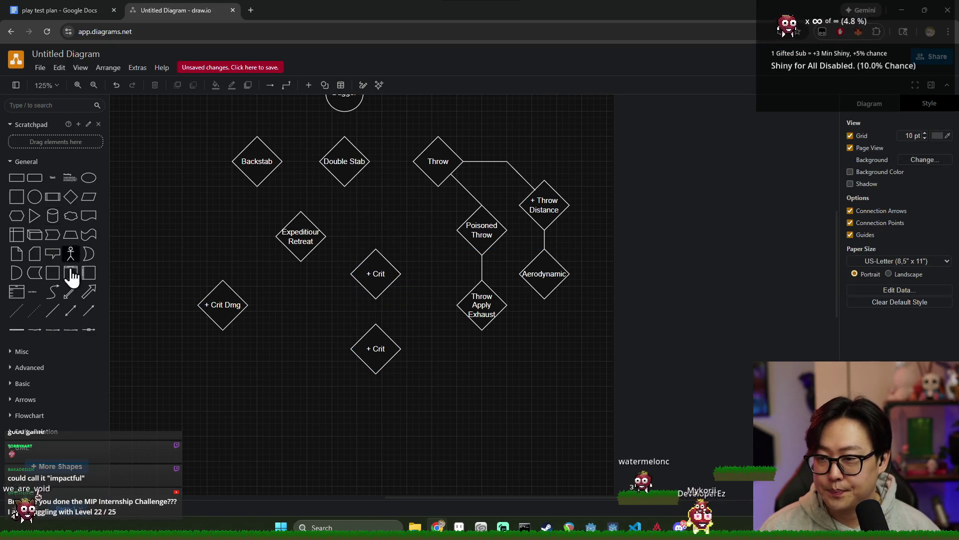
# - Connect Throw to + Crit with a bent line and lower Expeditiour Retreat beside + Crit Dmg
pyautogui.click(53, 310)
pyautogui.moveTo(487, 279)
pyautogui.mouseDown()
pyautogui.moveTo(420, 198)
pyautogui.moveTo(425, 174)
pyautogui.mouseUp()
pyautogui.moveTo(457, 310); pyautogui.dragTo(389, 259)
pyautogui.moveTo(412, 218); pyautogui.dragTo(426, 224)
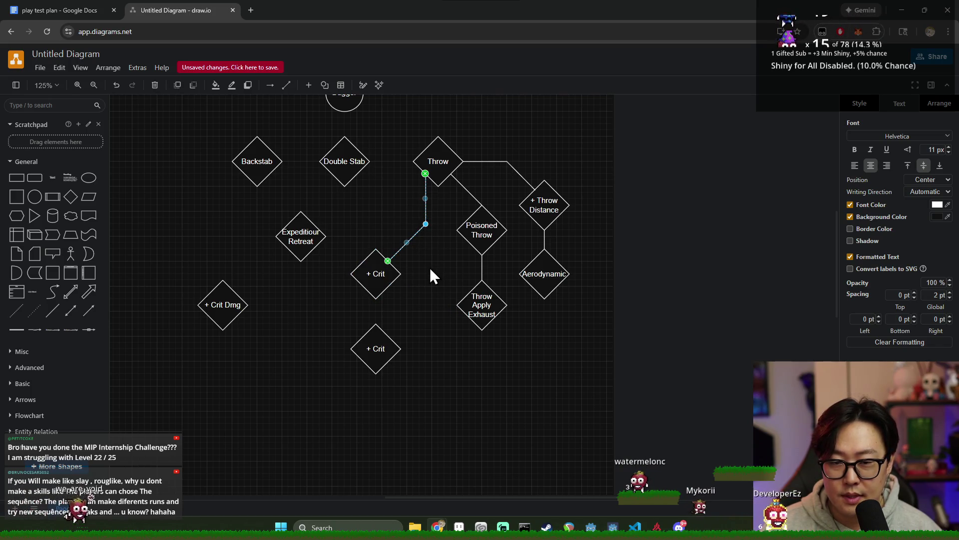
pyautogui.click(430, 270)
pyautogui.moveTo(307, 242); pyautogui.dragTo(308, 319)
pyautogui.click(281, 220)
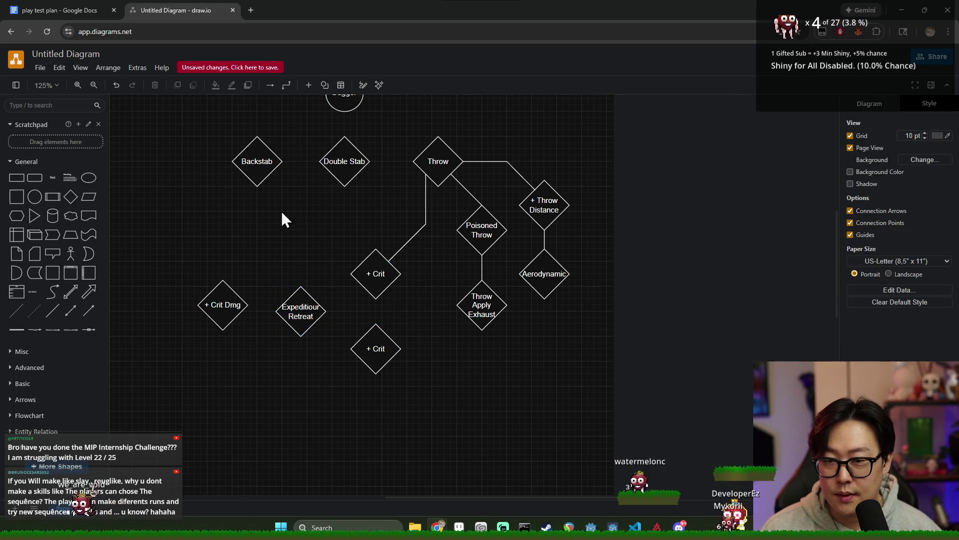
# - Connect Double Stab's right corner to the top of + Crit with a line
pyautogui.click(336, 166)
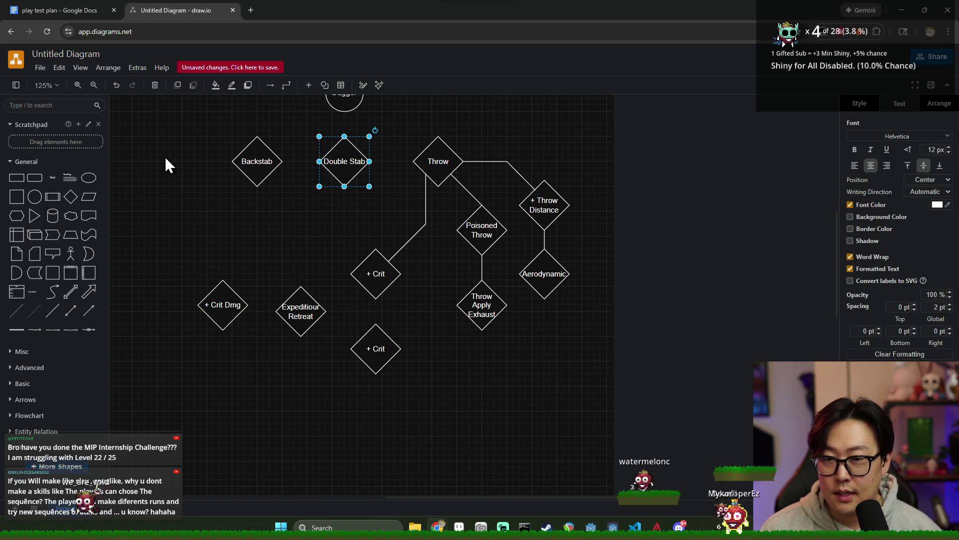
pyautogui.scroll(2, 352, 206)
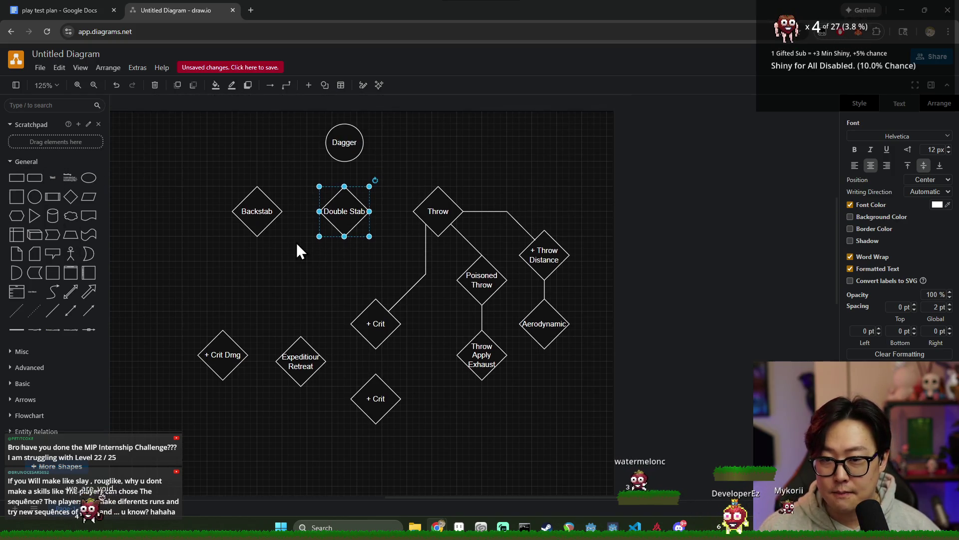
pyautogui.click(52, 310)
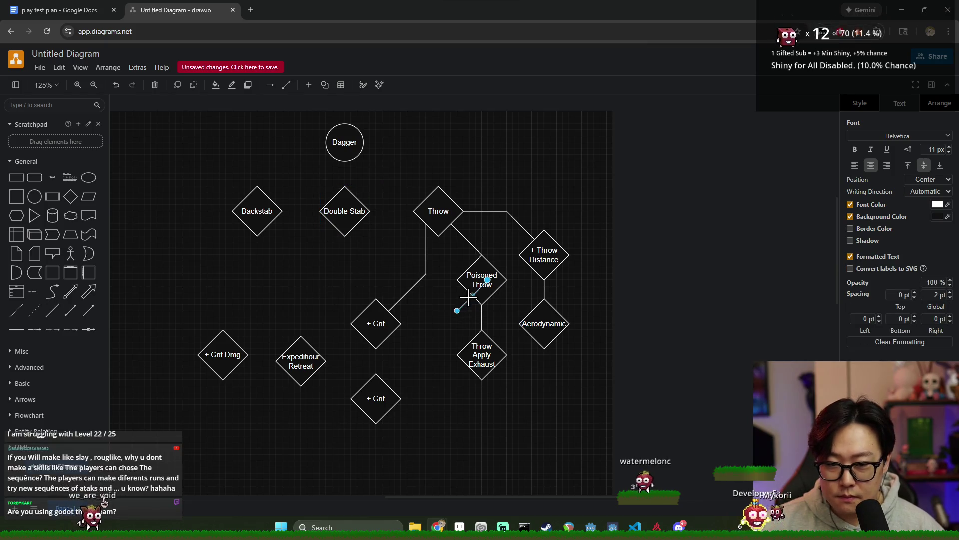
pyautogui.moveTo(457, 311)
pyautogui.mouseDown()
pyautogui.moveTo(332, 225)
pyautogui.moveTo(350, 245)
pyautogui.moveTo(358, 226)
pyautogui.mouseUp()
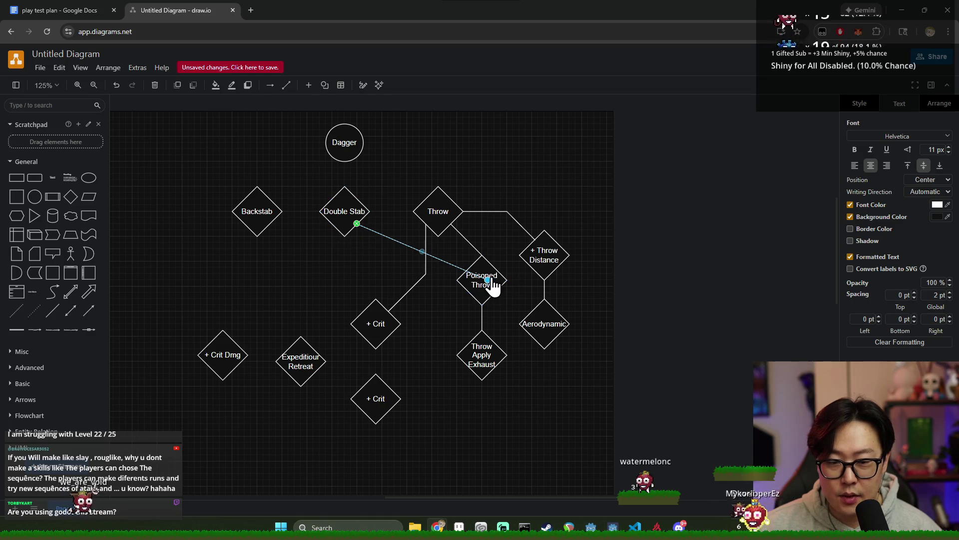
pyautogui.moveTo(337, 306); pyautogui.dragTo(363, 310)
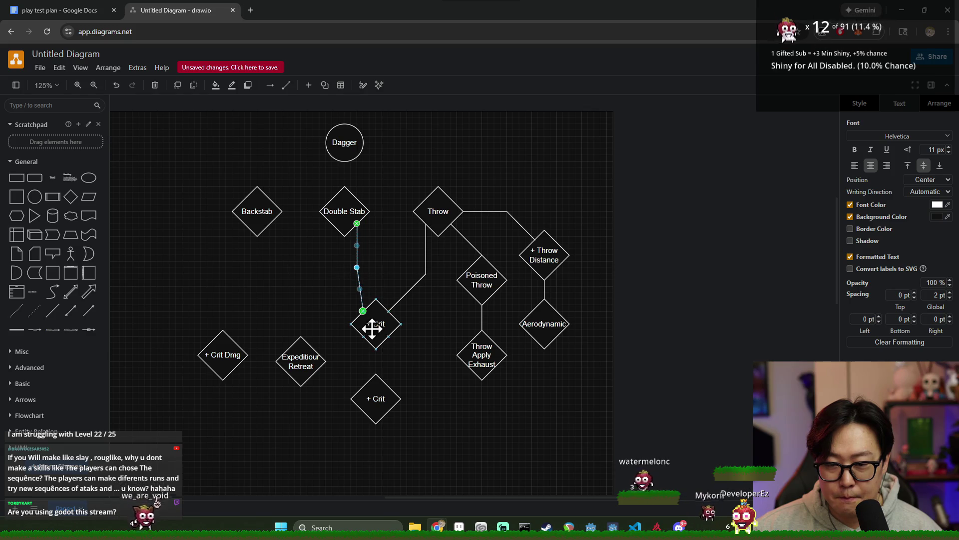
pyautogui.moveTo(356, 283); pyautogui.dragTo(357, 280)
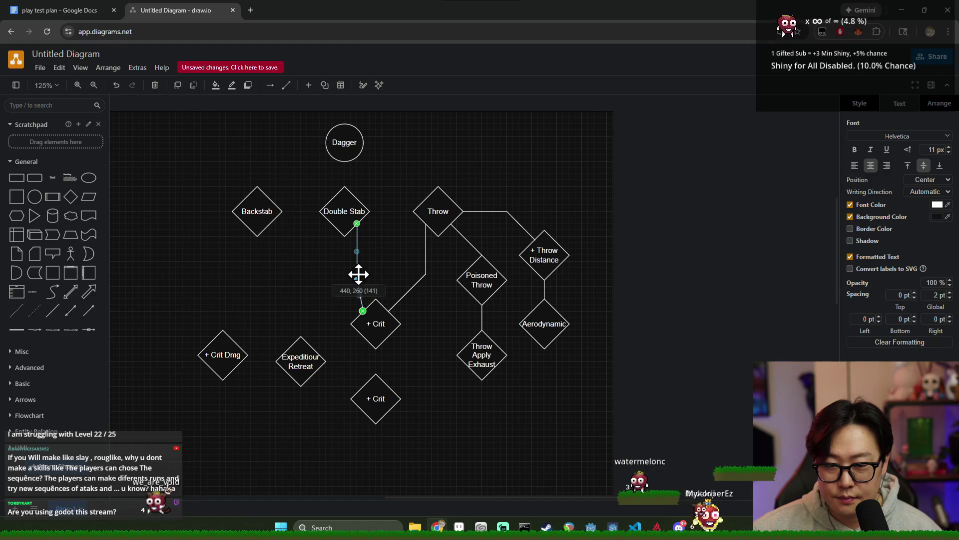
pyautogui.click(441, 323)
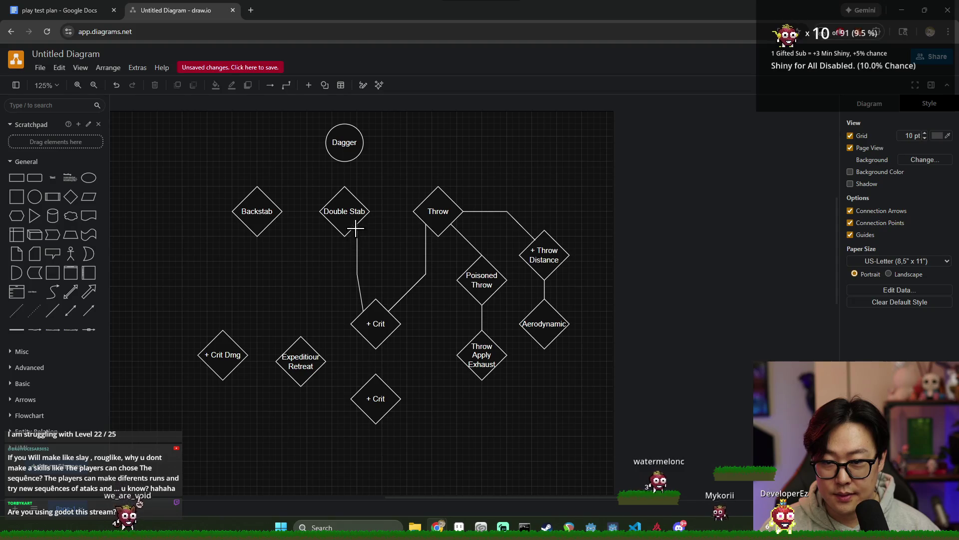
pyautogui.click(356, 232)
pyautogui.moveTo(357, 231)
pyautogui.mouseDown()
pyautogui.moveTo(346, 238)
pyautogui.moveTo(368, 238)
pyautogui.moveTo(370, 211)
pyautogui.mouseUp()
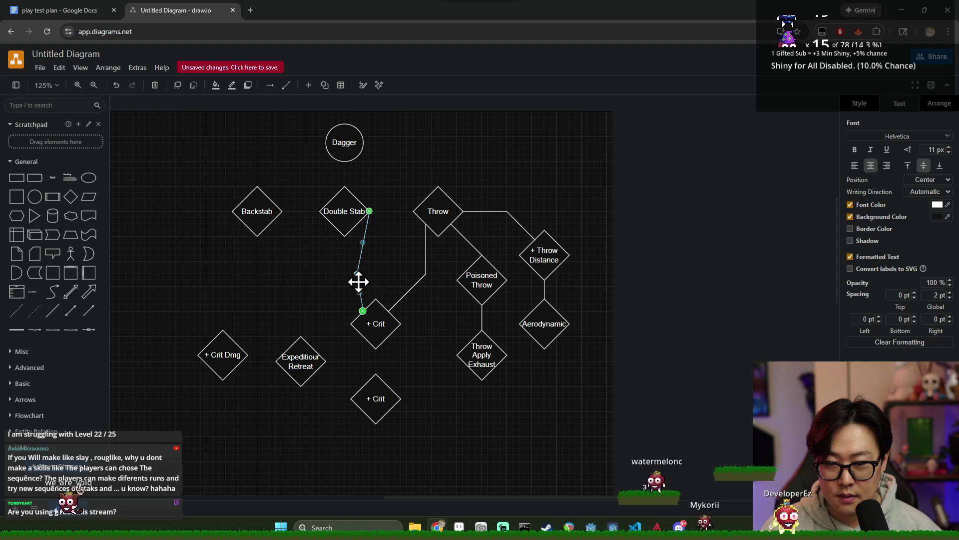
pyautogui.moveTo(364, 302)
pyautogui.mouseDown()
pyautogui.moveTo(377, 308)
pyautogui.moveTo(365, 278)
pyautogui.moveTo(378, 280)
pyautogui.moveTo(376, 269)
pyautogui.mouseUp()
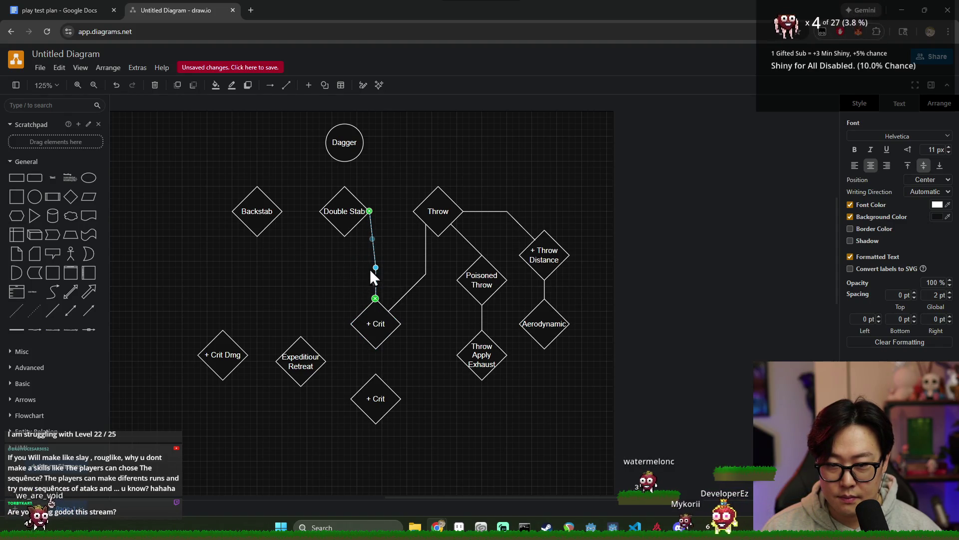
# - Shift the Double Stab and Throw branches slightly left
pyautogui.click(344, 212)
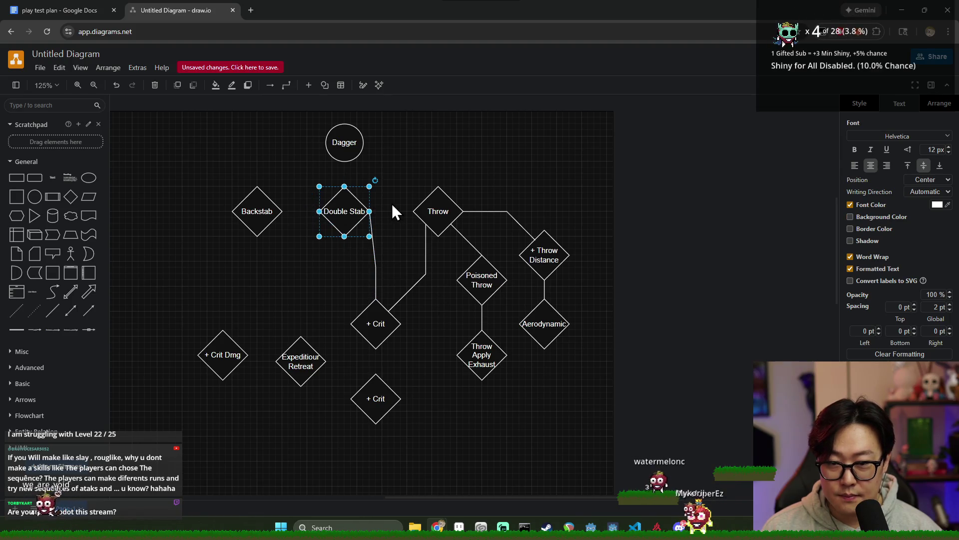
pyautogui.moveTo(288, 172)
pyautogui.mouseDown()
pyautogui.moveTo(380, 244)
pyautogui.moveTo(361, 217)
pyautogui.moveTo(311, 177)
pyautogui.moveTo(580, 499)
pyautogui.mouseUp()
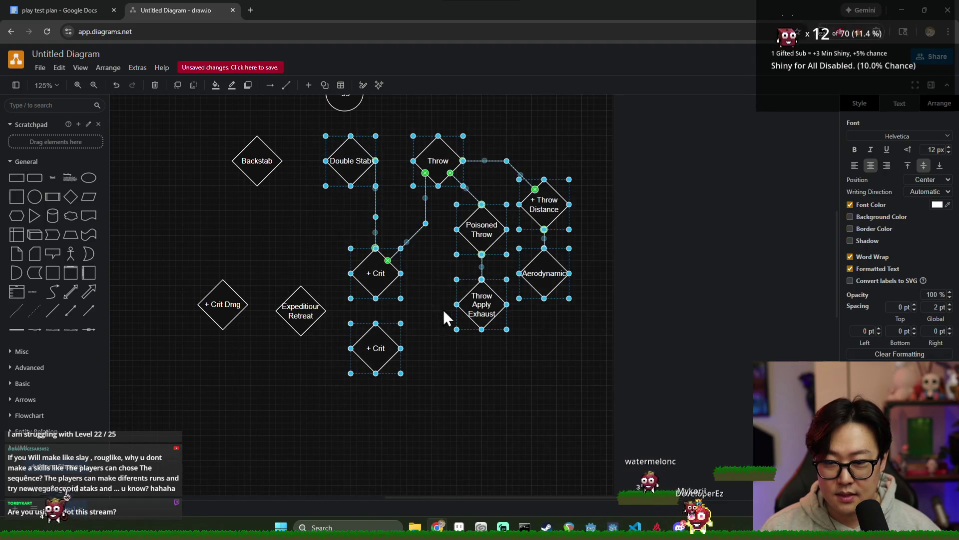
pyautogui.moveTo(382, 270); pyautogui.dragTo(376, 271)
pyautogui.click(605, 395)
pyautogui.scroll(2, 421, 322)
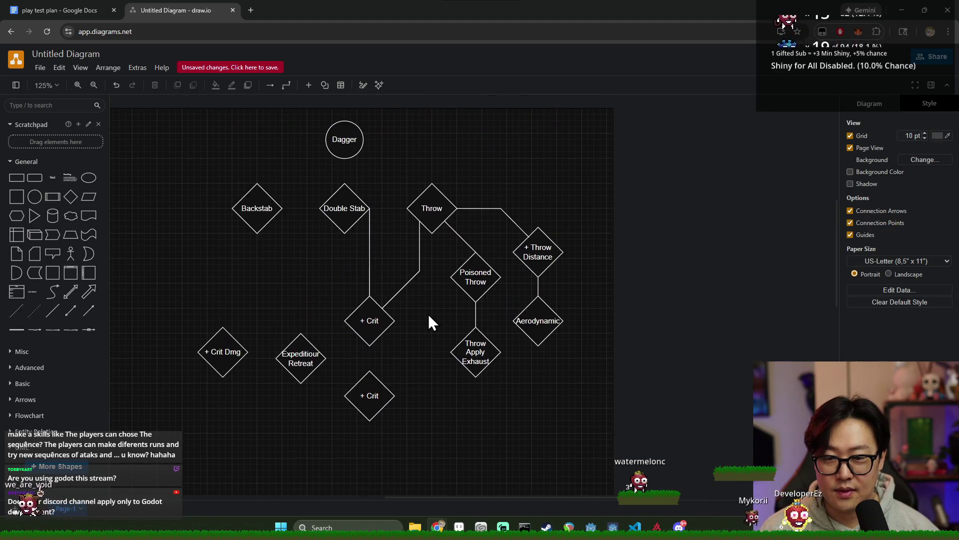
# - Append 'Chance' to the upper '+ Crit' diamond's label, correcting the 'Chancwe' typo
pyautogui.click(370, 321)
pyautogui.doubleClick(374, 322)
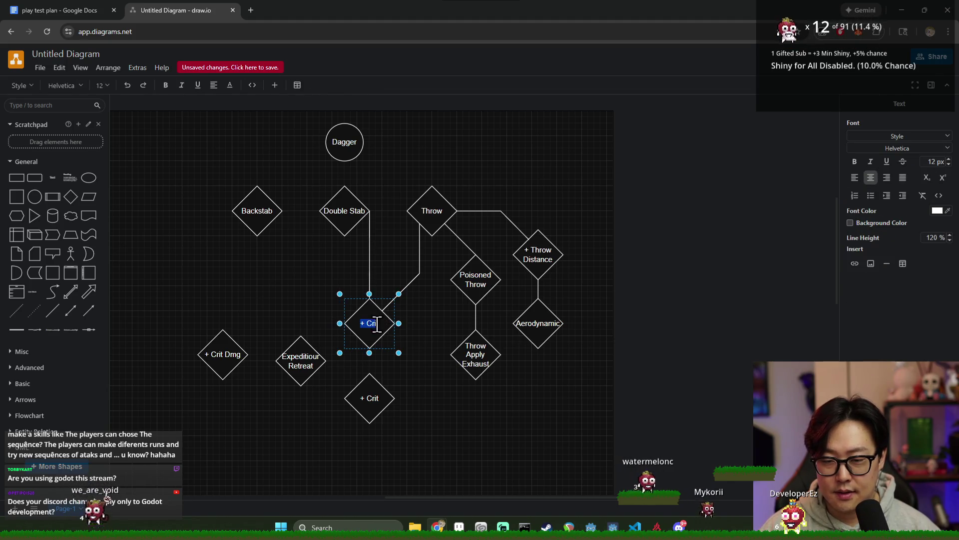
pyautogui.write('Chancwe')
pyautogui.press('BackSpace')
pyautogui.press('BackSpace')
pyautogui.write('e')
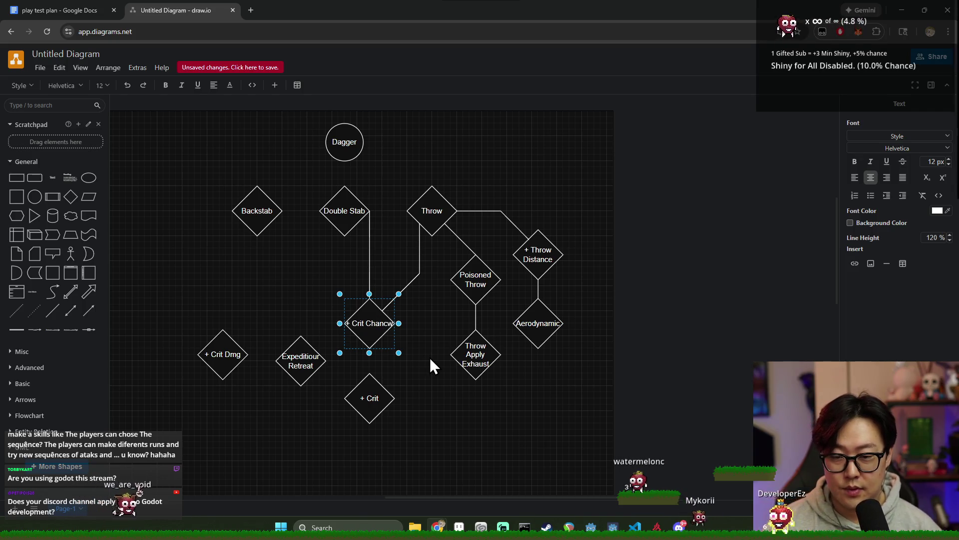
pyautogui.click(434, 358)
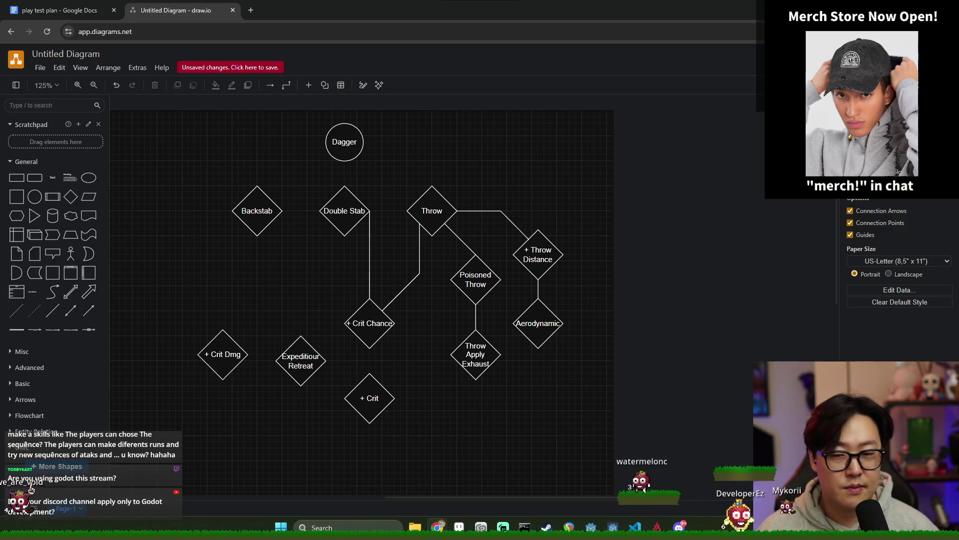
# - Lower the + Crit and Expeditiour Retreat diamonds, with + Crit just below Expeditiour Retreat
pyautogui.hscroll(-5, 616, 303)
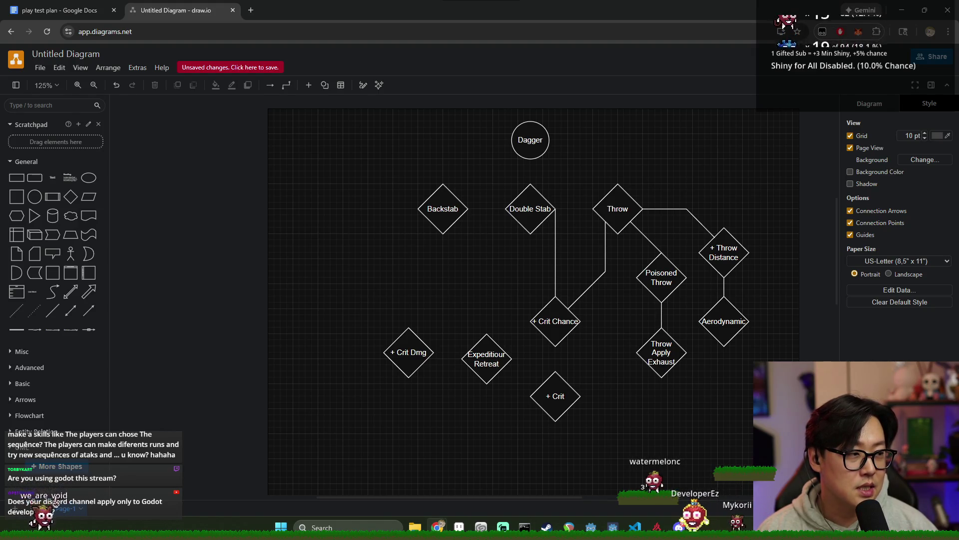
pyautogui.scroll(-2, 685, 381)
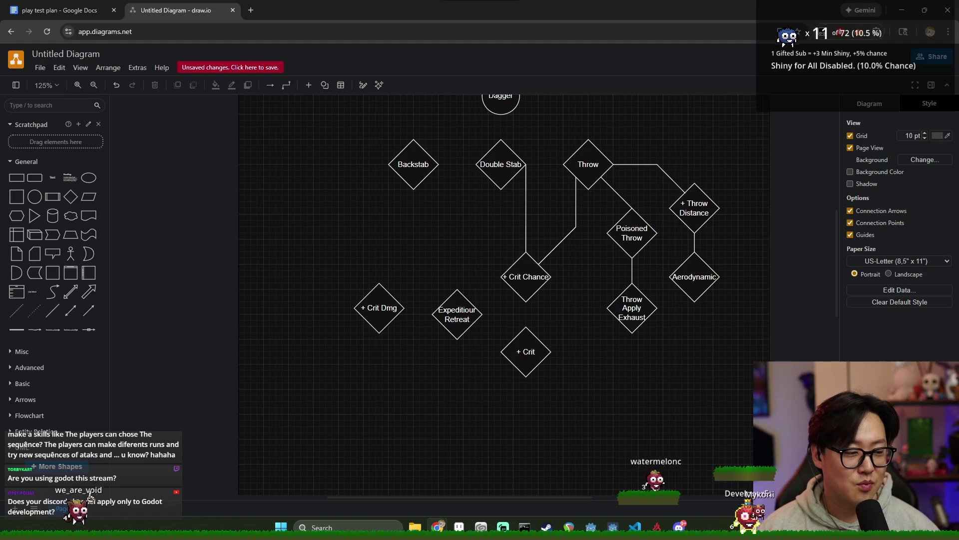
pyautogui.moveTo(526, 355)
pyautogui.mouseDown()
pyautogui.moveTo(532, 341)
pyautogui.moveTo(533, 360)
pyautogui.mouseUp()
pyautogui.click(598, 364)
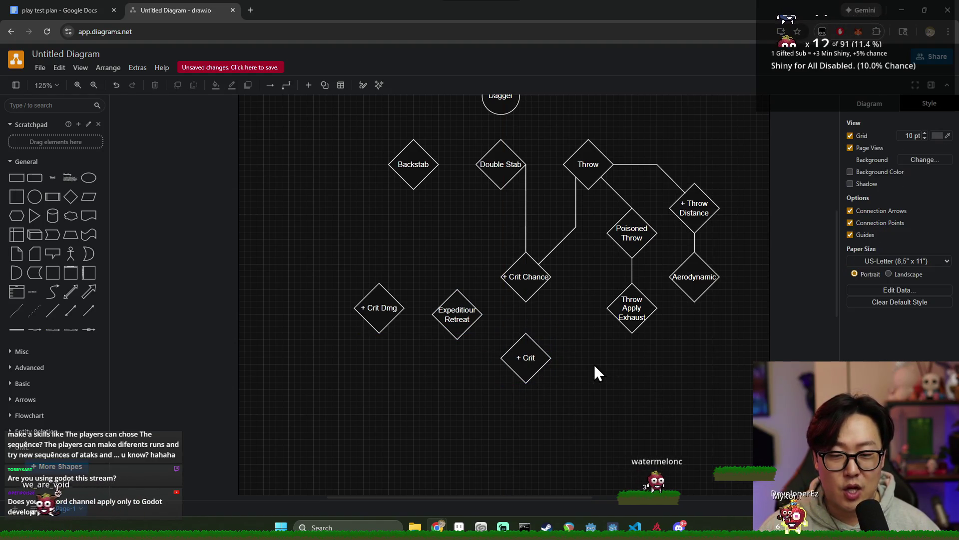
pyautogui.moveTo(471, 363)
pyautogui.mouseDown()
pyautogui.moveTo(428, 289)
pyautogui.moveTo(478, 341)
pyautogui.moveTo(456, 320)
pyautogui.moveTo(458, 330)
pyautogui.mouseUp()
pyautogui.moveTo(526, 358); pyautogui.dragTo(529, 367)
pyautogui.click(596, 367)
pyautogui.click(469, 336)
pyautogui.click(528, 360)
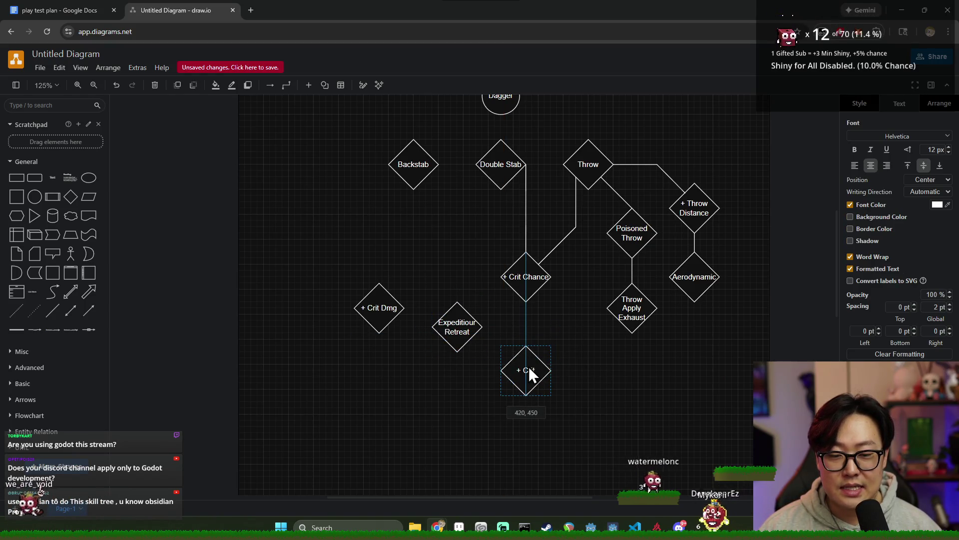
pyautogui.moveTo(451, 323); pyautogui.dragTo(462, 326)
pyautogui.moveTo(524, 371); pyautogui.dragTo(528, 378)
pyautogui.click(587, 370)
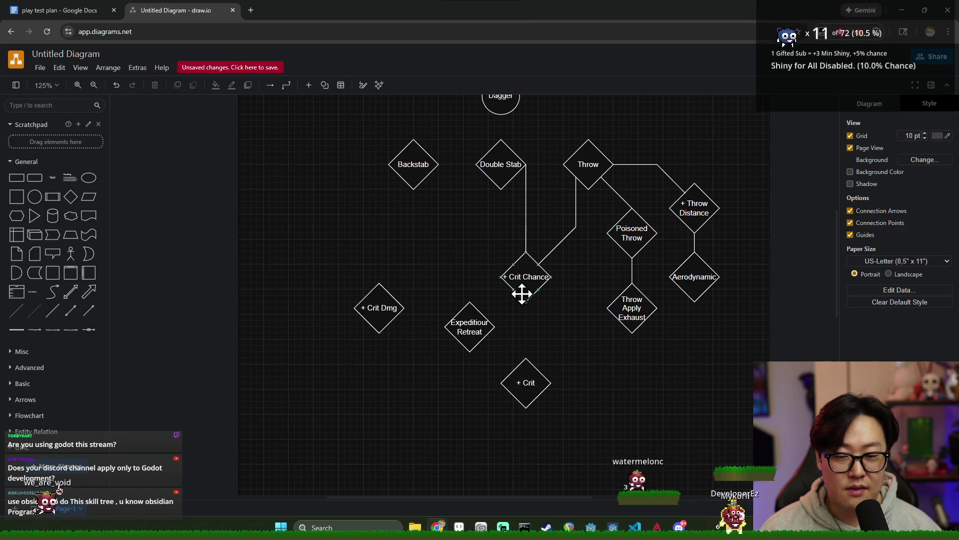
# - Check the nearby diamonds, then begin editing the lower + Crit diamond's label
pyautogui.click(690, 287)
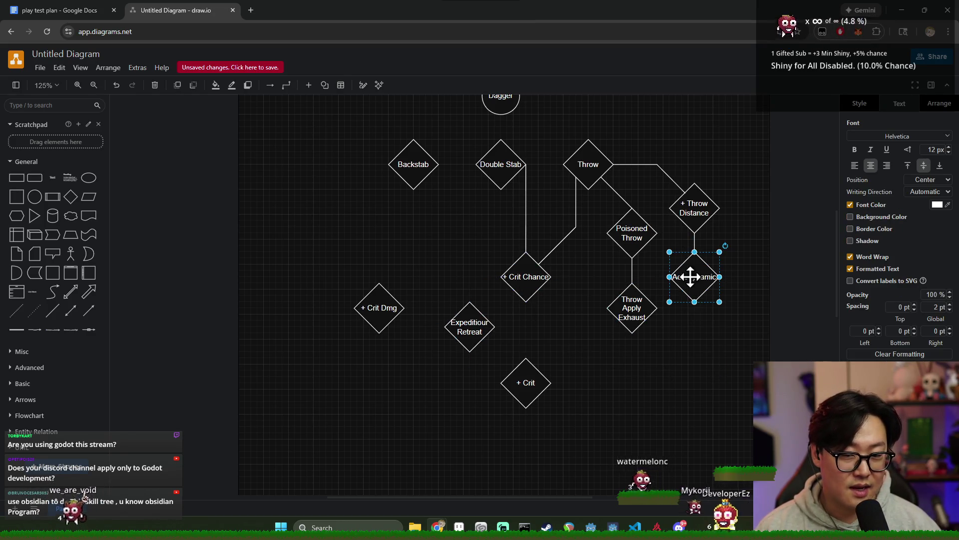
pyautogui.click(471, 331)
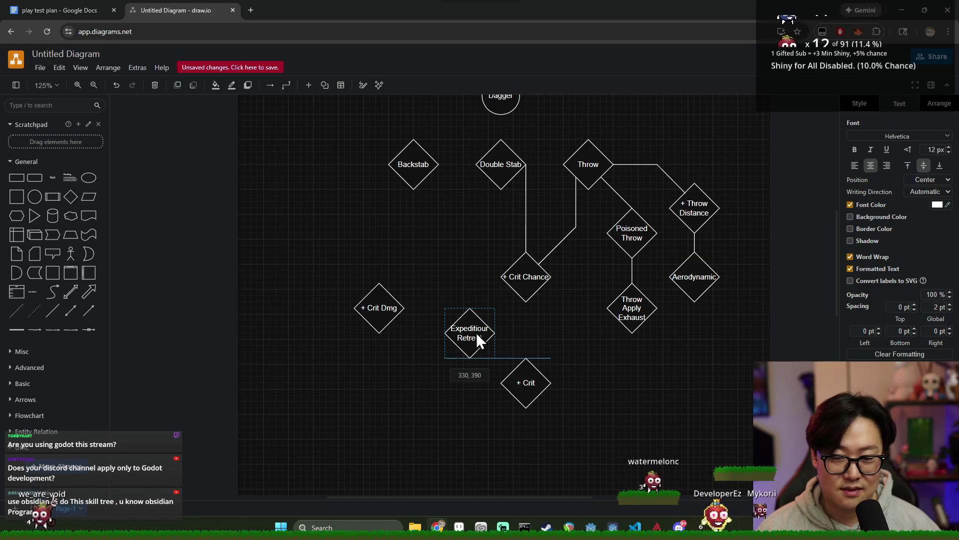
pyautogui.click(645, 365)
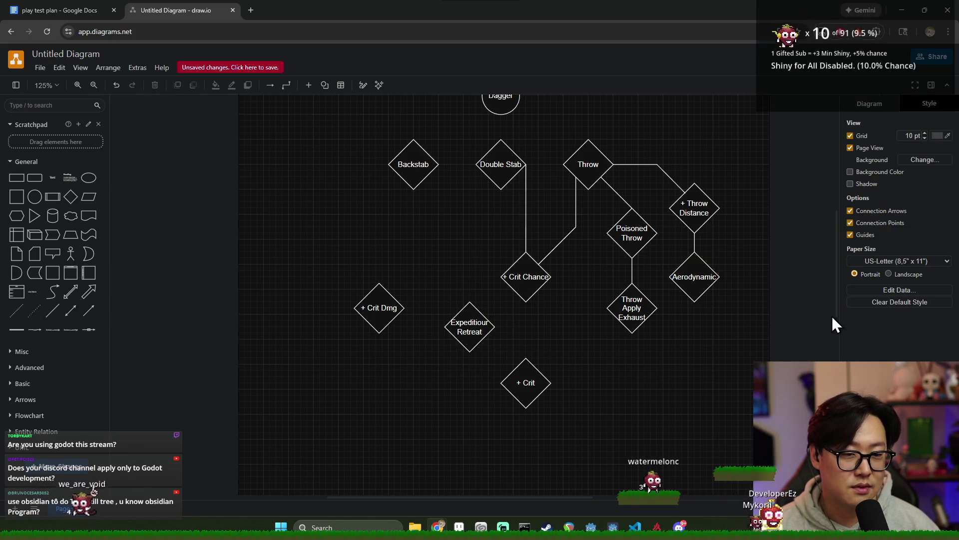
pyautogui.click(519, 285)
pyautogui.click(662, 334)
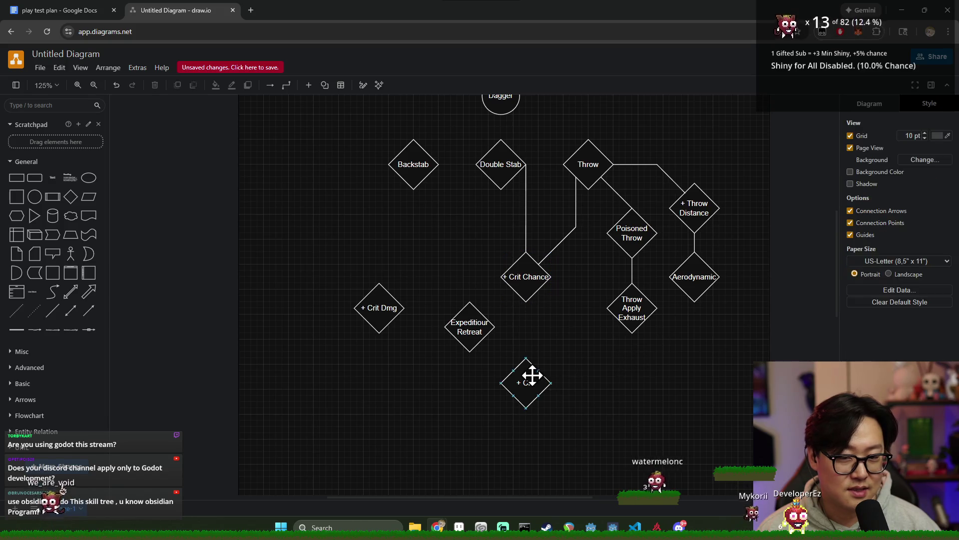
pyautogui.doubleClick(529, 379)
pyautogui.click(540, 382)
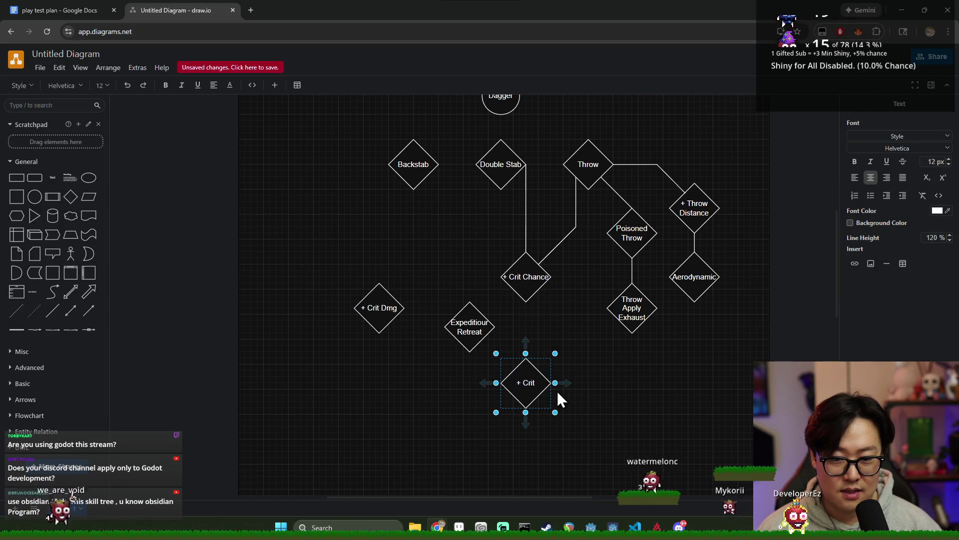
# - Rename the lower diamond to '+ Crit Chance' and nudge it slightly down
pyautogui.write(' Chance')
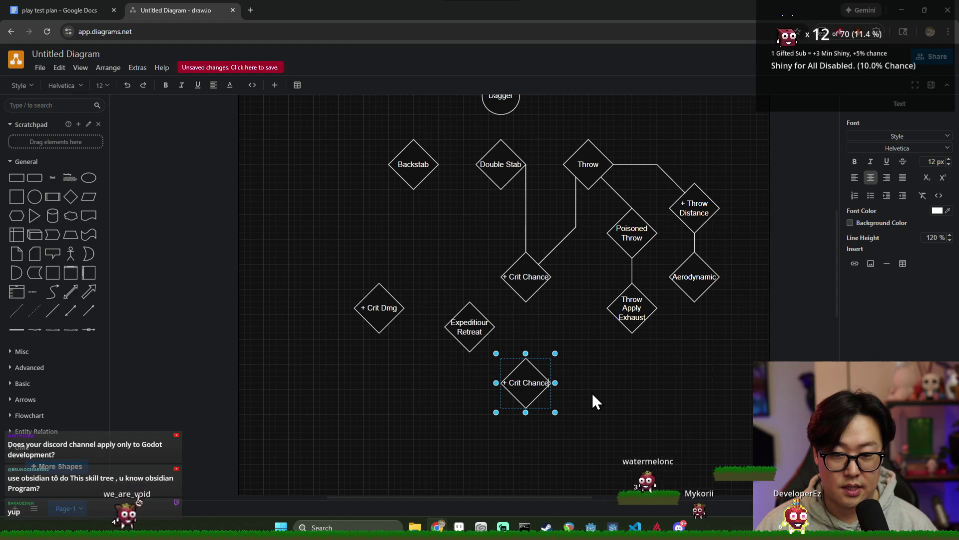
pyautogui.click(600, 400)
pyautogui.click(530, 392)
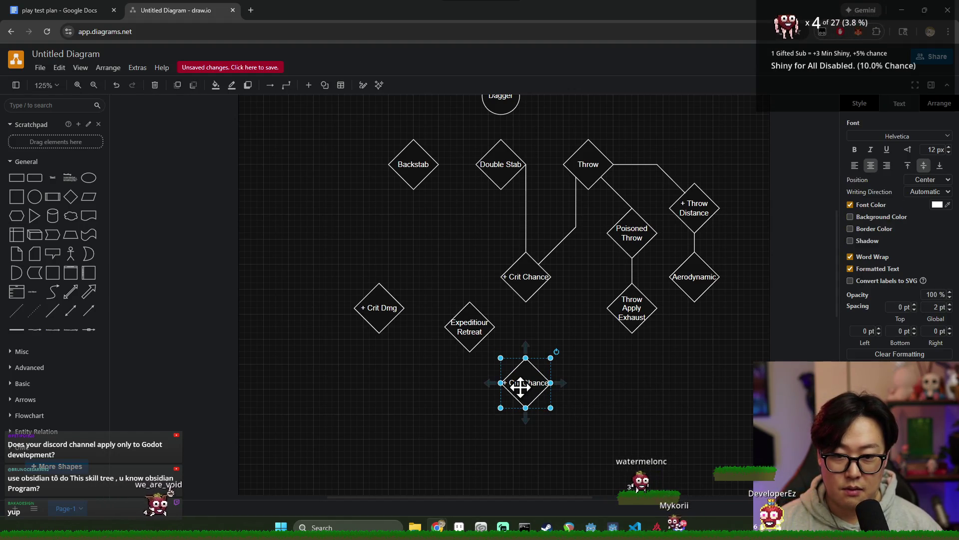
pyautogui.moveTo(534, 390)
pyautogui.mouseDown()
pyautogui.moveTo(602, 390)
pyautogui.moveTo(557, 388)
pyautogui.moveTo(570, 381)
pyautogui.moveTo(574, 395)
pyautogui.moveTo(528, 397)
pyautogui.mouseUp()
pyautogui.click(612, 391)
# - Stack +Crit Dmg under the middle +Crit Chance and move Expeditiour Retreat to the left
pyautogui.moveTo(469, 332)
pyautogui.mouseDown()
pyautogui.moveTo(463, 235)
pyautogui.moveTo(463, 319)
pyautogui.moveTo(314, 305)
pyautogui.mouseUp()
pyautogui.moveTo(381, 314)
pyautogui.mouseDown()
pyautogui.moveTo(460, 305)
pyautogui.moveTo(504, 382)
pyautogui.moveTo(613, 409)
pyautogui.moveTo(543, 386)
pyautogui.moveTo(475, 336)
pyautogui.moveTo(532, 349)
pyautogui.moveTo(520, 367)
pyautogui.mouseUp()
pyautogui.moveTo(522, 301); pyautogui.dragTo(522, 308)
pyautogui.click(616, 313)
pyautogui.moveTo(320, 250)
pyautogui.mouseDown()
pyautogui.moveTo(361, 253)
pyautogui.moveTo(365, 233)
pyautogui.moveTo(352, 226)
pyautogui.mouseUp()
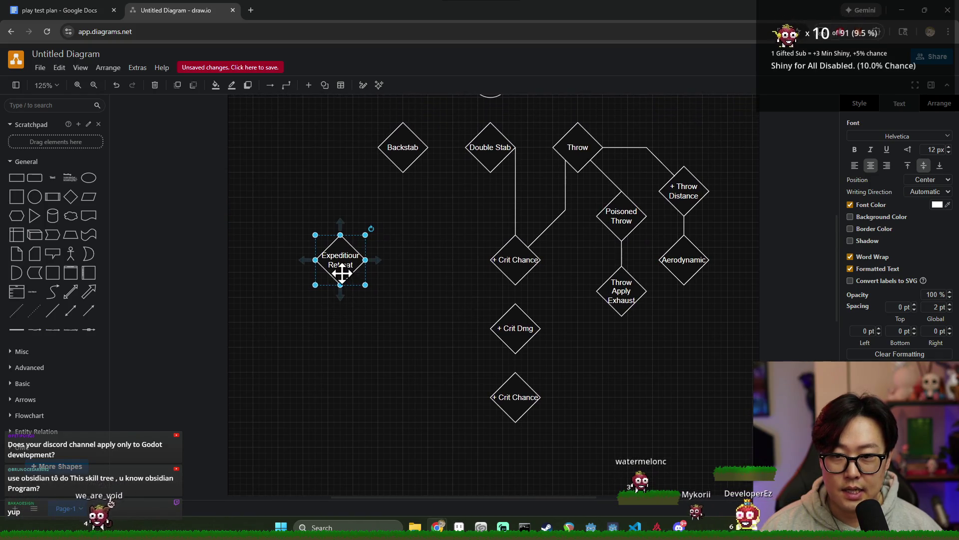
# - Rename the Aerodynamic diamond to Impactful
pyautogui.doubleClick(686, 260)
pyautogui.write('Impactful')
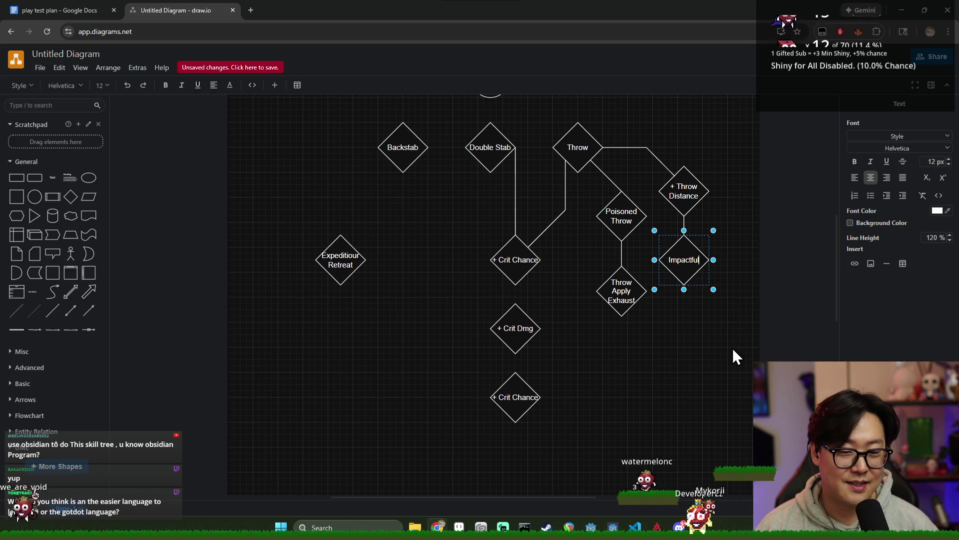
pyautogui.click(742, 348)
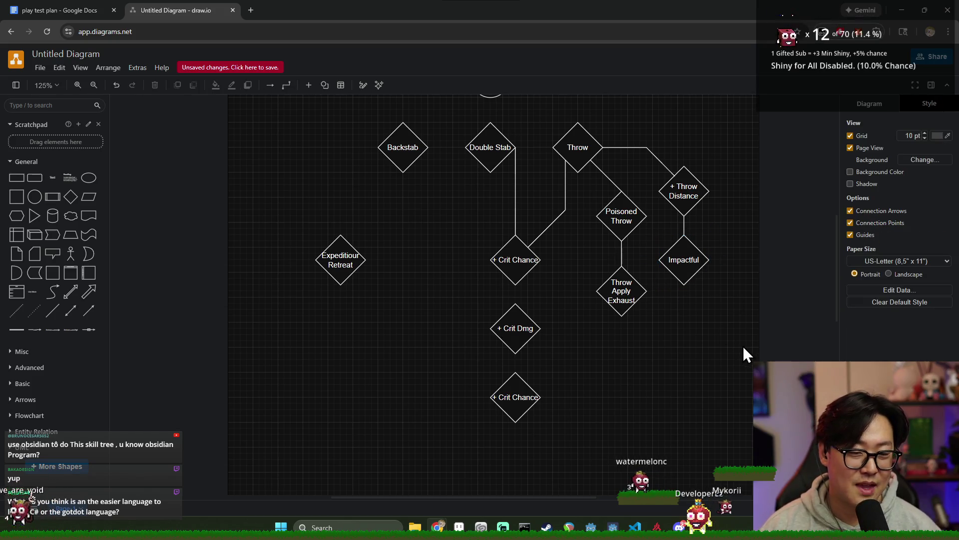
# - Remove the space after the plus sign in the +Crit Dmg and lower +Crit Chance labels
pyautogui.scroll(1, 608, 345)
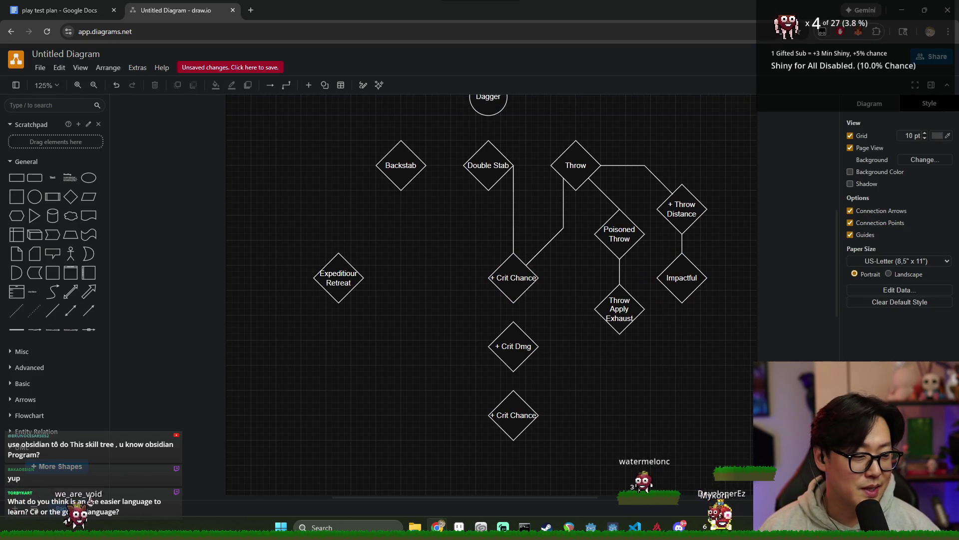
pyautogui.doubleClick(495, 275)
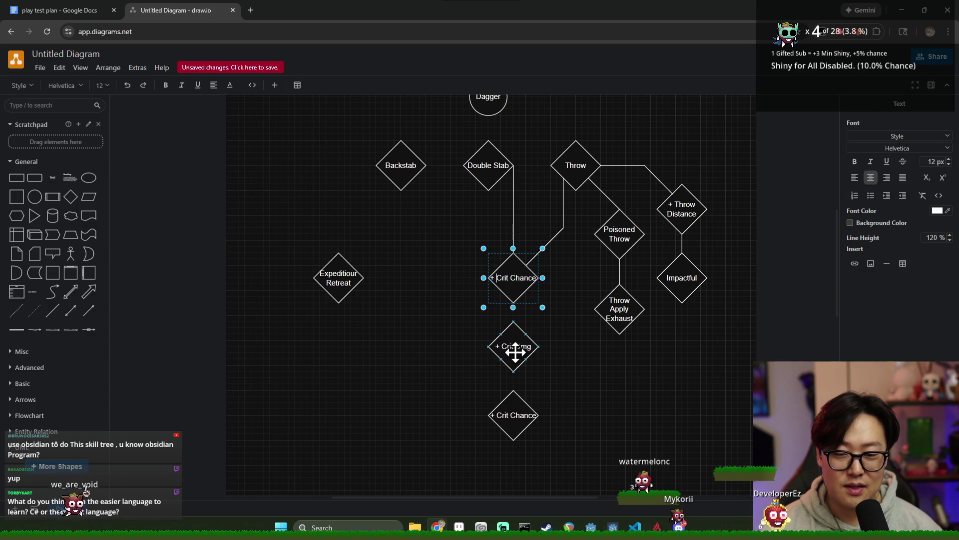
pyautogui.doubleClick(504, 346)
pyautogui.press('BackSpace')
pyautogui.doubleClick(499, 415)
pyautogui.press('BackSpace')
pyautogui.click(599, 412)
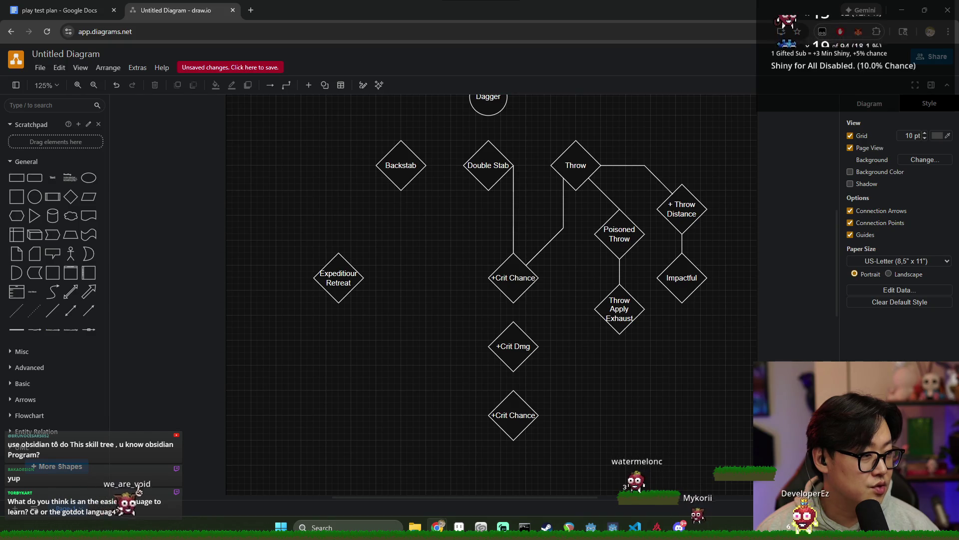
pyautogui.hotkey('ctrl', 't')
pyautogui.write('obsidian program')
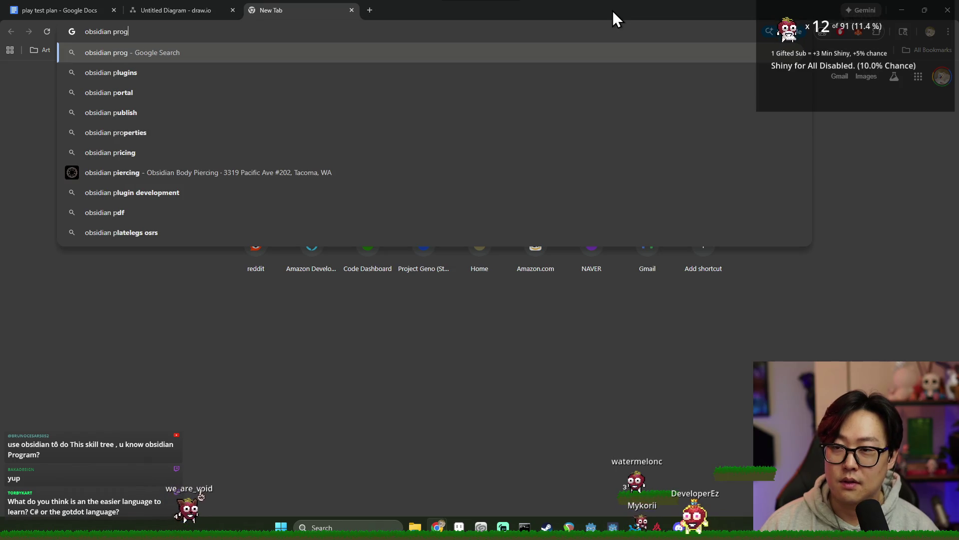
pyautogui.press('Return')
pyautogui.click(196, 154)
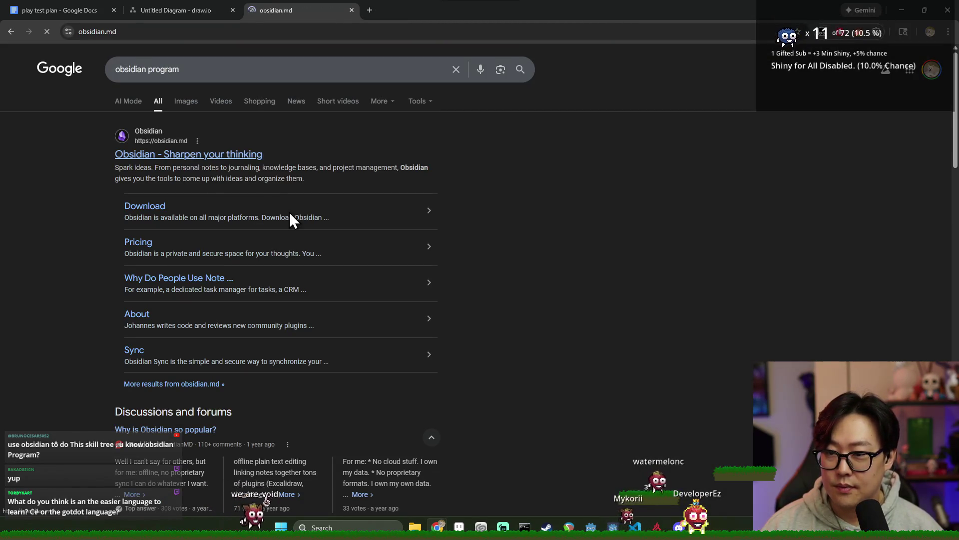
pyautogui.scroll(-1, 420, 220)
pyautogui.scroll(-3, 437, 222)
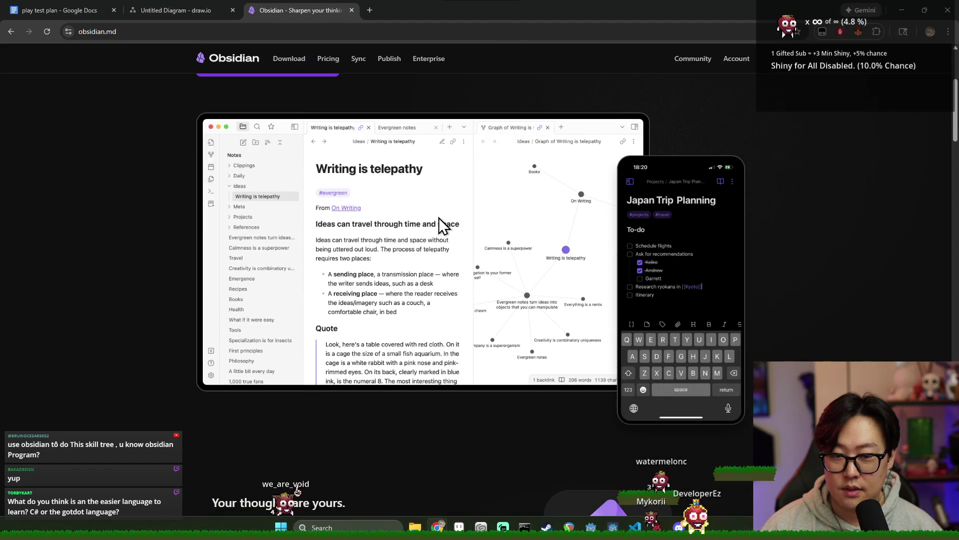
pyautogui.scroll(-6, 532, 213)
pyautogui.scroll(-3, 565, 251)
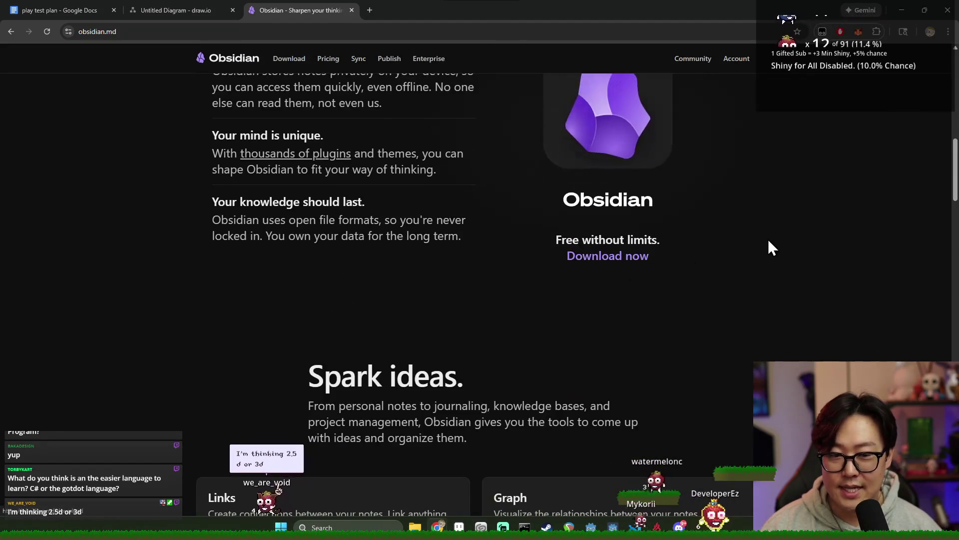
pyautogui.hotkey('ctrl', 'w')
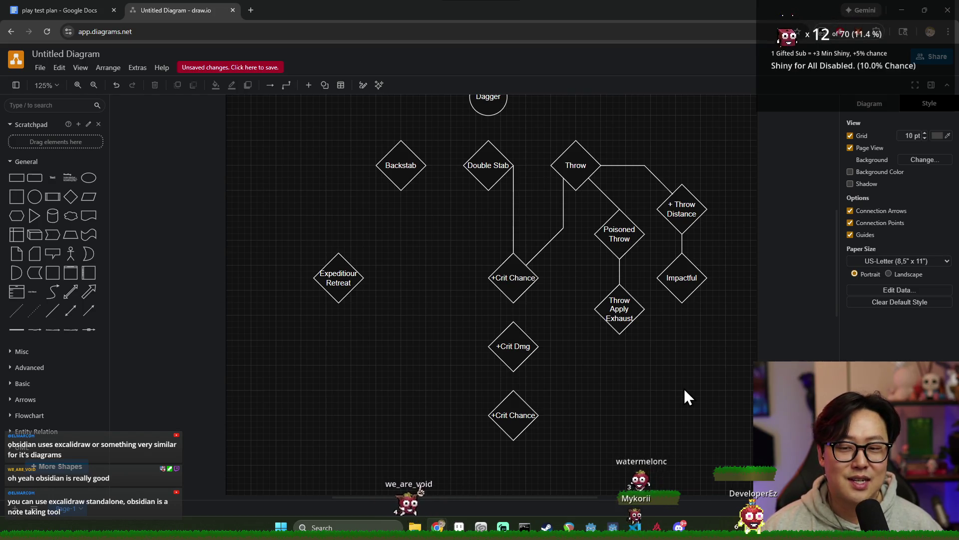
# - Move Expeditiour Retreat up and to the left
pyautogui.click(350, 285)
pyautogui.moveTo(350, 286)
pyautogui.mouseDown()
pyautogui.moveTo(332, 260)
pyautogui.moveTo(339, 238)
pyautogui.moveTo(380, 202)
pyautogui.moveTo(334, 248)
pyautogui.mouseUp()
pyautogui.click(400, 272)
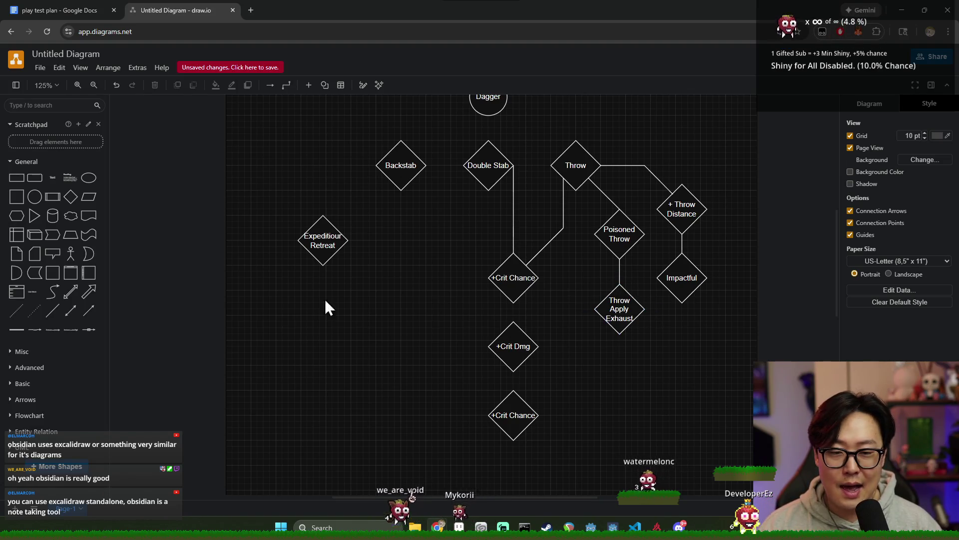
# - Join +Crit Chance to +Crit Dmg with a vertical straight line
pyautogui.moveTo(51, 315); pyautogui.dragTo(510, 301)
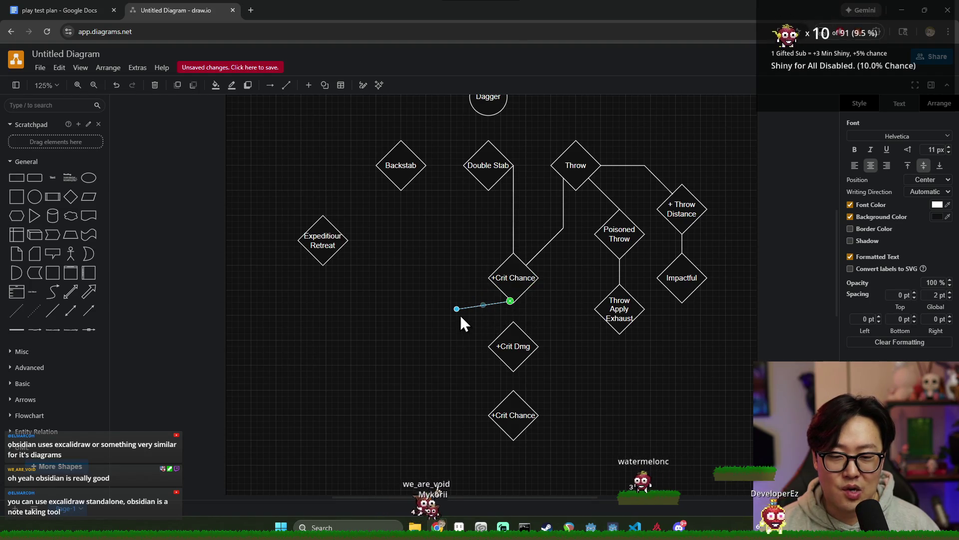
pyautogui.scroll(3, 535, 330)
pyautogui.scroll(-3, 537, 332)
pyautogui.scroll(3, 534, 327)
pyautogui.moveTo(490, 292); pyautogui.dragTo(498, 287)
pyautogui.click(586, 346)
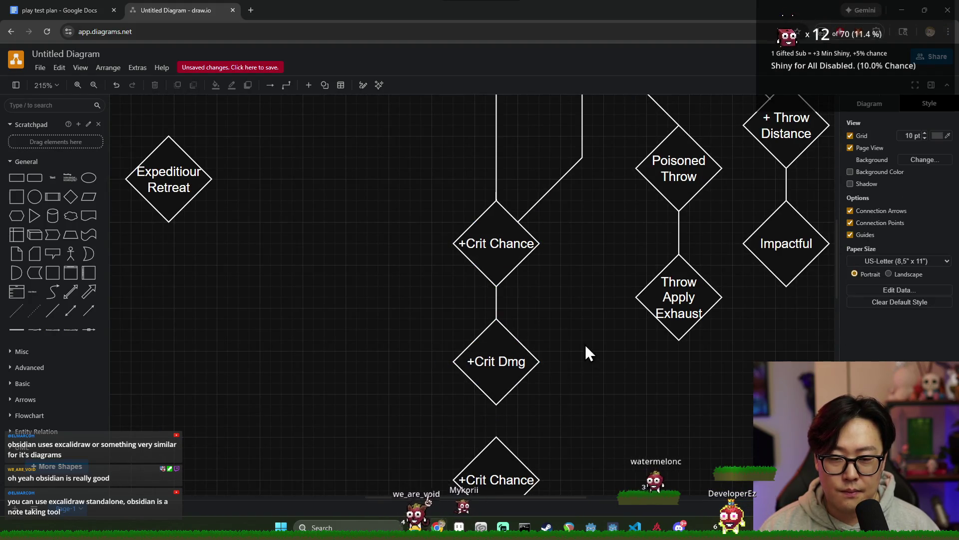
# - Connect +Crit Dmg down to the lower +Crit Chance with a straight line
pyautogui.scroll(-3, 565, 340)
pyautogui.scroll(2, 524, 283)
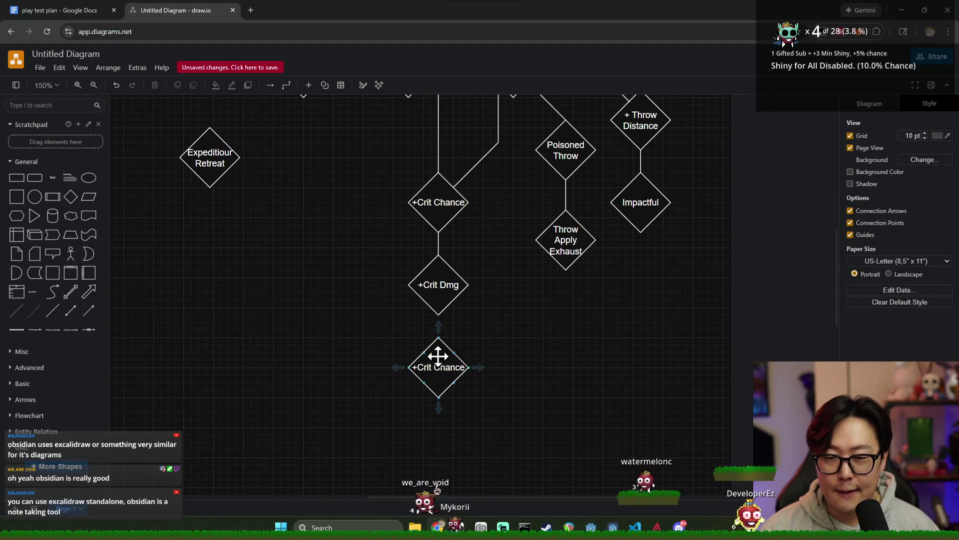
pyautogui.scroll(2, 511, 290)
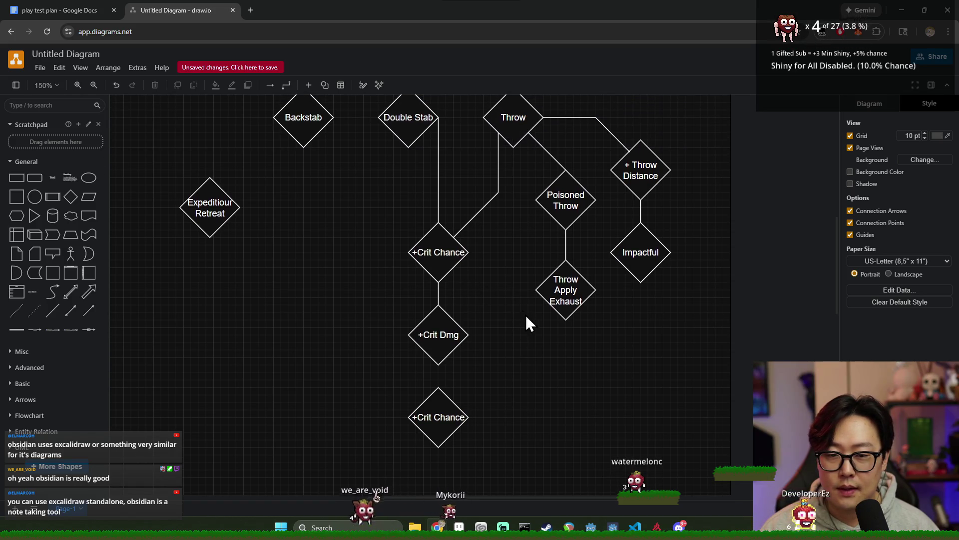
pyautogui.click(64, 316)
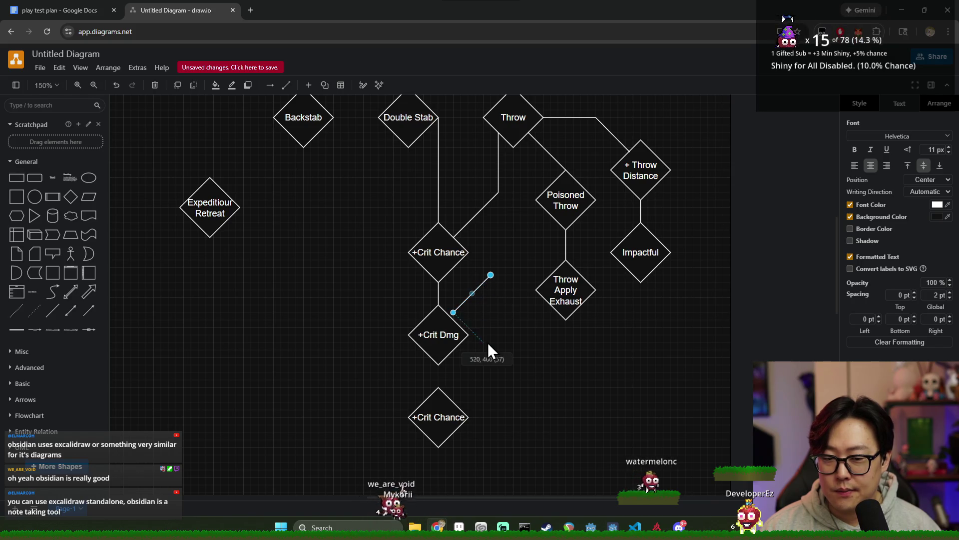
pyautogui.moveTo(438, 369); pyautogui.dragTo(513, 327)
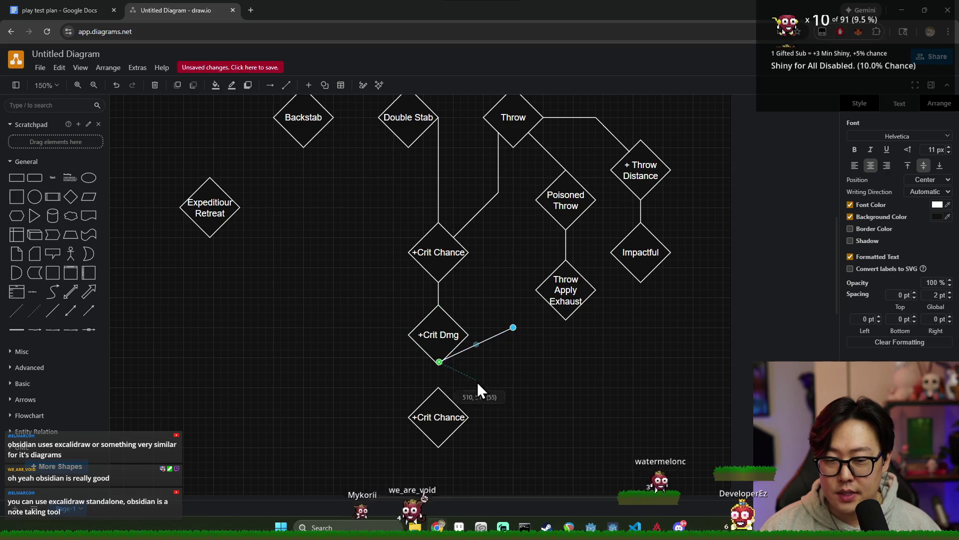
pyautogui.moveTo(441, 386); pyautogui.dragTo(443, 387)
pyautogui.click(550, 372)
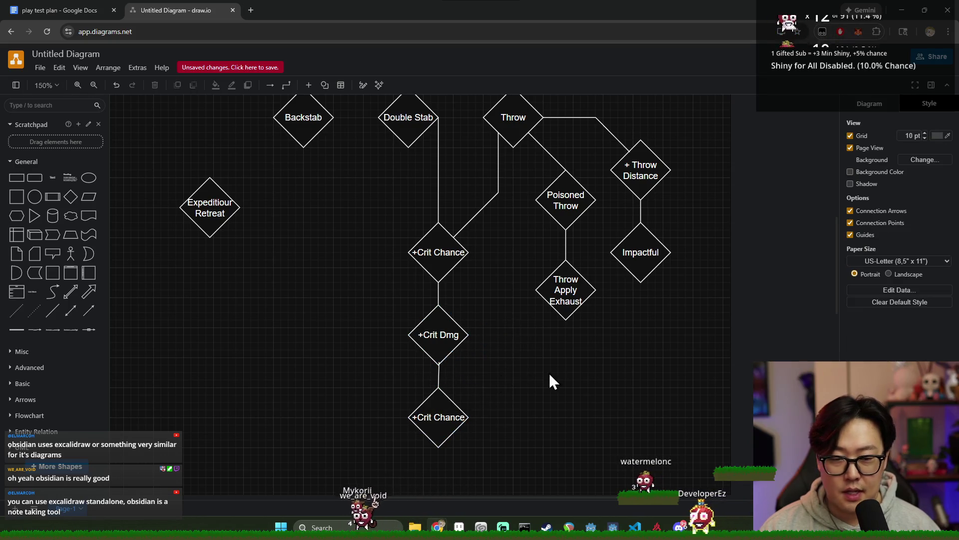
pyautogui.click(437, 376)
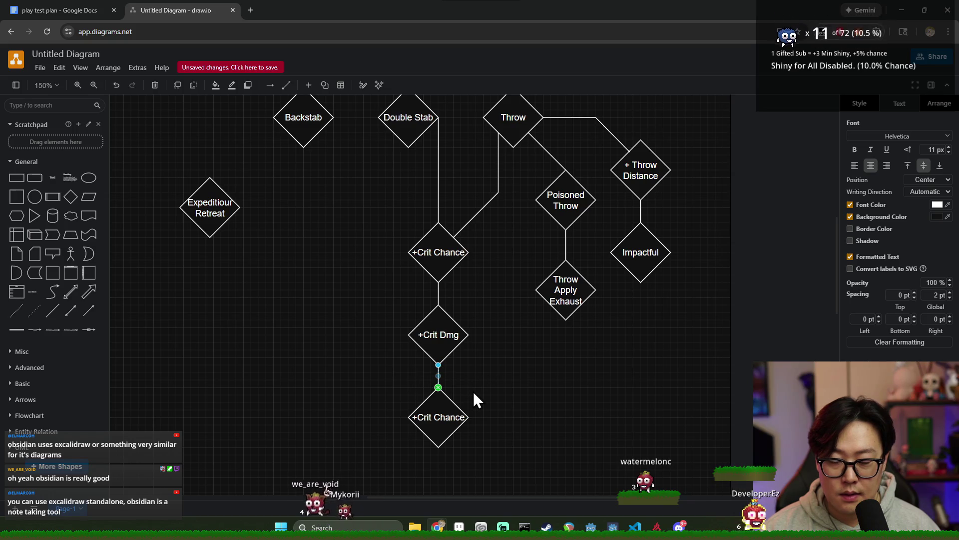
pyautogui.click(497, 405)
pyautogui.scroll(-2, 503, 344)
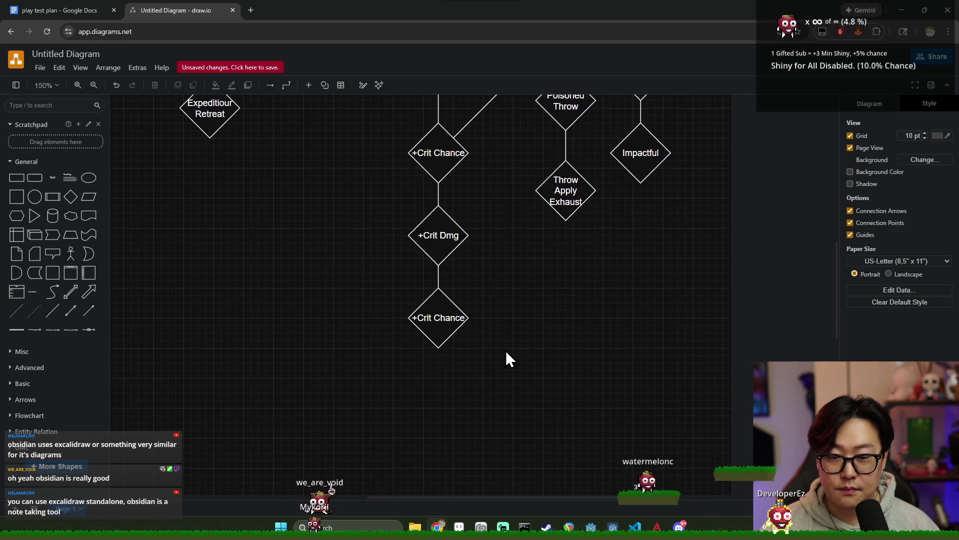
# - Connect Backstab to Expeditiour Retreat with a new line
pyautogui.scroll(3, 502, 346)
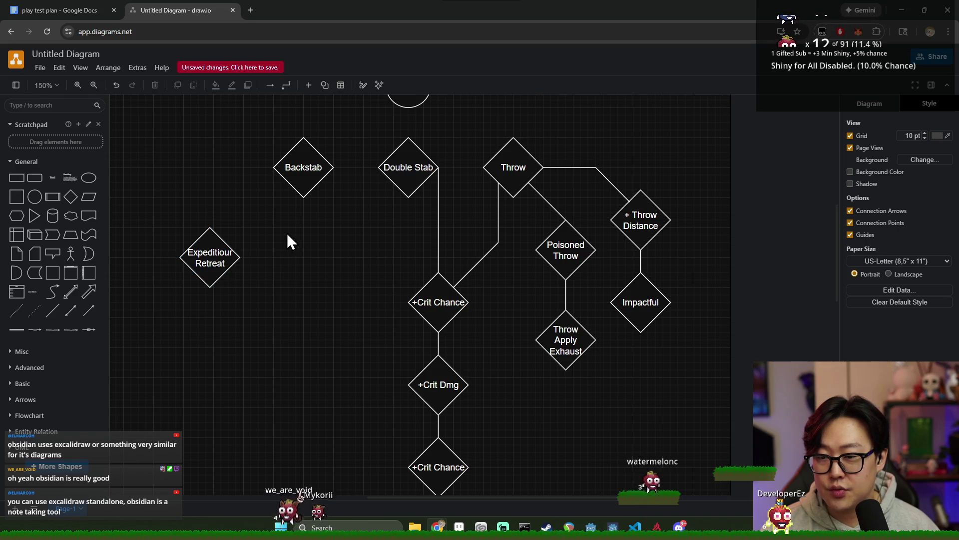
pyautogui.click(52, 310)
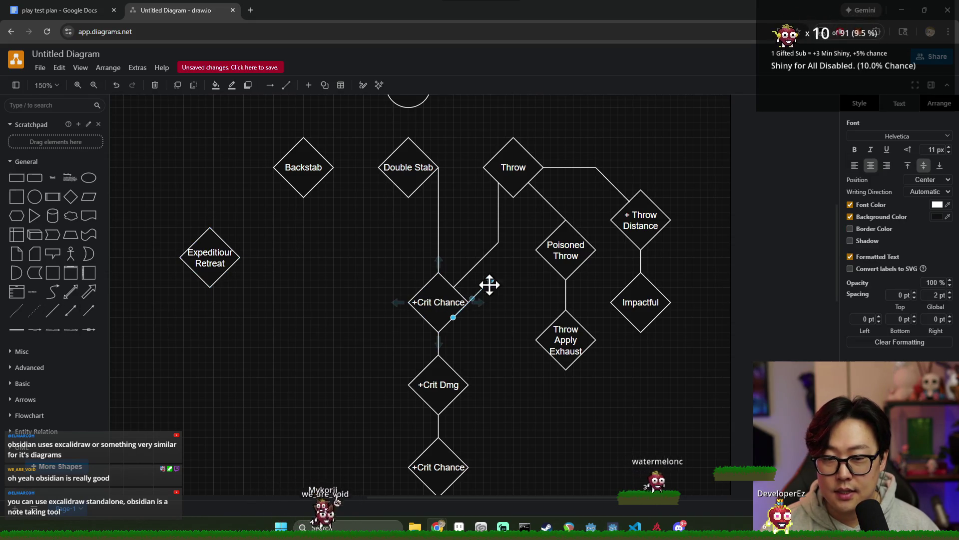
pyautogui.moveTo(289, 181); pyautogui.dragTo(288, 181)
pyautogui.moveTo(454, 317); pyautogui.dragTo(232, 245)
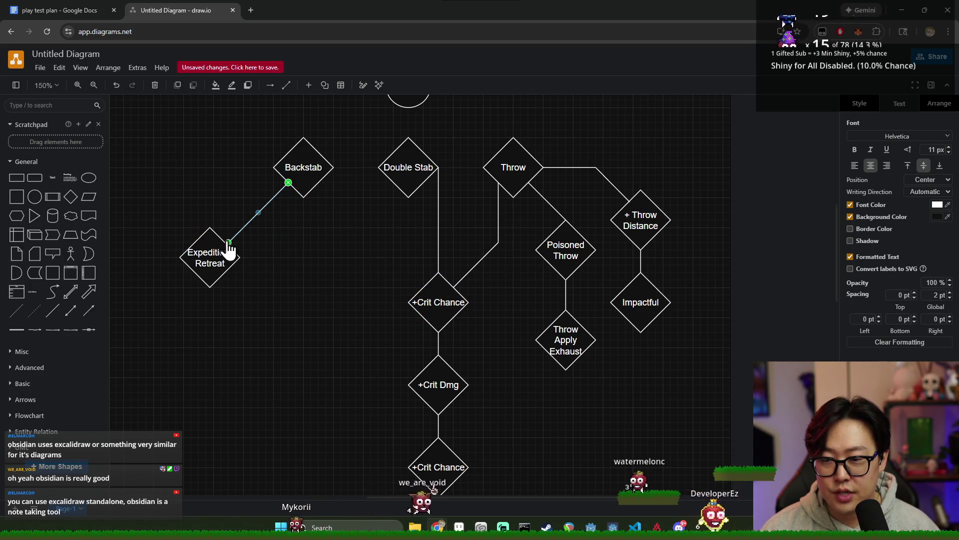
pyautogui.click(286, 268)
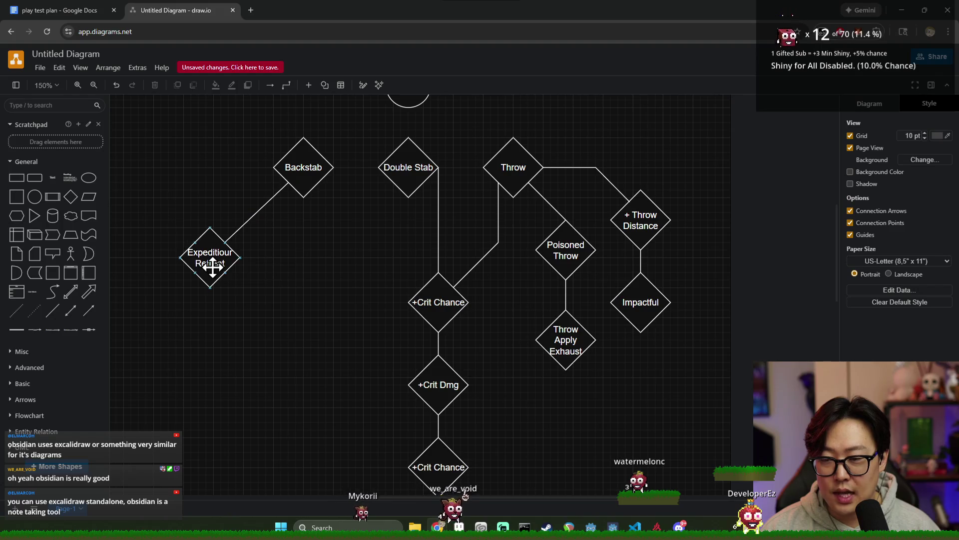
# - Verify the Backstab–Expeditiour Retreat link by selecting each diamond in turn
pyautogui.click(205, 261)
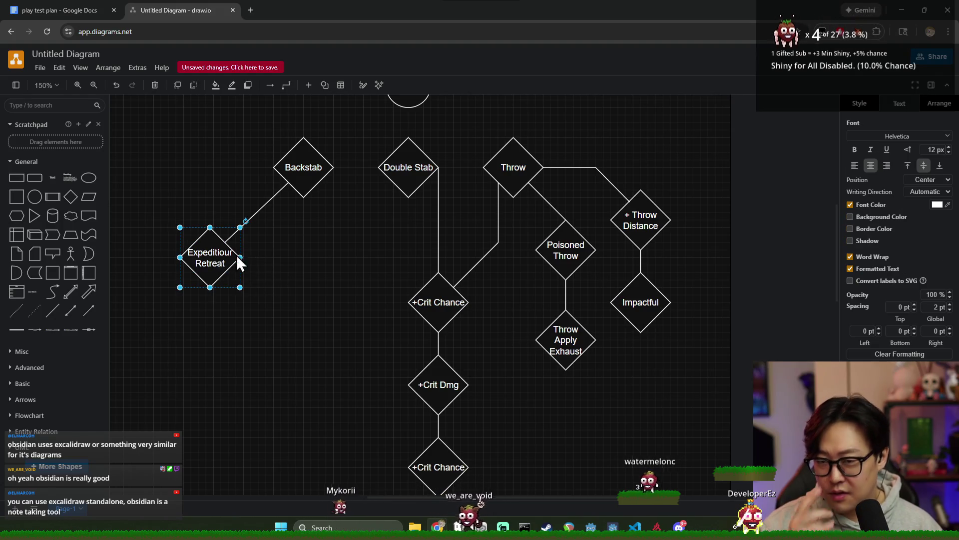
pyautogui.click(258, 282)
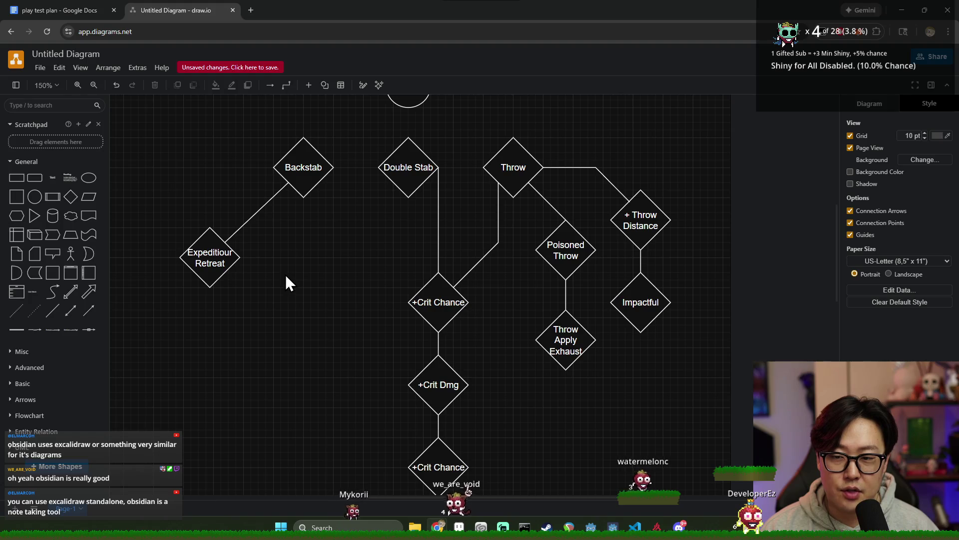
pyautogui.click(207, 256)
pyautogui.click(297, 296)
pyautogui.click(210, 255)
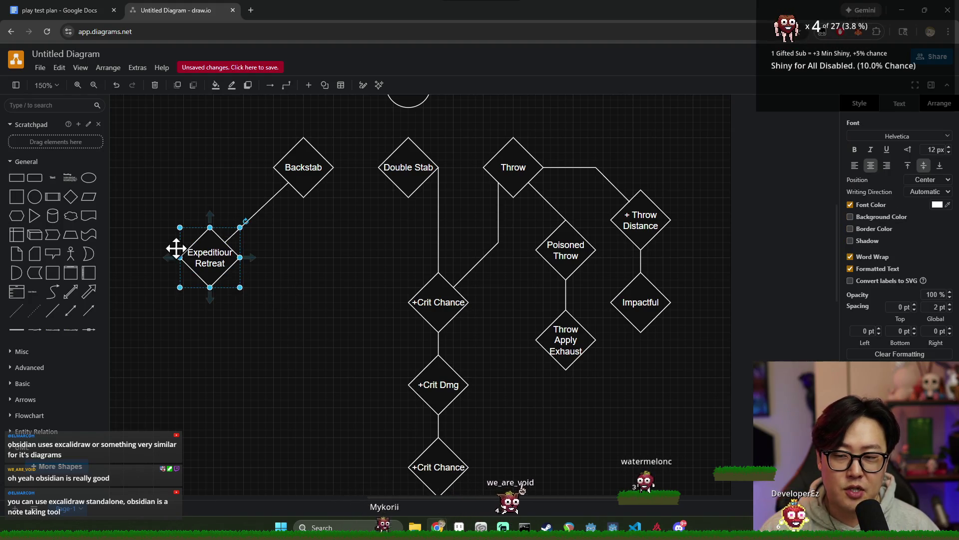
pyautogui.click(300, 173)
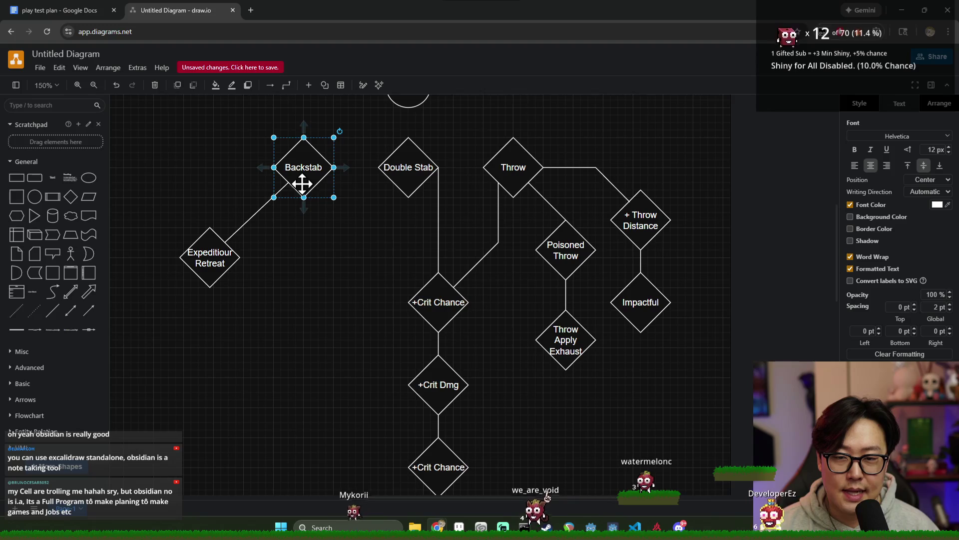
pyautogui.click(286, 254)
pyautogui.click(204, 260)
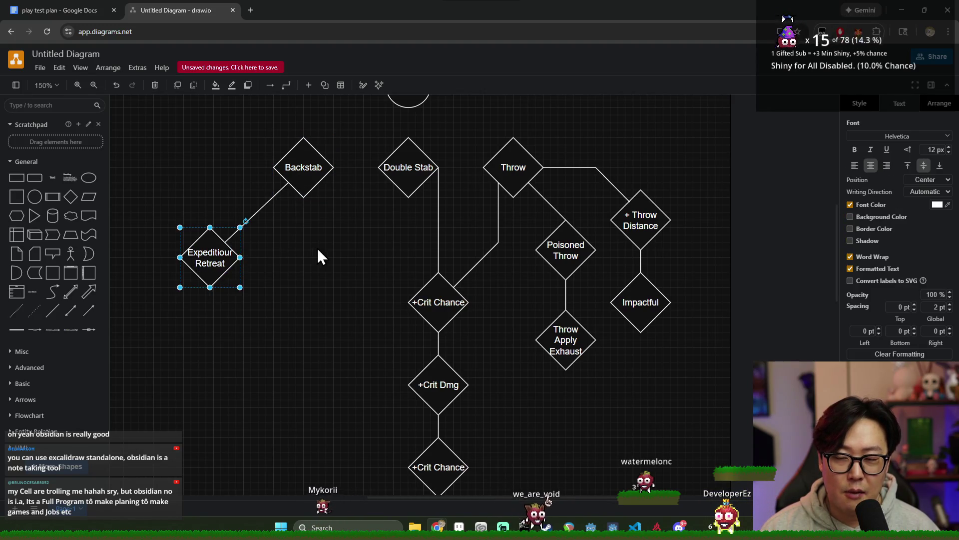
pyautogui.click(301, 166)
pyautogui.click(282, 296)
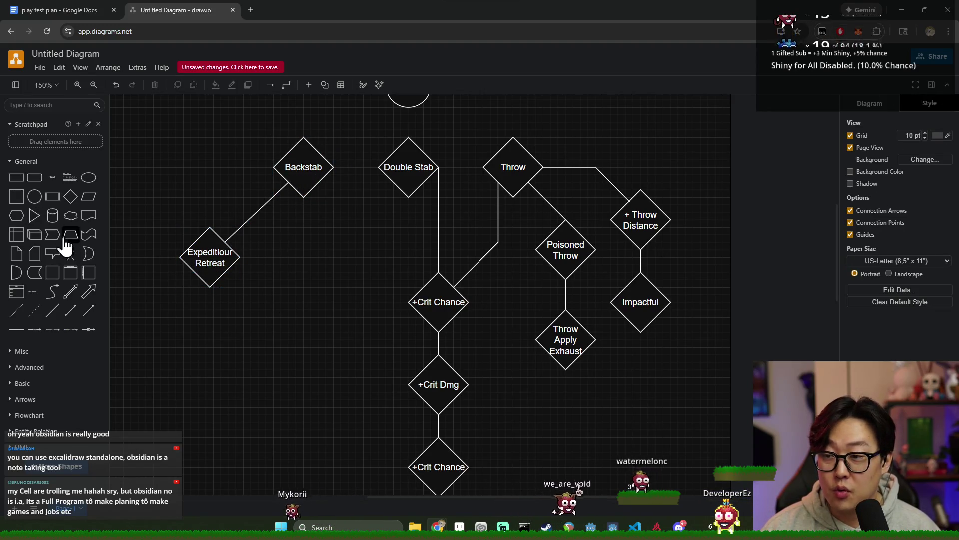
# - Place a new empty diamond below Expeditiour Retreat
pyautogui.click(70, 196)
pyautogui.scroll(-5, 424, 207)
pyautogui.scroll(6, 436, 231)
pyautogui.moveTo(482, 332)
pyautogui.mouseDown()
pyautogui.moveTo(188, 368)
pyautogui.moveTo(215, 399)
pyautogui.mouseUp()
pyautogui.click(170, 308)
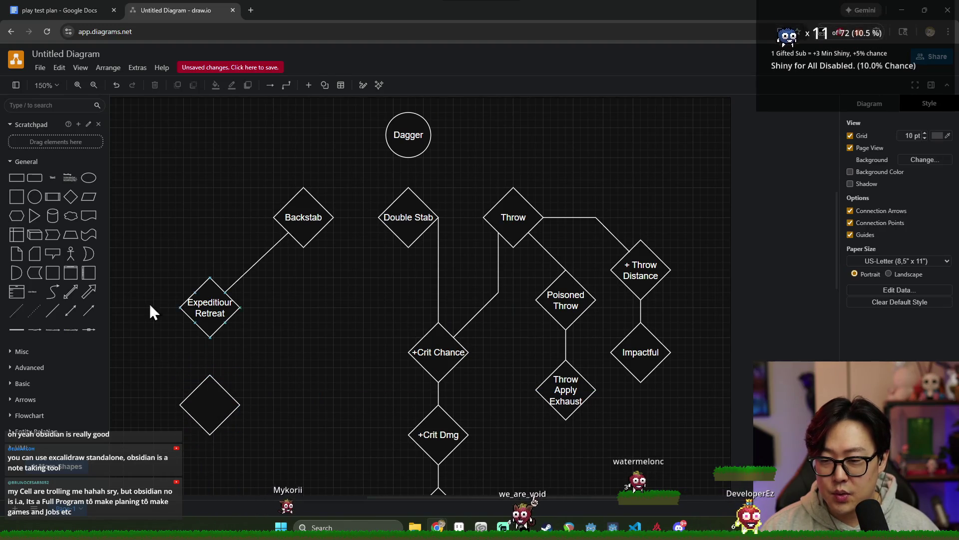
# - Link Expeditiour Retreat to the new diamond with a line and label it Quick Feet
pyautogui.click(71, 310)
pyautogui.moveTo(491, 276)
pyautogui.mouseDown()
pyautogui.moveTo(204, 326)
pyautogui.moveTo(208, 332)
pyautogui.mouseUp()
pyautogui.moveTo(454, 320)
pyautogui.mouseDown()
pyautogui.moveTo(205, 364)
pyautogui.moveTo(207, 374)
pyautogui.mouseUp()
pyautogui.doubleClick(207, 399)
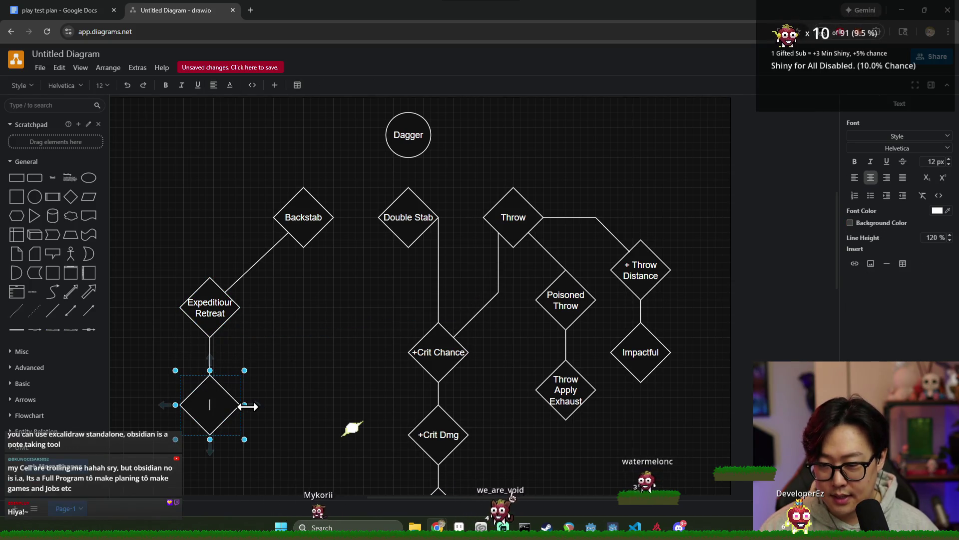
pyautogui.click(269, 344)
# - Box-select Expeditiour Retreat to inspect its placement
pyautogui.moveTo(265, 336); pyautogui.dragTo(138, 266)
pyautogui.click(220, 315)
pyautogui.click(300, 368)
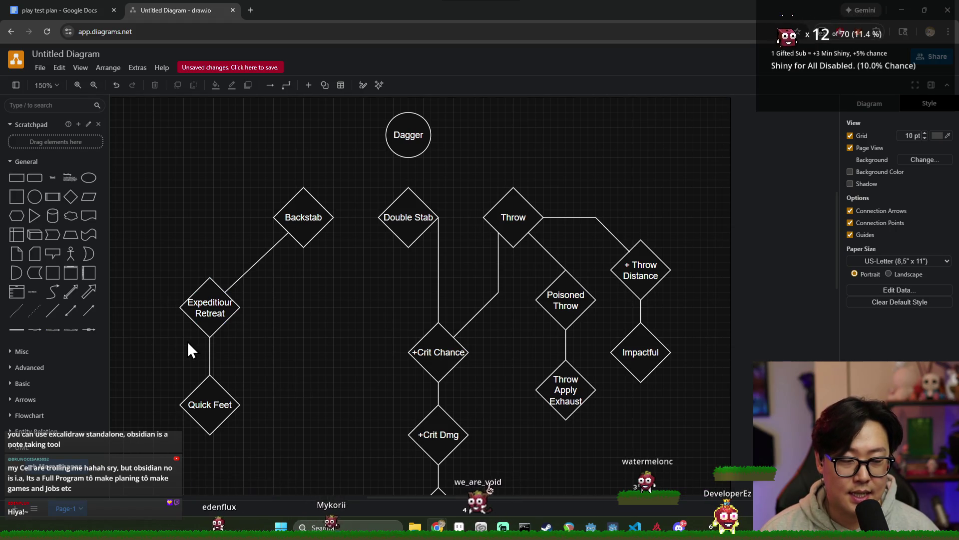
pyautogui.moveTo(272, 362); pyautogui.dragTo(153, 274)
pyautogui.click(289, 342)
pyautogui.scroll(-3, 305, 349)
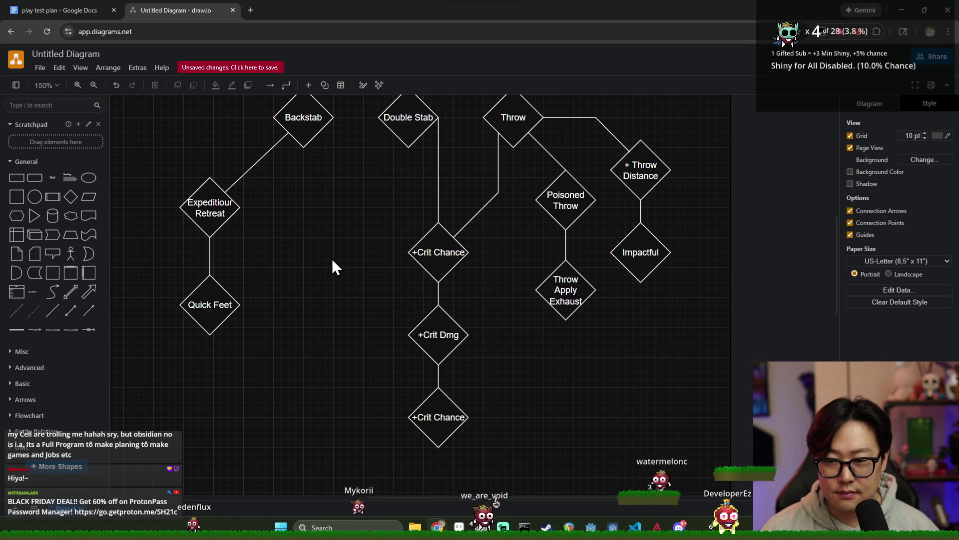
pyautogui.scroll(2, 364, 254)
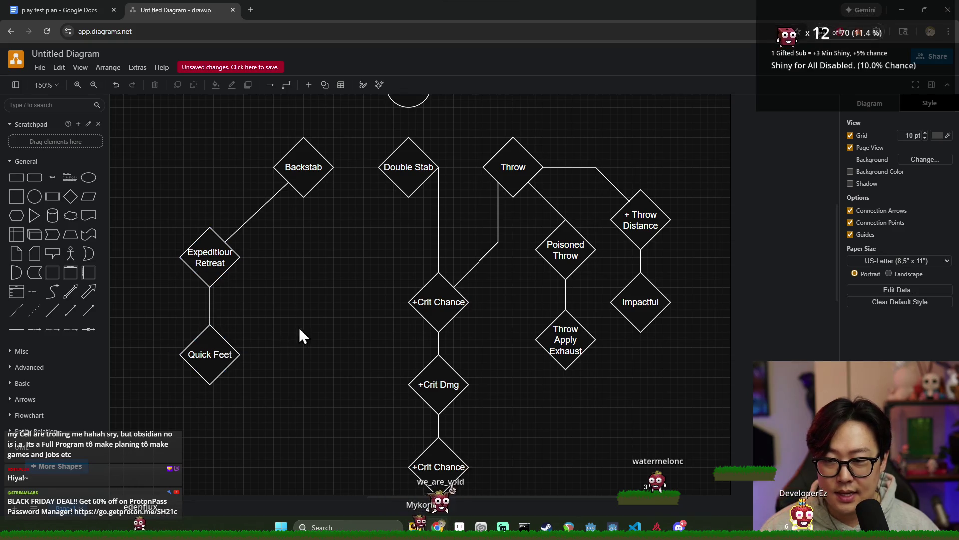
pyautogui.scroll(-3, 301, 334)
# - Try nudging Quick Feet lower, keeping it in its original spot
pyautogui.moveTo(210, 255)
pyautogui.mouseDown()
pyautogui.moveTo(211, 263)
pyautogui.moveTo(211, 254)
pyautogui.mouseUp()
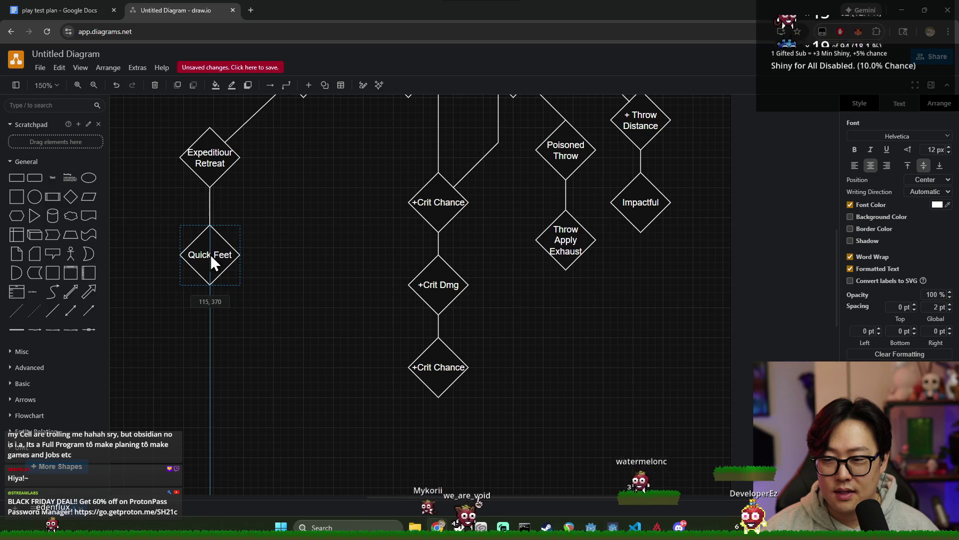
pyautogui.click(310, 238)
pyautogui.scroll(2, 306, 244)
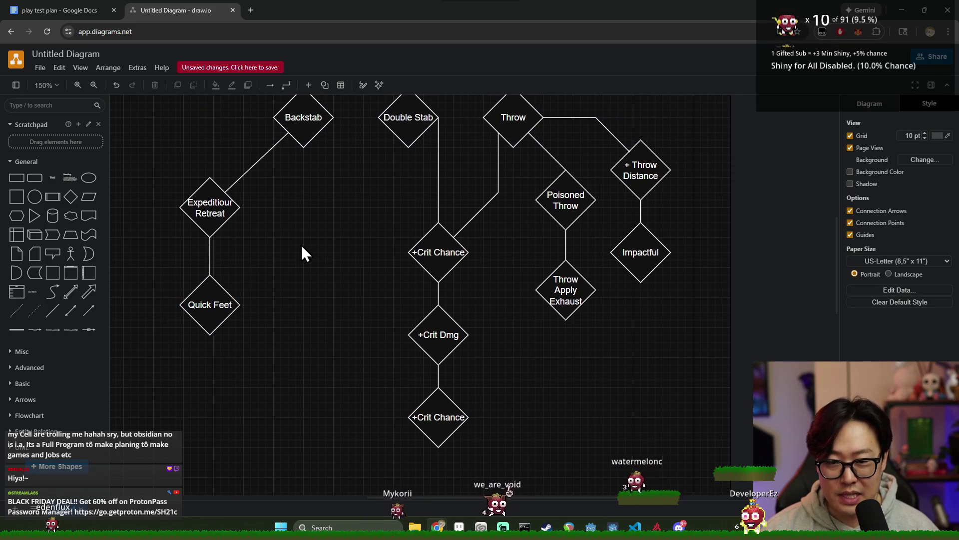
pyautogui.scroll(2, 301, 245)
pyautogui.scroll(-2, 382, 240)
pyautogui.scroll(2, 375, 242)
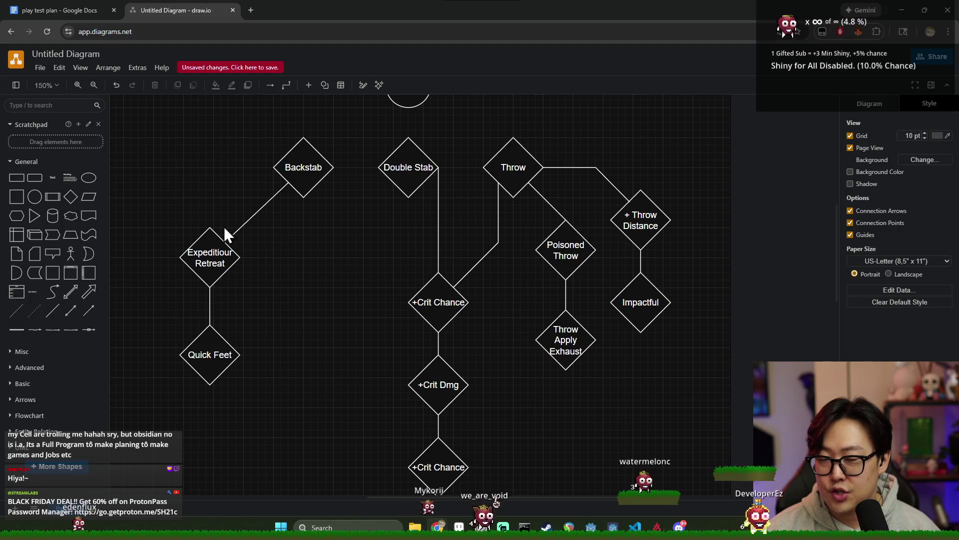
pyautogui.click(301, 180)
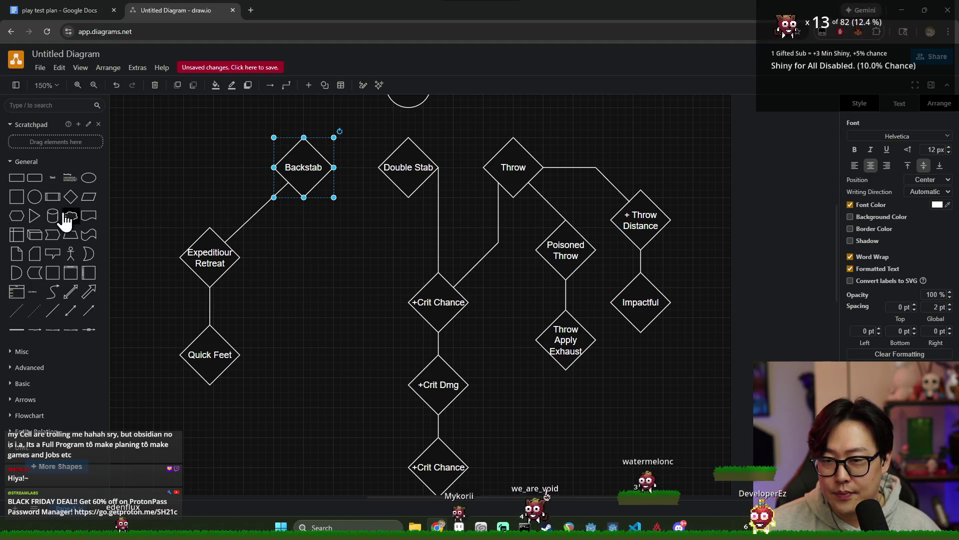
# - Place a new diamond labelled '+Crit Dmg' directly under Backstab
pyautogui.click(70, 198)
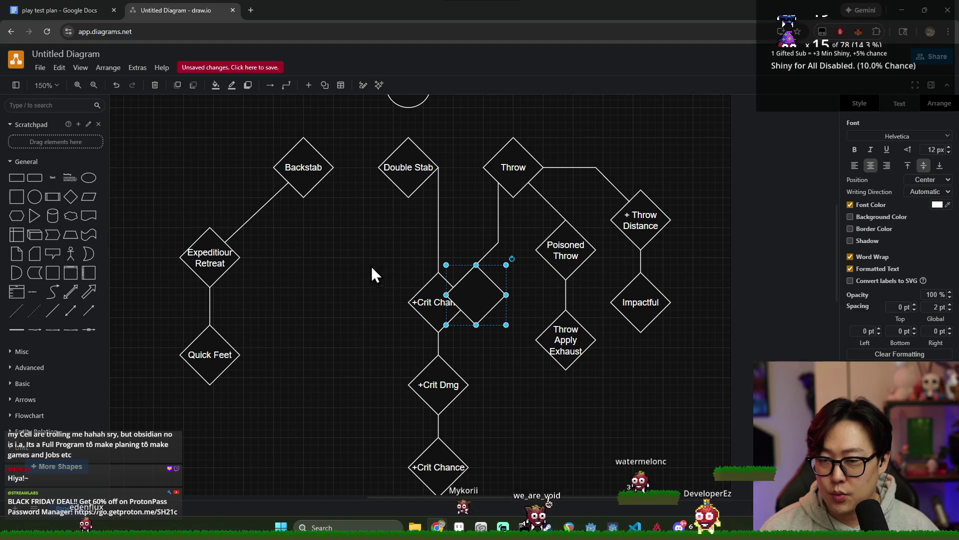
pyautogui.moveTo(467, 293)
pyautogui.mouseDown()
pyautogui.moveTo(304, 285)
pyautogui.moveTo(307, 258)
pyautogui.mouseUp()
pyautogui.write('Cr')
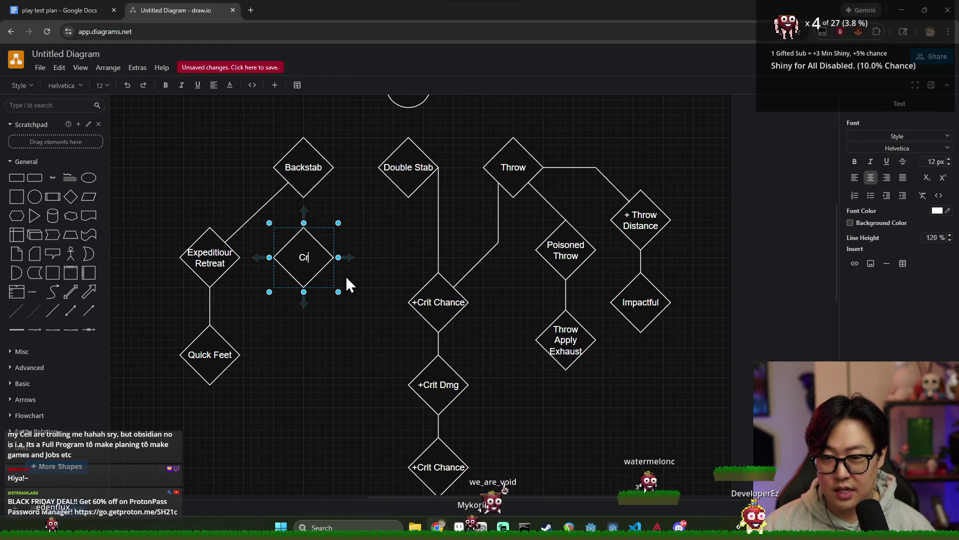
pyautogui.write('it Dmg')
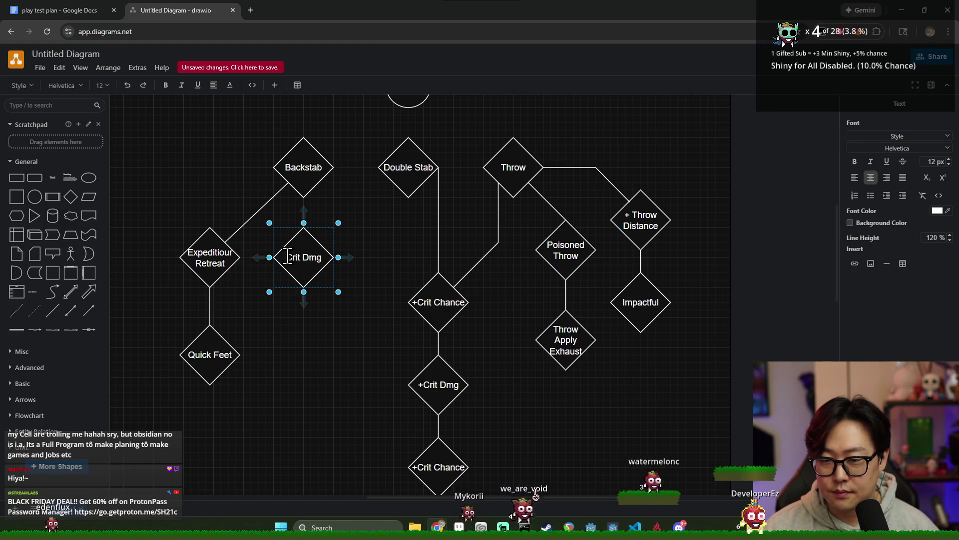
pyautogui.click(312, 325)
pyautogui.moveTo(314, 250); pyautogui.dragTo(313, 266)
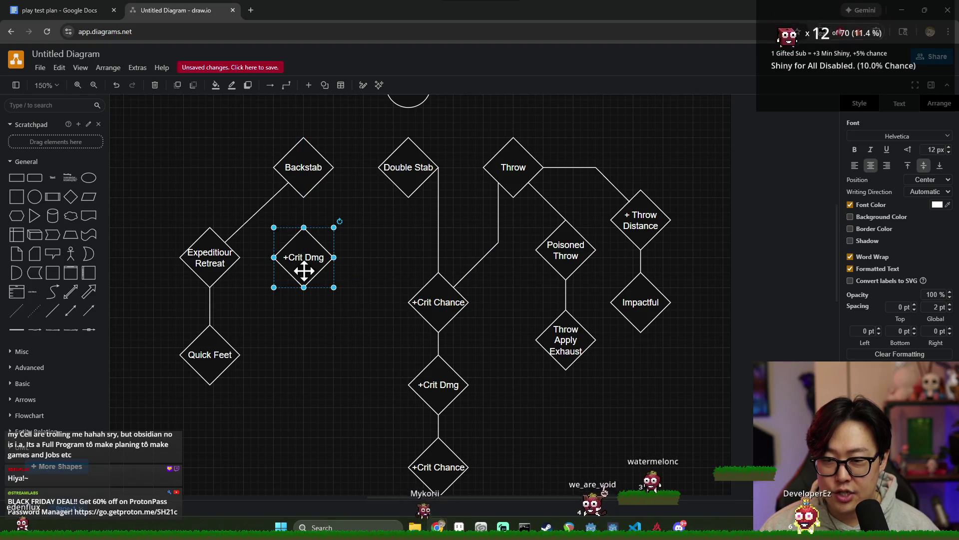
# - Connect Backstab to the +Crit Dmg diamond with a line
pyautogui.moveTo(53, 321)
pyautogui.mouseDown()
pyautogui.moveTo(472, 298)
pyautogui.moveTo(304, 200)
pyautogui.mouseUp()
pyautogui.moveTo(456, 326)
pyautogui.mouseDown()
pyautogui.moveTo(305, 255)
pyautogui.moveTo(301, 226)
pyautogui.mouseUp()
pyautogui.click(767, 326)
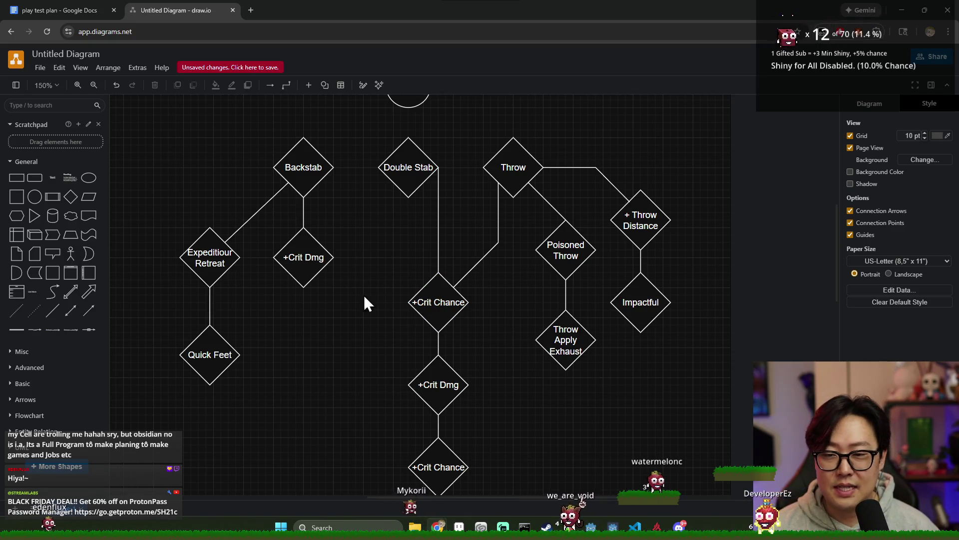
pyautogui.click(299, 272)
pyautogui.click(311, 346)
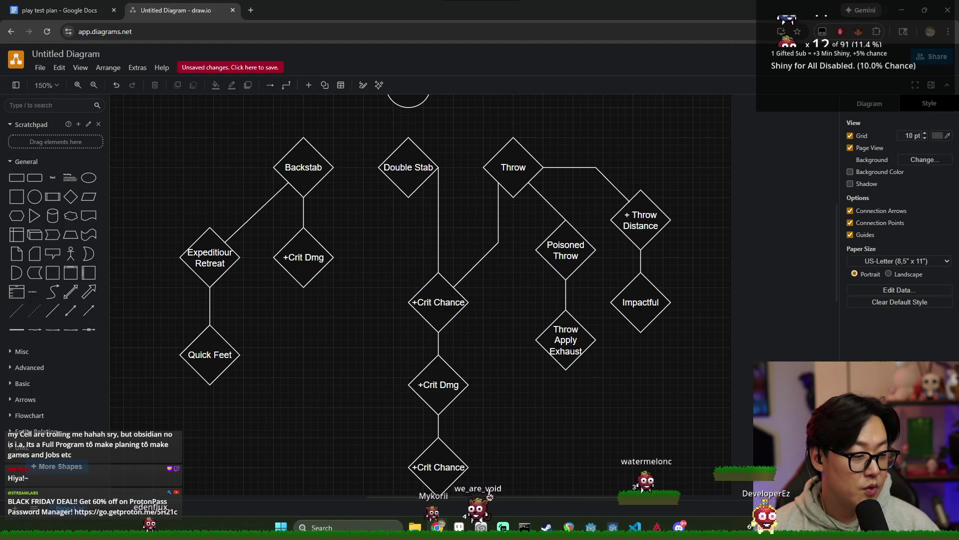
pyautogui.scroll(-2, 585, 379)
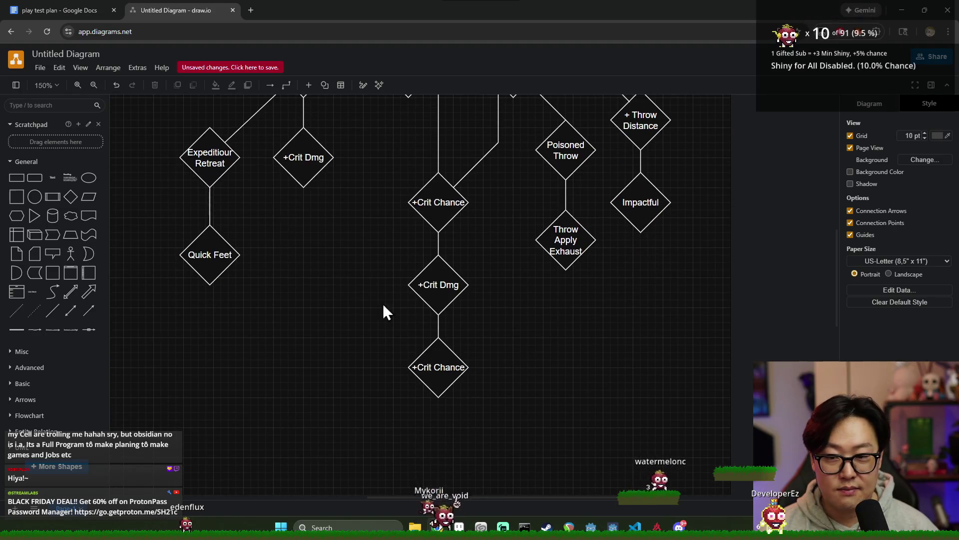
pyautogui.scroll(2, 350, 272)
pyautogui.click(289, 276)
pyautogui.click(329, 334)
pyautogui.moveTo(346, 314); pyautogui.dragTo(337, 298)
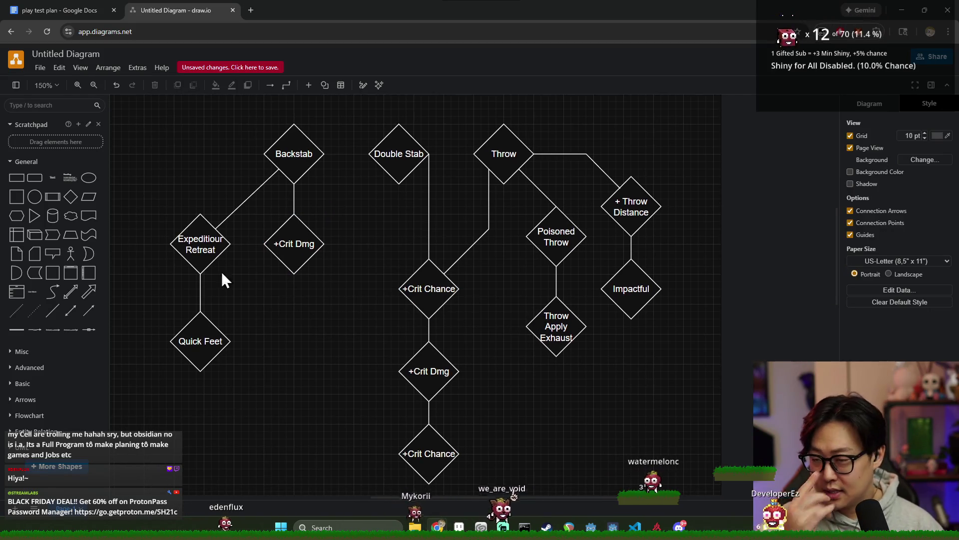
pyautogui.click(382, 150)
pyautogui.click(337, 218)
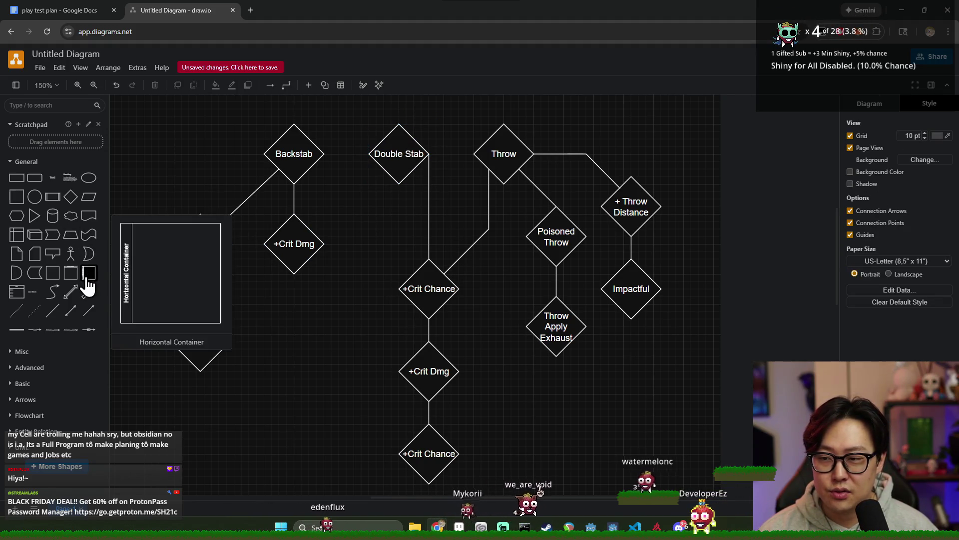
pyautogui.click(383, 161)
pyautogui.click(353, 260)
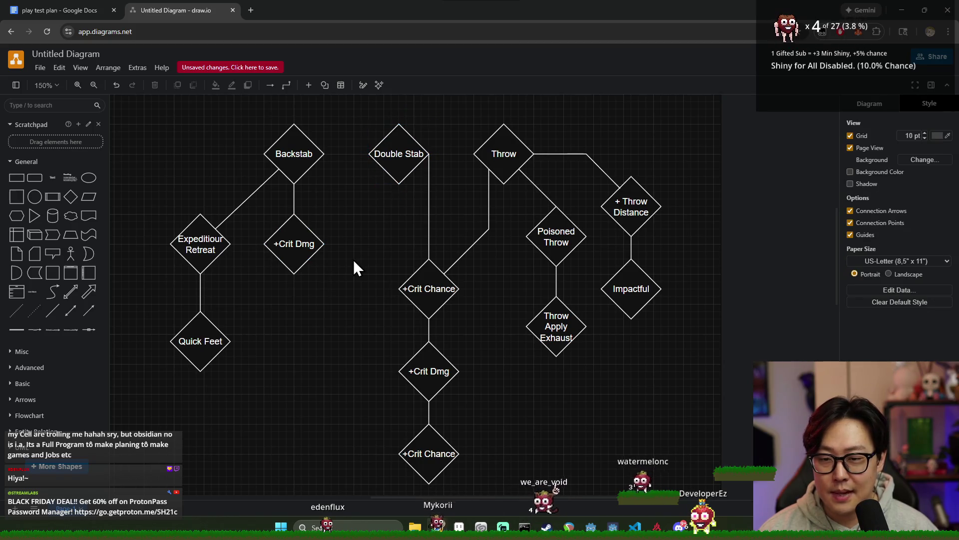
pyautogui.click(385, 165)
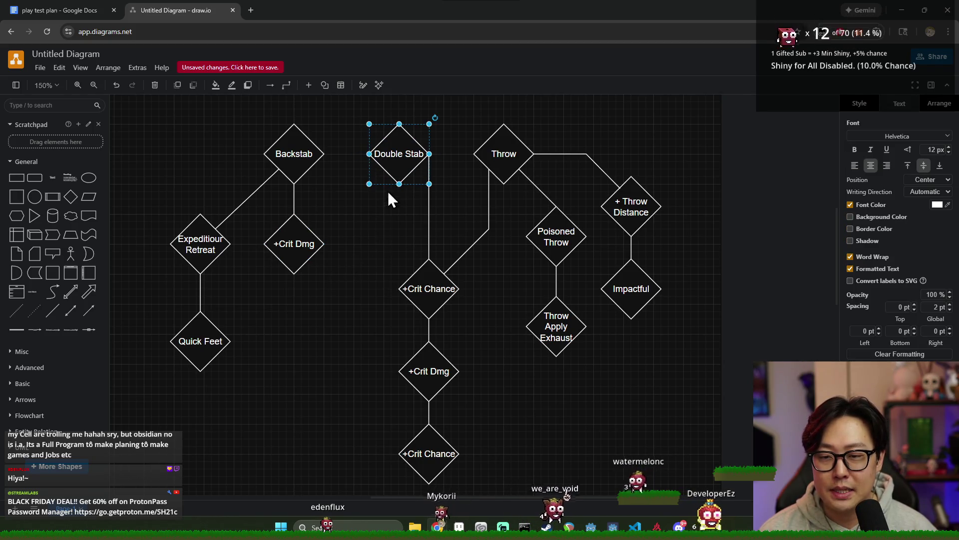
pyautogui.click(372, 229)
pyautogui.click(384, 167)
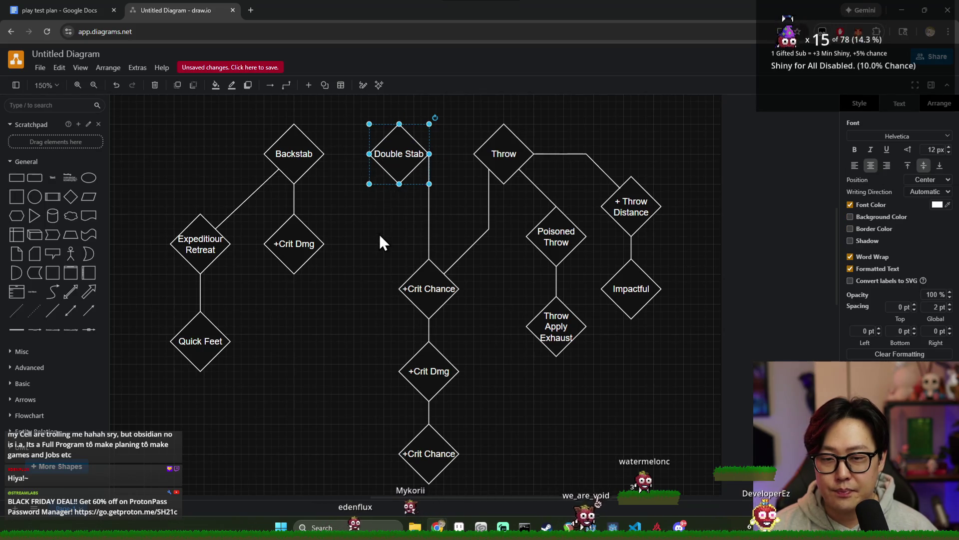
pyautogui.scroll(-1, 383, 216)
pyautogui.scroll(3, 400, 235)
pyautogui.scroll(-2, 401, 240)
pyautogui.scroll(1, 390, 228)
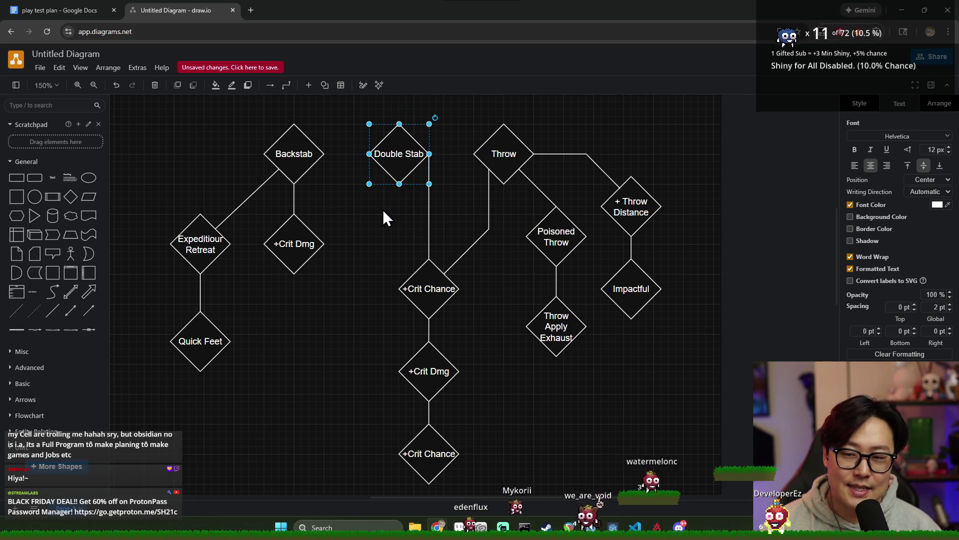
pyautogui.click(293, 164)
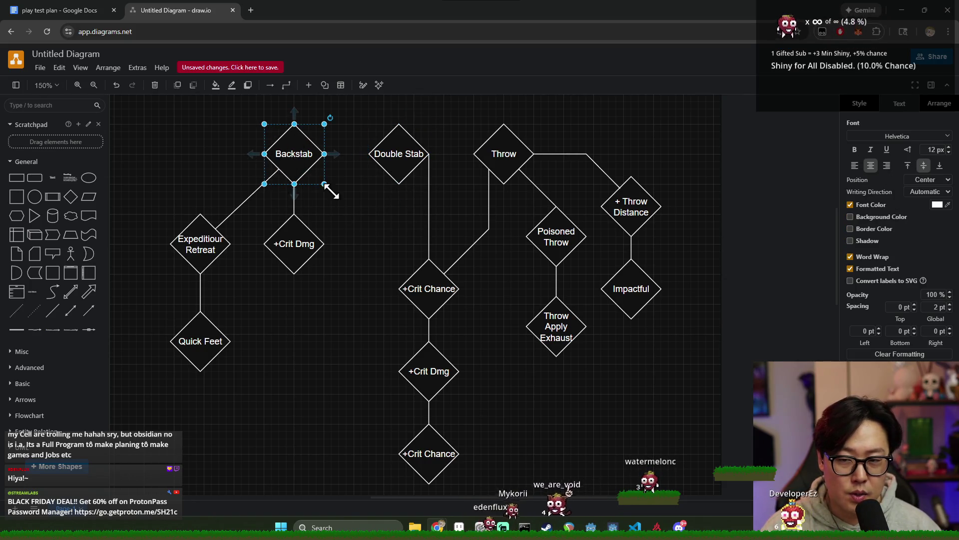
pyautogui.click(409, 164)
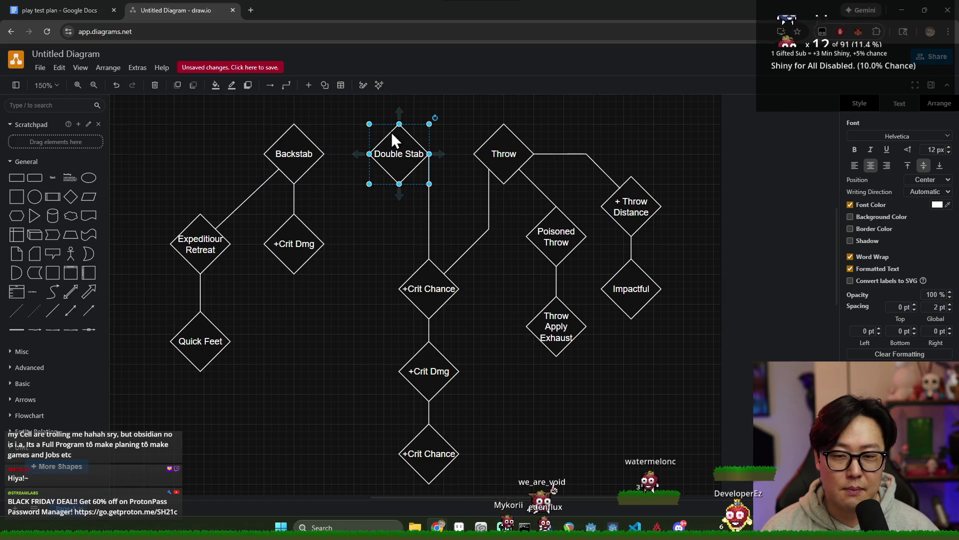
pyautogui.click(439, 286)
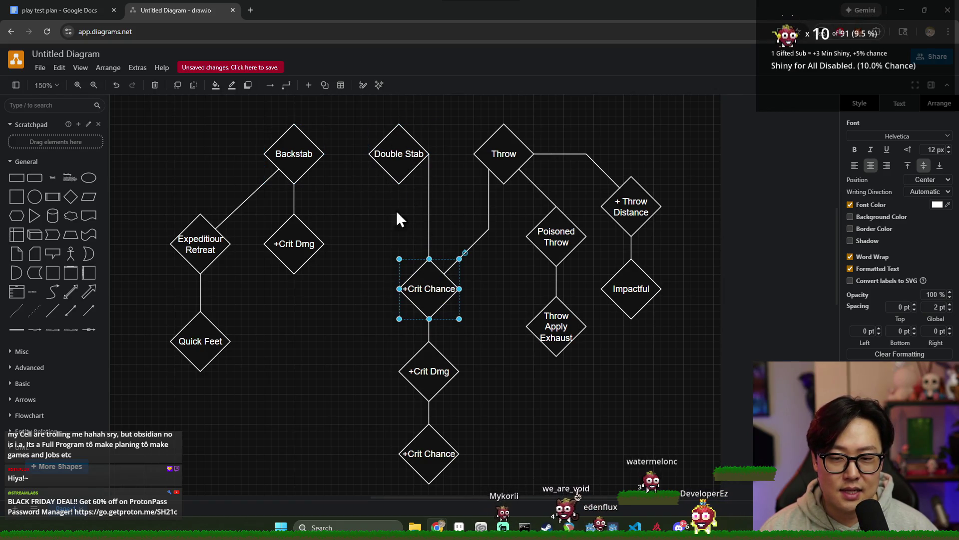
pyautogui.click(392, 162)
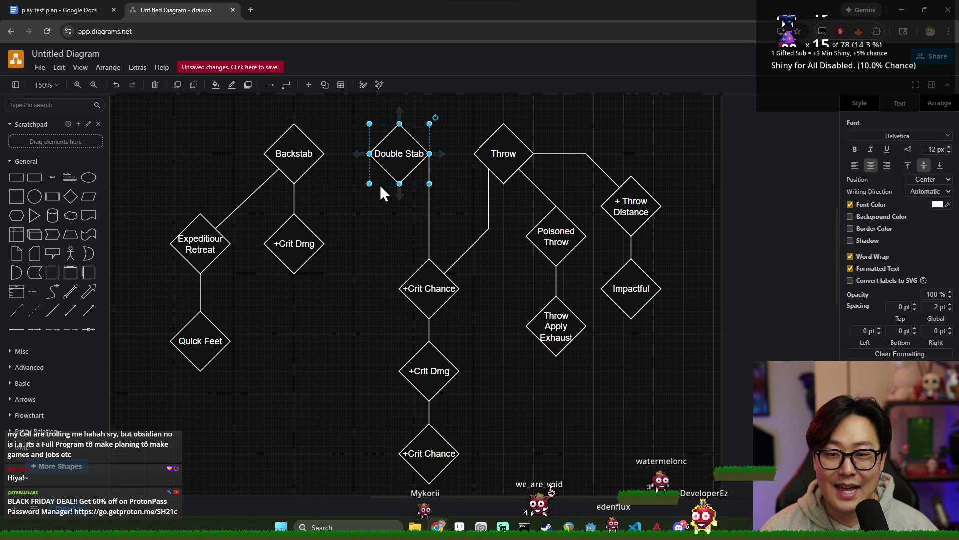
pyautogui.moveTo(69, 295)
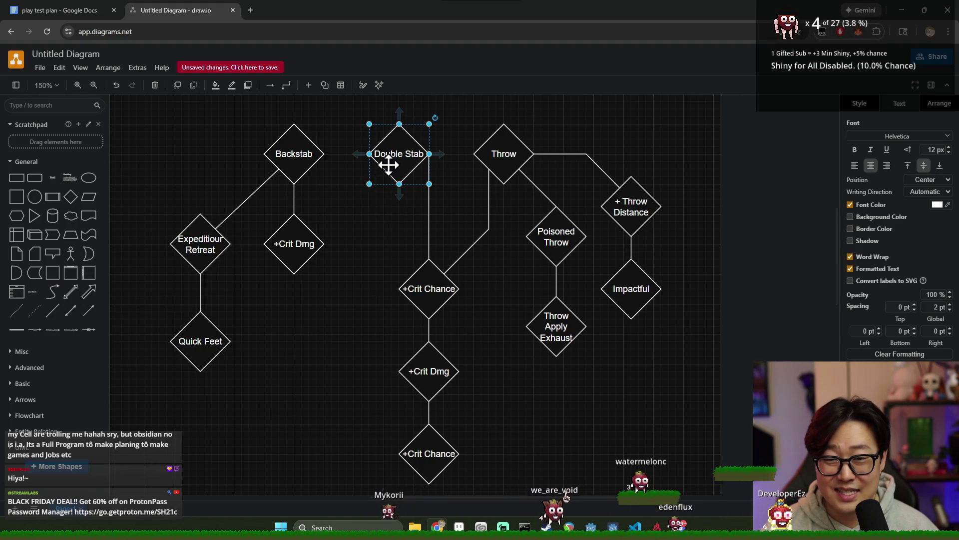
pyautogui.moveTo(70, 197)
pyautogui.mouseDown()
pyautogui.moveTo(469, 292)
pyautogui.moveTo(368, 235)
pyautogui.moveTo(374, 241)
pyautogui.moveTo(364, 242)
pyautogui.moveTo(402, 242)
pyautogui.mouseUp()
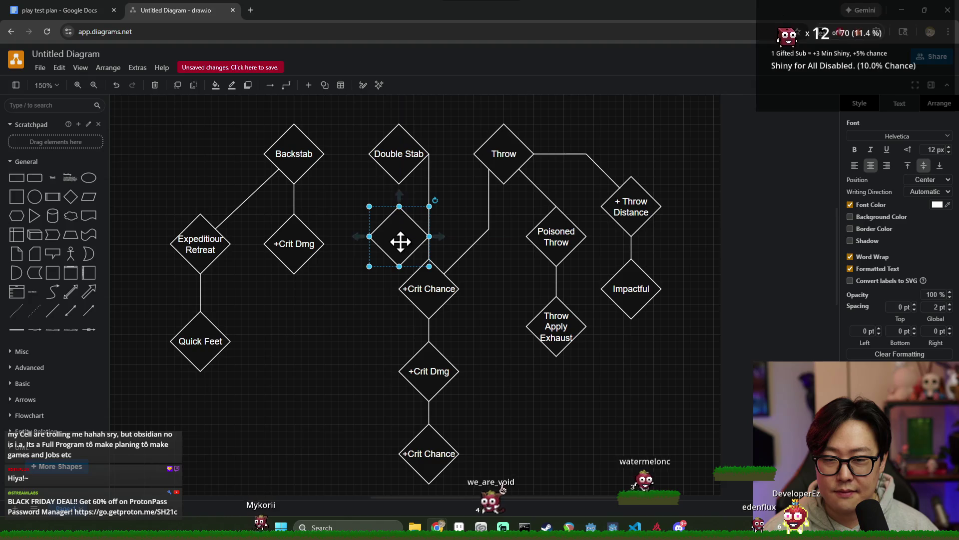
# - Label the diamond under Double Stab '- Stamina' and connect it to Double Stab
pyautogui.doubleClick(421, 253)
pyautogui.write('- St')
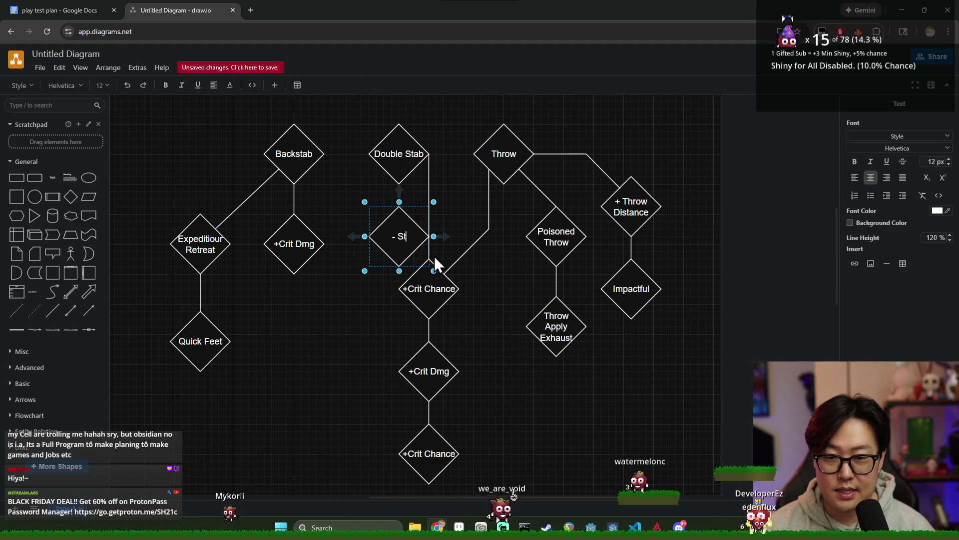
pyautogui.write('amina')
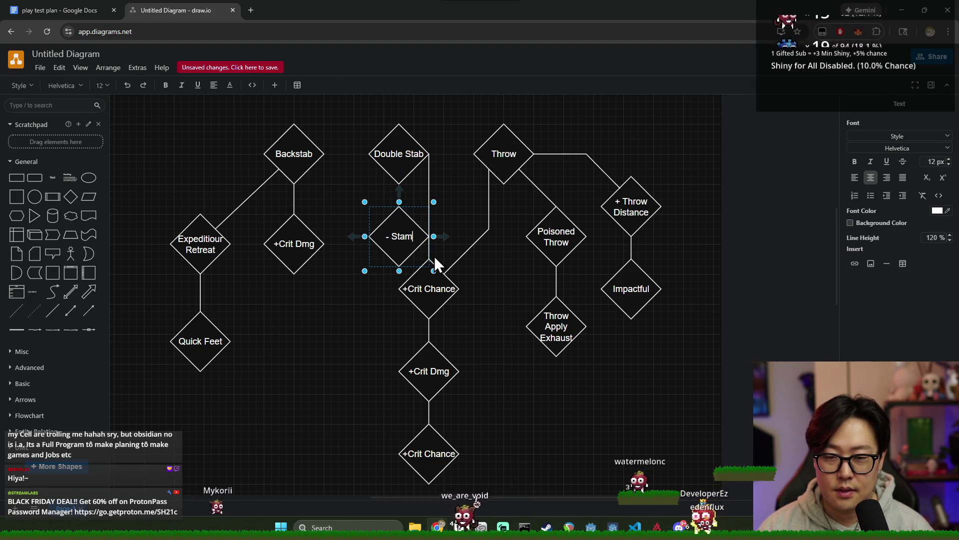
pyautogui.click(480, 295)
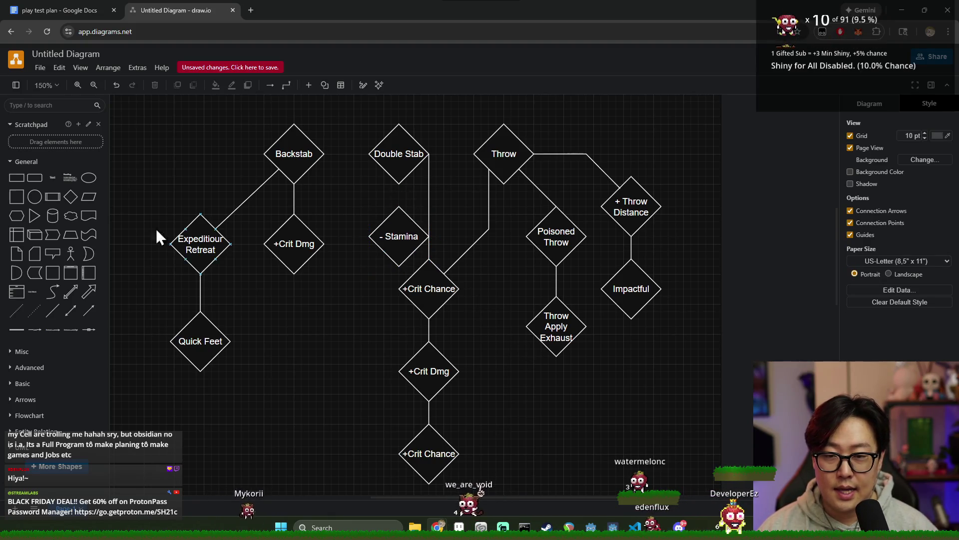
pyautogui.click(70, 311)
pyautogui.moveTo(489, 274)
pyautogui.mouseDown()
pyautogui.moveTo(397, 203)
pyautogui.moveTo(399, 184)
pyautogui.mouseUp()
pyautogui.moveTo(452, 312); pyautogui.dragTo(399, 207)
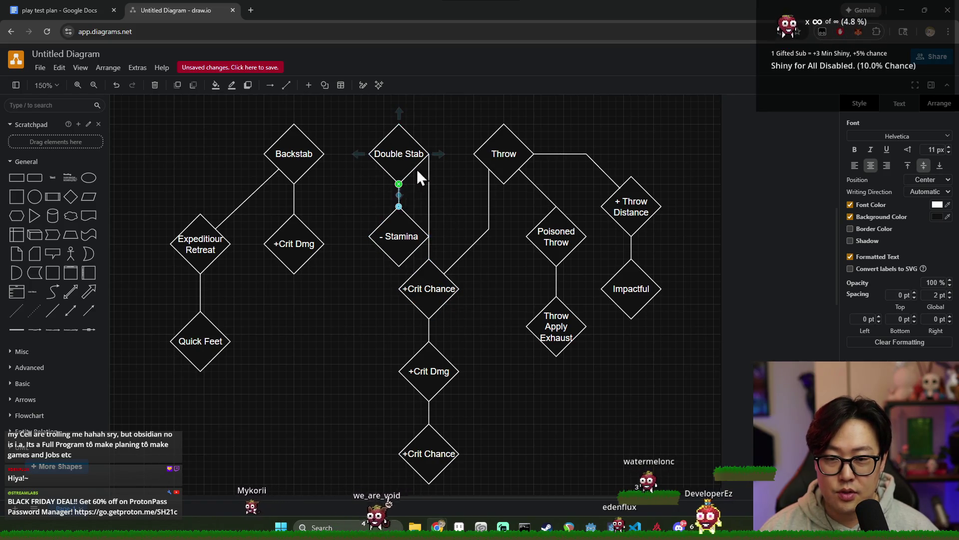
pyautogui.click(460, 190)
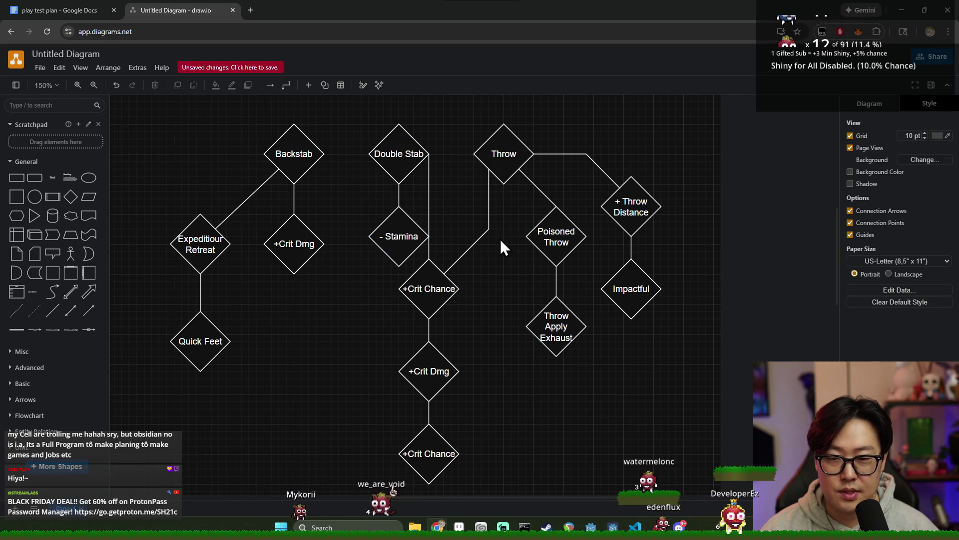
# - Box-select the Double Stab and Throw branches and shift them slightly right
pyautogui.moveTo(343, 118)
pyautogui.mouseDown()
pyautogui.moveTo(691, 484)
pyautogui.moveTo(622, 333)
pyautogui.mouseUp()
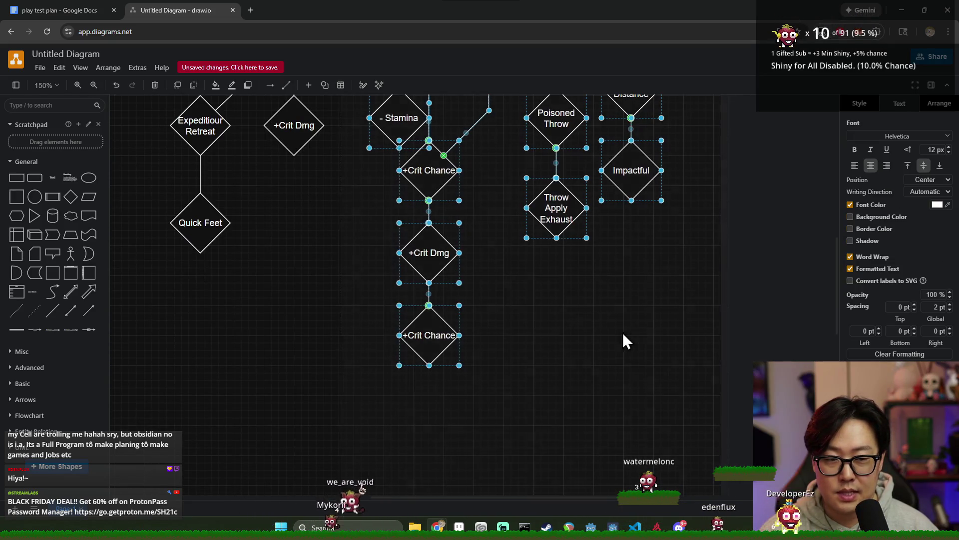
pyautogui.keyDown('ctrl'); pyautogui.scroll(-1, 494, 261); pyautogui.keyUp('ctrl')
pyautogui.scroll(5, 490, 259)
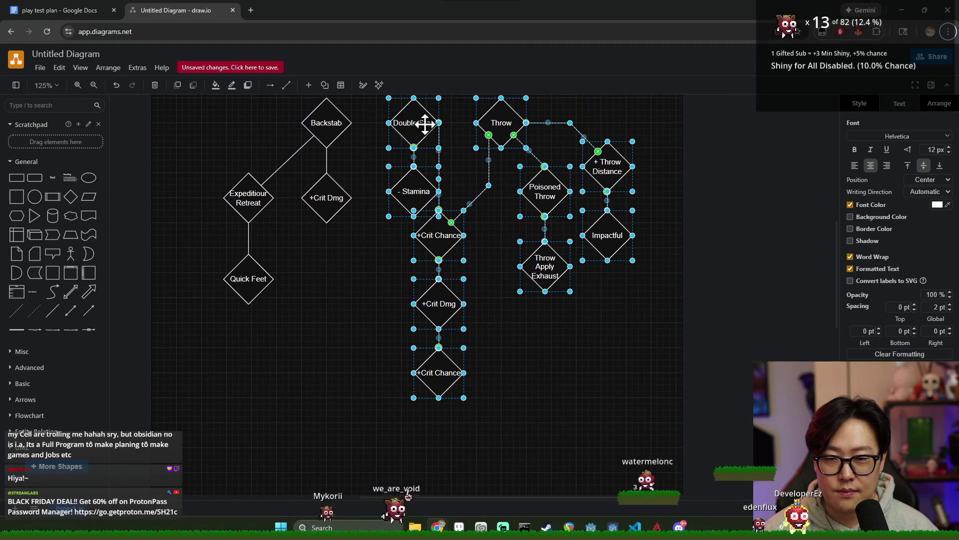
pyautogui.moveTo(422, 180); pyautogui.dragTo(441, 179)
pyautogui.click(471, 210)
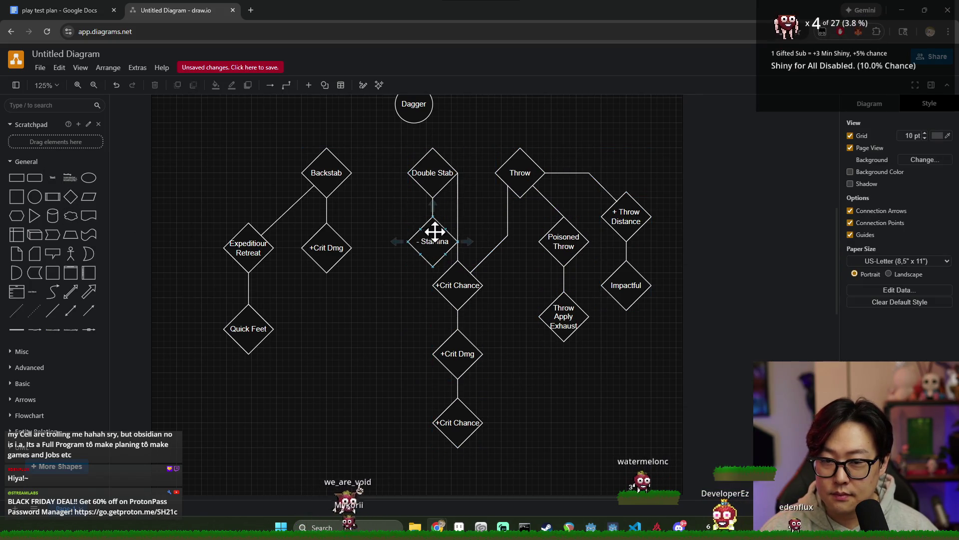
pyautogui.click(53, 323)
# - Undo the stray line and add a diamond labelled 'Killing Blow' left of +Crit Chance
pyautogui.hotkey('ctrl', 'z')
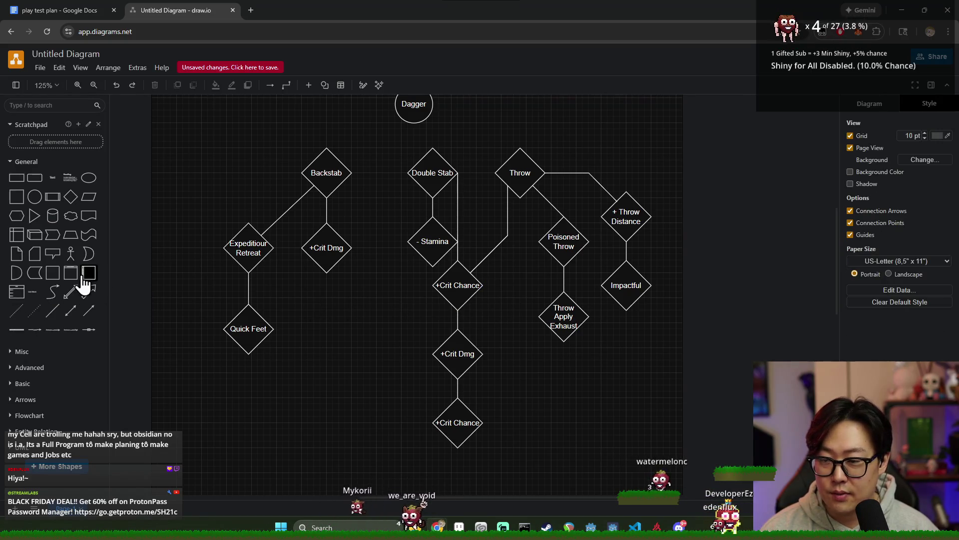
pyautogui.click(70, 197)
pyautogui.moveTo(456, 299)
pyautogui.mouseDown()
pyautogui.moveTo(389, 299)
pyautogui.moveTo(385, 317)
pyautogui.moveTo(381, 306)
pyautogui.mouseUp()
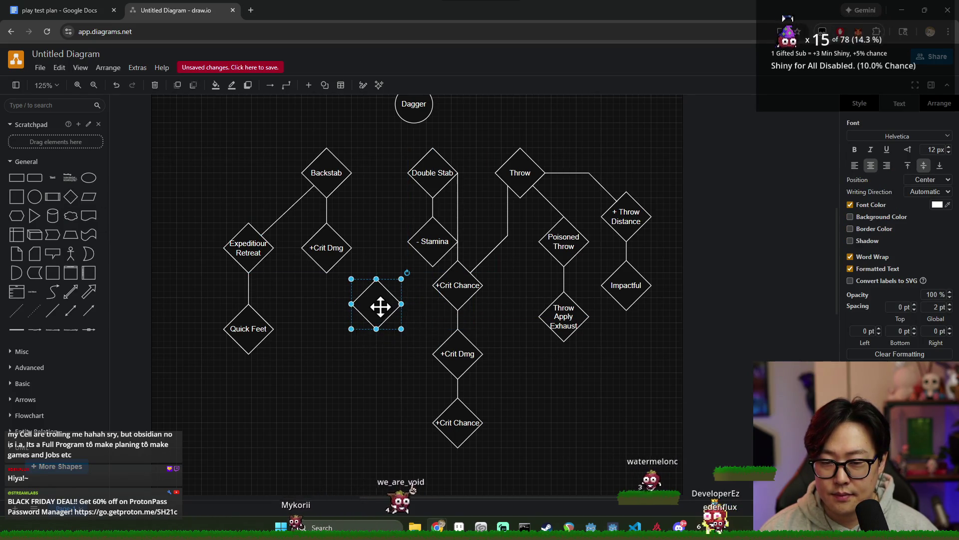
pyautogui.write('Killing Blow')
pyautogui.click(365, 403)
# - Nudge the Killing Blow diamond into alignment with its neighbours
pyautogui.click(376, 306)
pyautogui.doubleClick(378, 315)
pyautogui.click(386, 343)
pyautogui.click(379, 313)
pyautogui.moveTo(378, 313); pyautogui.dragTo(390, 298)
pyautogui.click(385, 358)
pyautogui.scroll(-5, 388, 328)
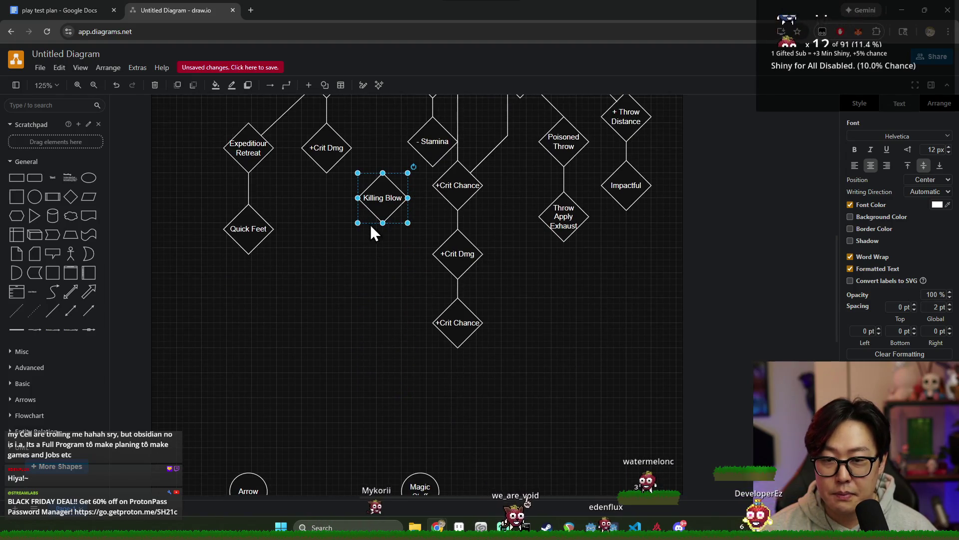
pyautogui.scroll(5, 382, 195)
pyautogui.moveTo(392, 309); pyautogui.dragTo(385, 310)
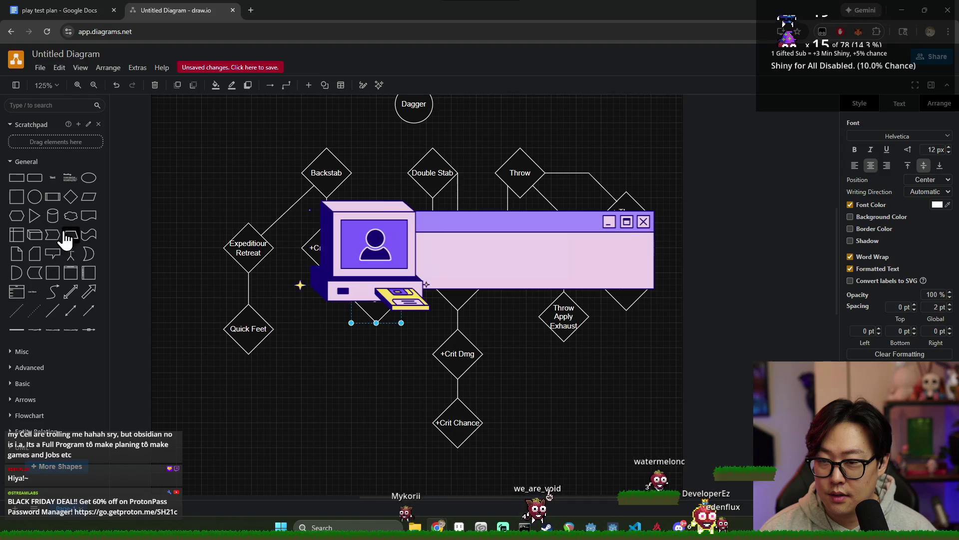
# - Reattach the connector's upper end to Backstab, then redo the connector toward Double Stab
pyautogui.click(475, 294)
pyautogui.moveTo(488, 292); pyautogui.dragTo(352, 181)
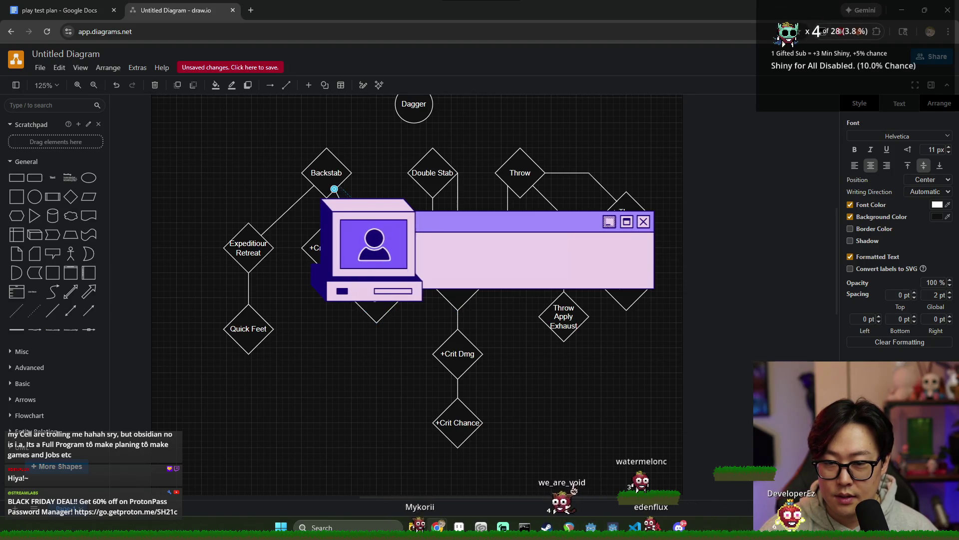
pyautogui.click(268, 302)
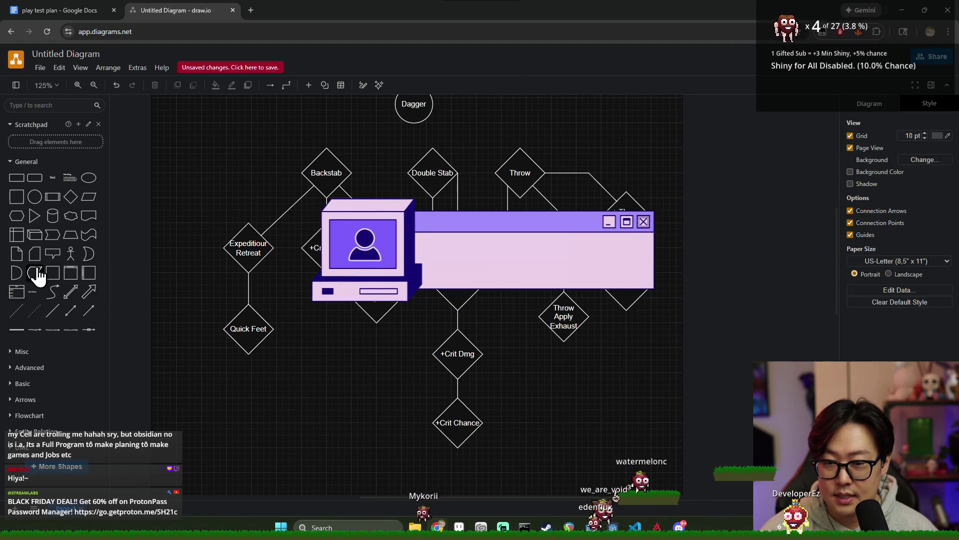
pyautogui.click(378, 304)
pyautogui.moveTo(488, 279); pyautogui.dragTo(419, 195)
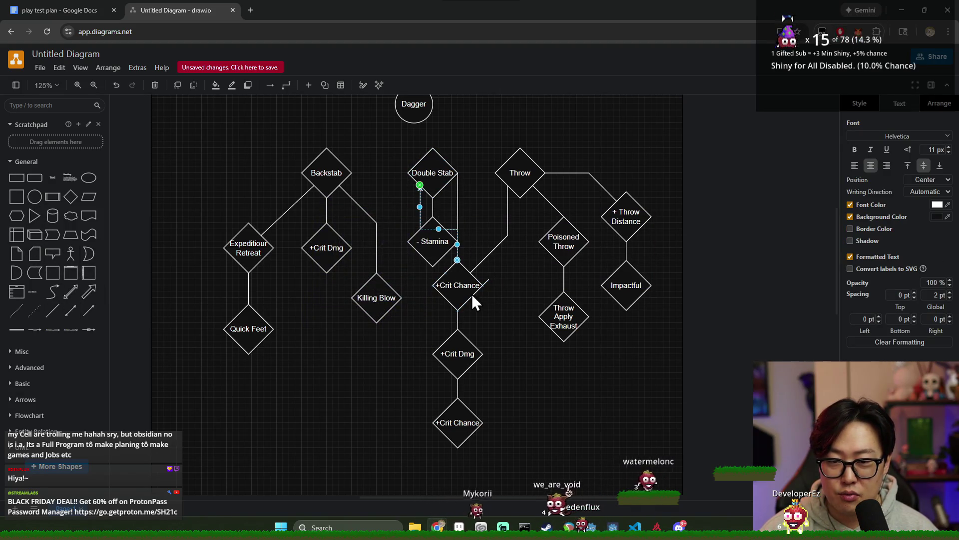
pyautogui.hotkey('ctrl', 'z')
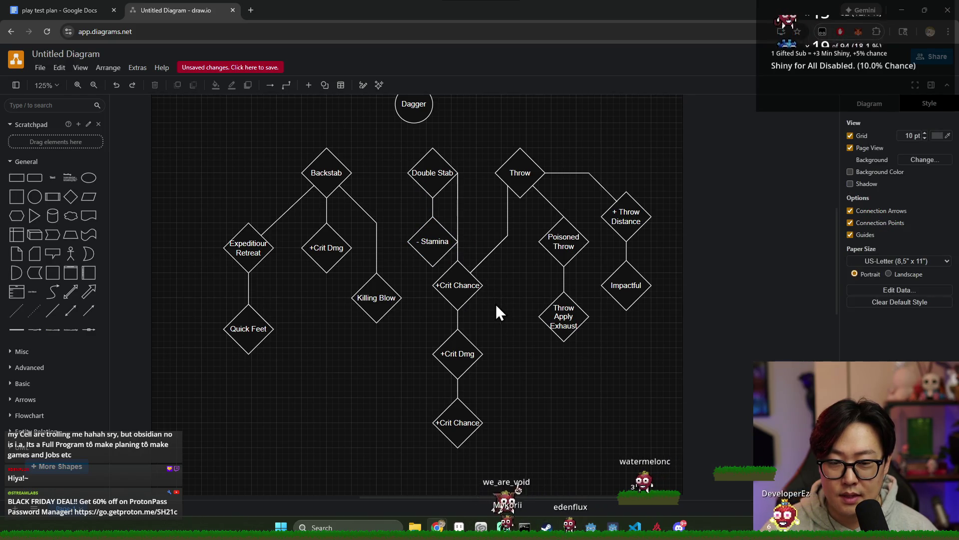
pyautogui.hotkey('ctrl', 'y')
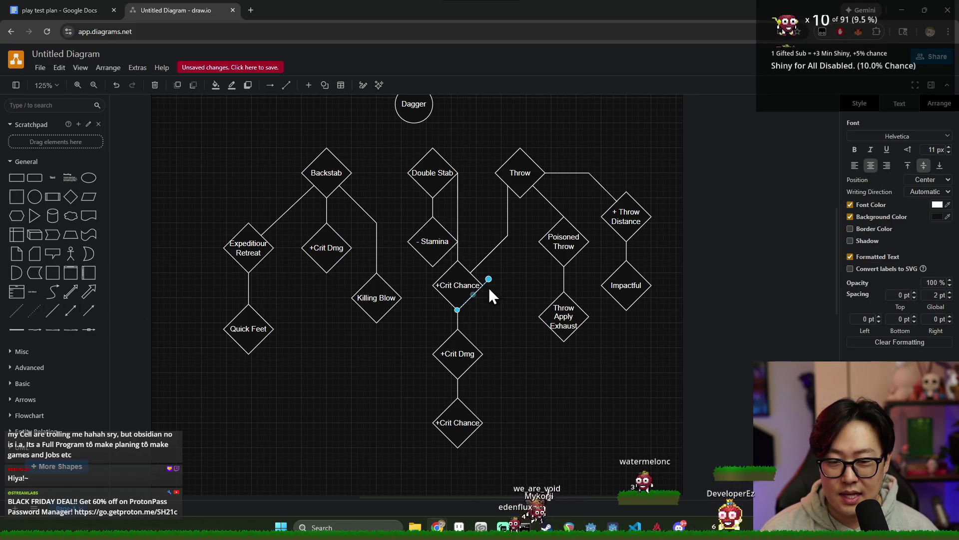
# - Detach the stray edge from +Crit Chance and join Double Stab to the line above Killing Blow
pyautogui.moveTo(489, 279); pyautogui.dragTo(525, 331)
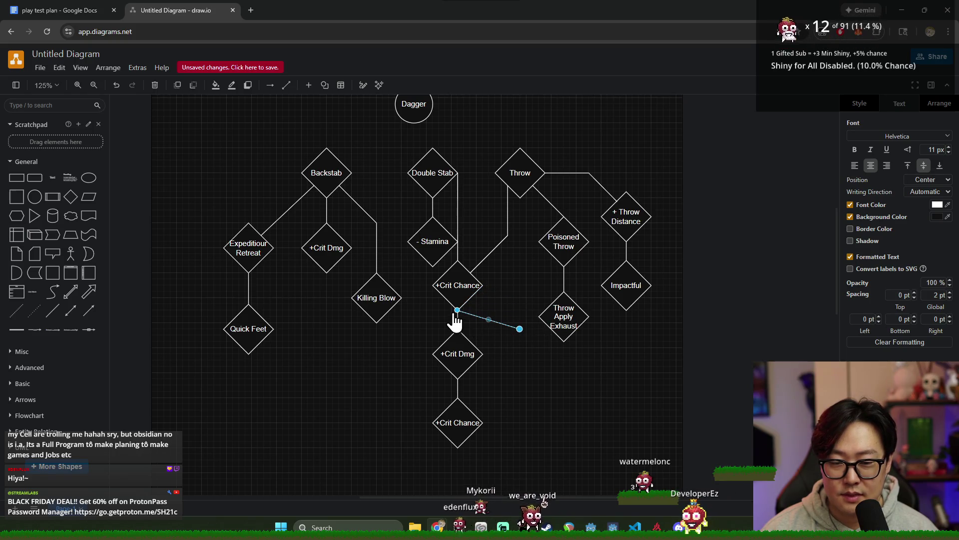
pyautogui.moveTo(456, 311); pyautogui.dragTo(501, 329)
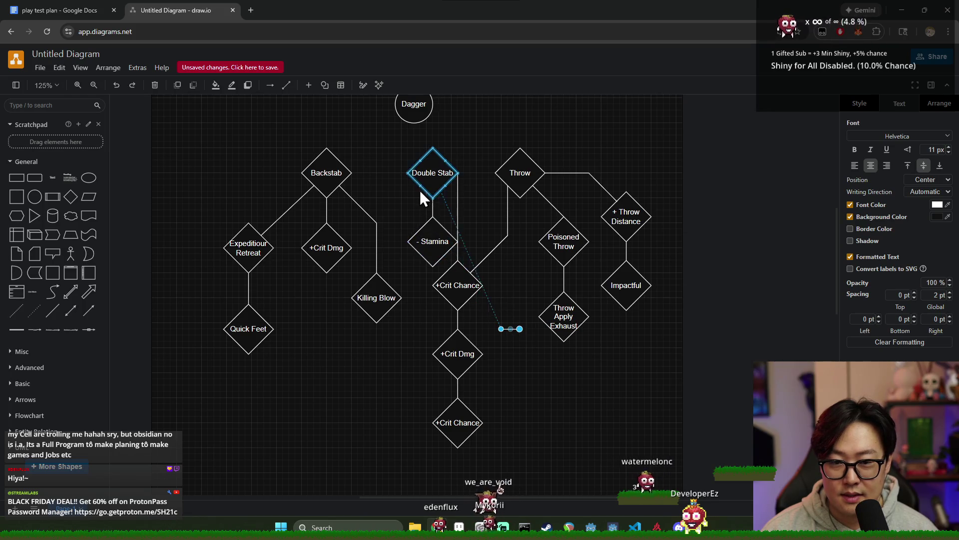
pyautogui.moveTo(417, 186)
pyautogui.mouseDown()
pyautogui.moveTo(461, 246)
pyautogui.moveTo(501, 336)
pyautogui.moveTo(392, 292)
pyautogui.mouseUp()
pyautogui.moveTo(378, 221); pyautogui.dragTo(377, 223)
pyautogui.click(351, 303)
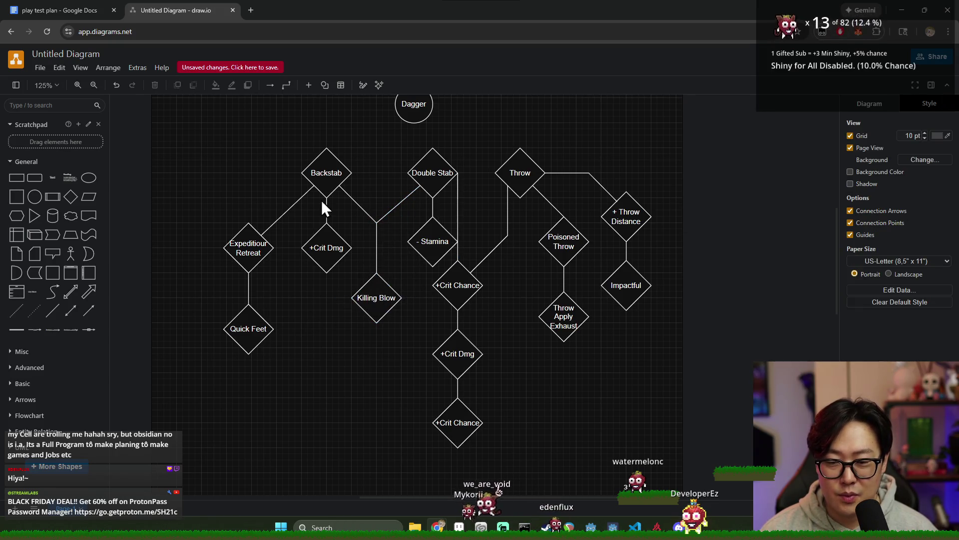
pyautogui.click(318, 179)
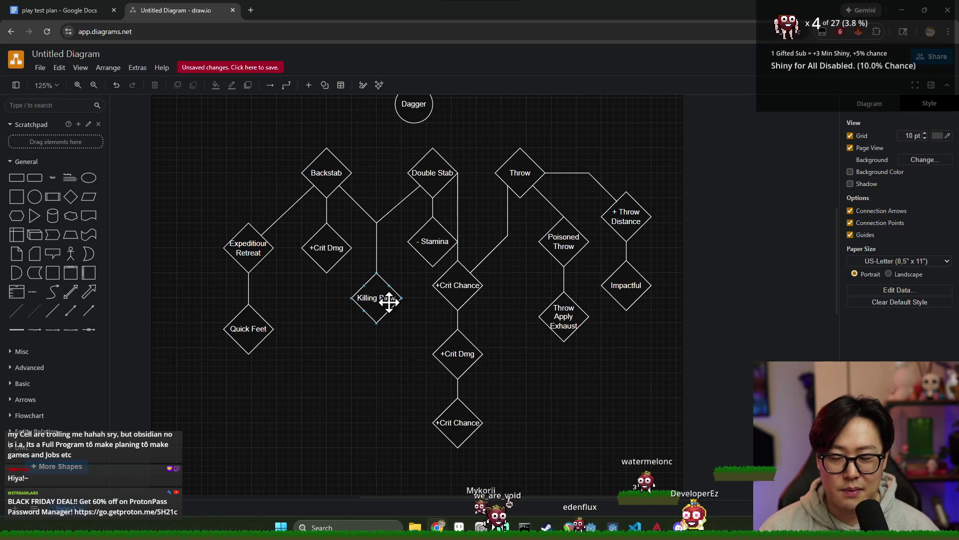
# - Move - Stamina slightly left and lower, and add a bend to its connector from Double Stab
pyautogui.moveTo(435, 243); pyautogui.dragTo(421, 246)
pyautogui.click(491, 198)
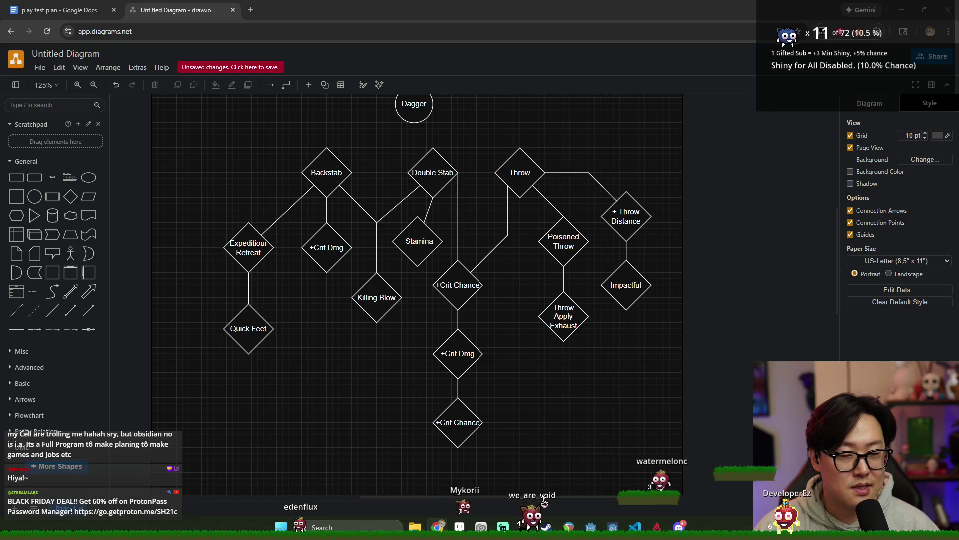
pyautogui.click(425, 223)
pyautogui.moveTo(423, 219)
pyautogui.mouseDown()
pyautogui.moveTo(418, 203)
pyautogui.moveTo(417, 216)
pyautogui.mouseUp()
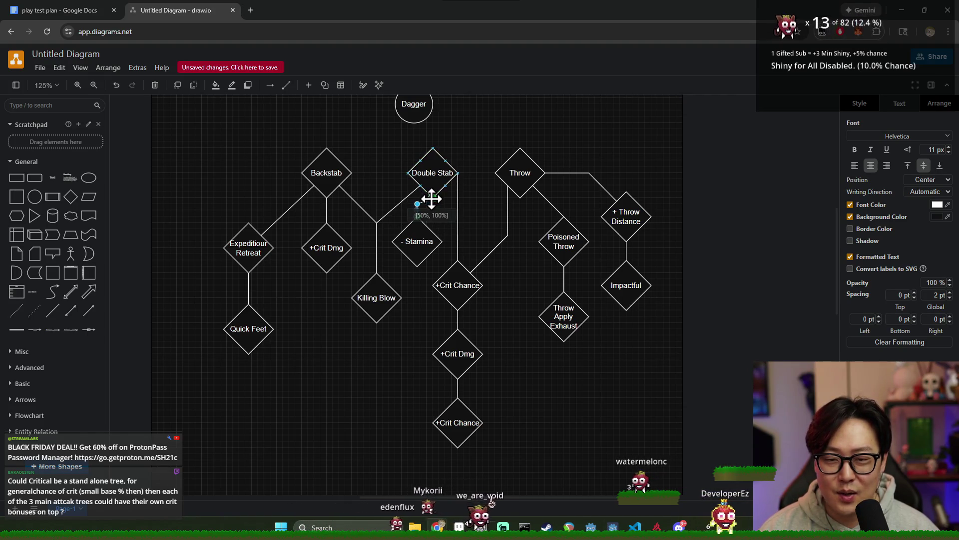
pyautogui.scroll(4, 425, 213)
pyautogui.scroll(-3, 452, 308)
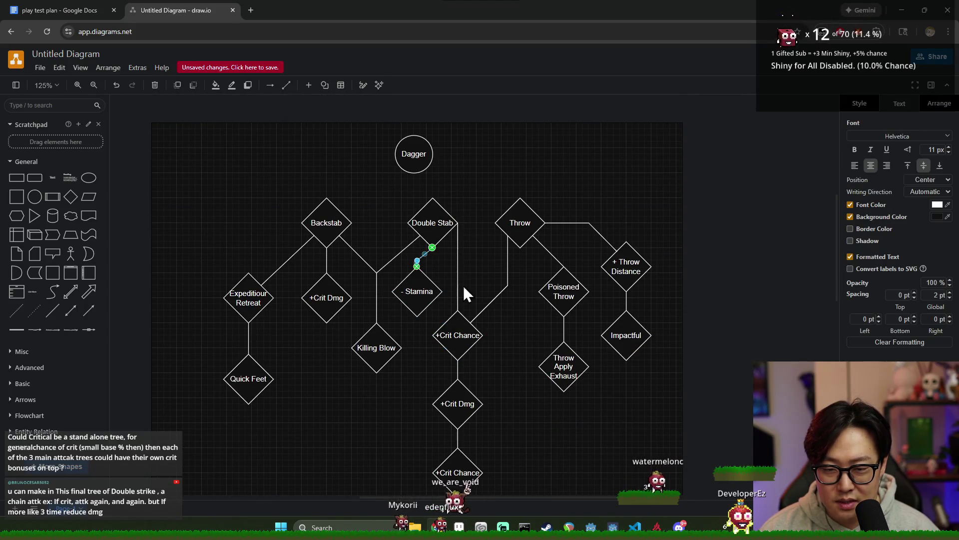
pyautogui.click(452, 304)
pyautogui.moveTo(417, 280); pyautogui.dragTo(414, 313)
pyautogui.click(419, 260)
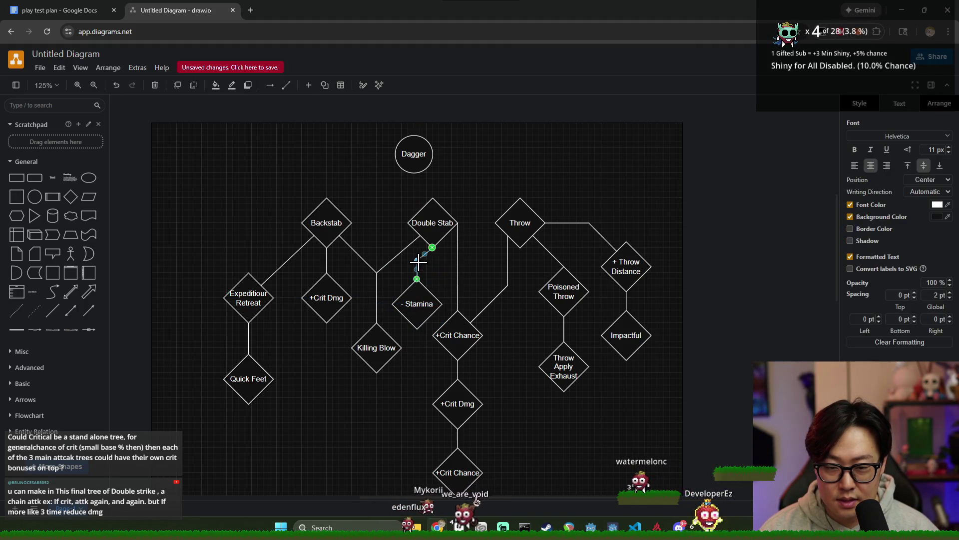
pyautogui.moveTo(418, 260); pyautogui.dragTo(417, 267)
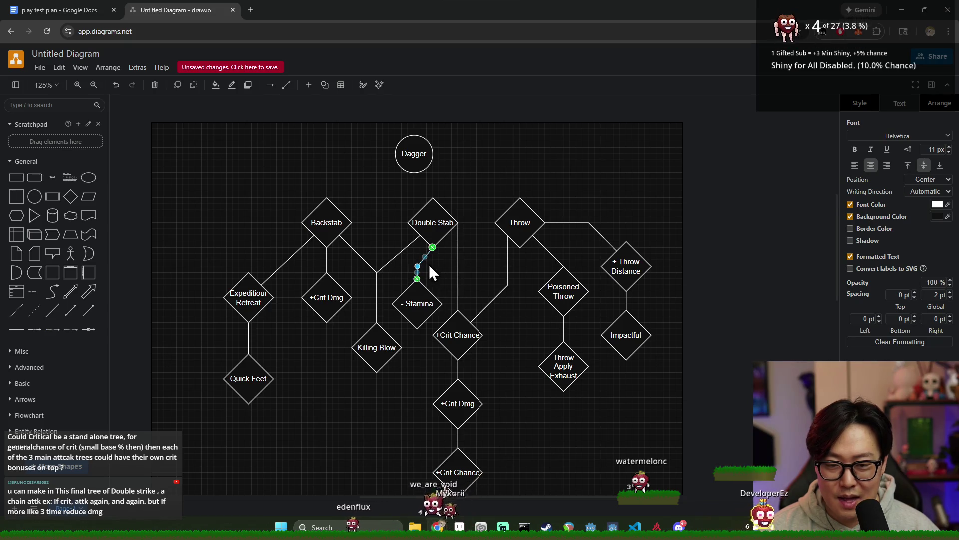
# - Zoom in, slide the Stamina connector's bend down, and shift - Stamina left beneath it
pyautogui.click(438, 272)
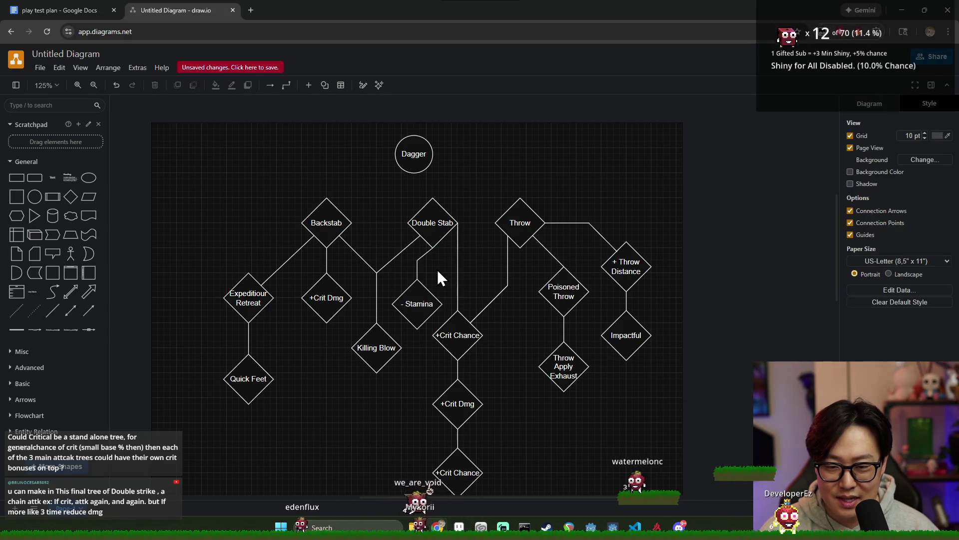
pyautogui.scroll(5, 435, 285)
pyautogui.scroll(-3, 439, 347)
pyautogui.keyDown('ctrl'); pyautogui.scroll(3, 435, 230); pyautogui.keyUp('ctrl')
pyautogui.keyDown('ctrl'); pyautogui.scroll(2, 442, 200); pyautogui.keyUp('ctrl')
pyautogui.scroll(5, 442, 200)
pyautogui.click(402, 275)
pyautogui.moveTo(402, 275); pyautogui.dragTo(392, 286)
pyautogui.moveTo(413, 365); pyautogui.dragTo(408, 370)
pyautogui.click(454, 295)
# - Drop - Stamina so it sits level with +Crit Dmg
pyautogui.scroll(-3, 454, 295)
pyautogui.moveTo(392, 279); pyautogui.dragTo(393, 265)
pyautogui.scroll(-4, 433, 310)
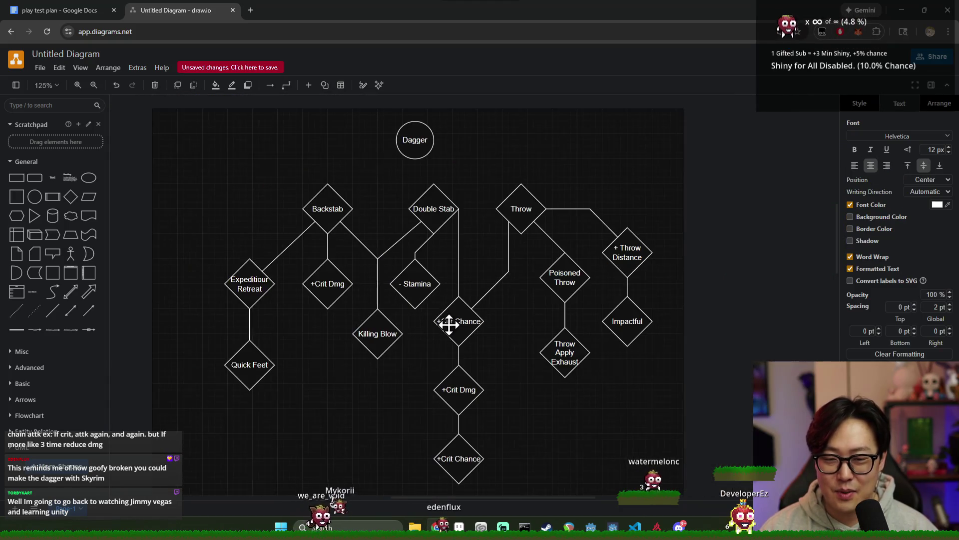
pyautogui.moveTo(416, 287); pyautogui.dragTo(418, 295)
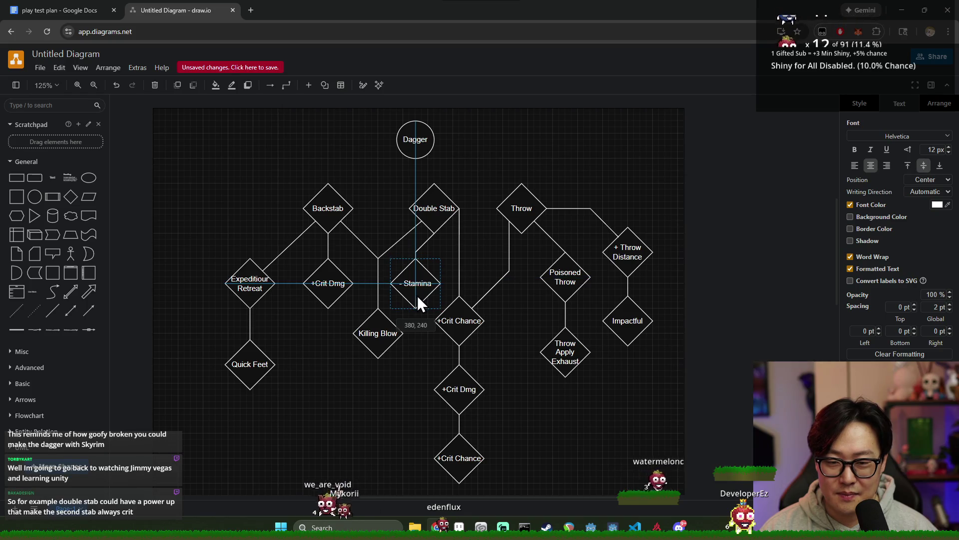
pyautogui.scroll(5, 418, 295)
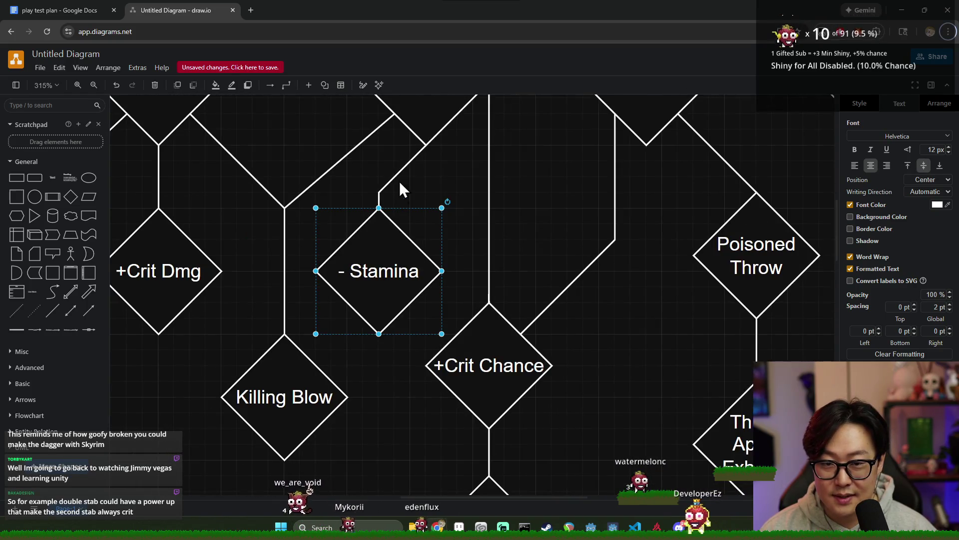
pyautogui.click(400, 172)
pyautogui.click(415, 202)
# - Select the left-hand group of Backstab branch nodes
pyautogui.scroll(-2, 425, 200)
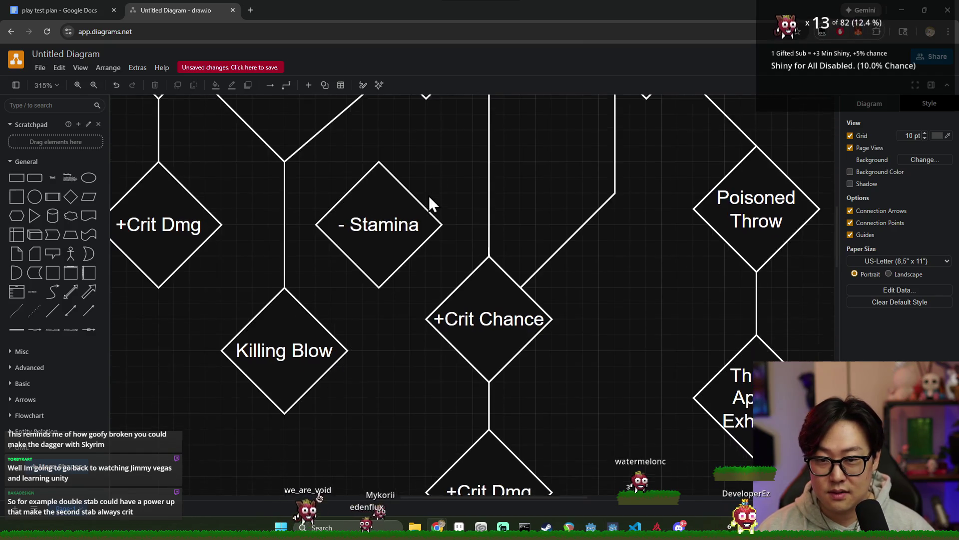
pyautogui.scroll(-5, 426, 203)
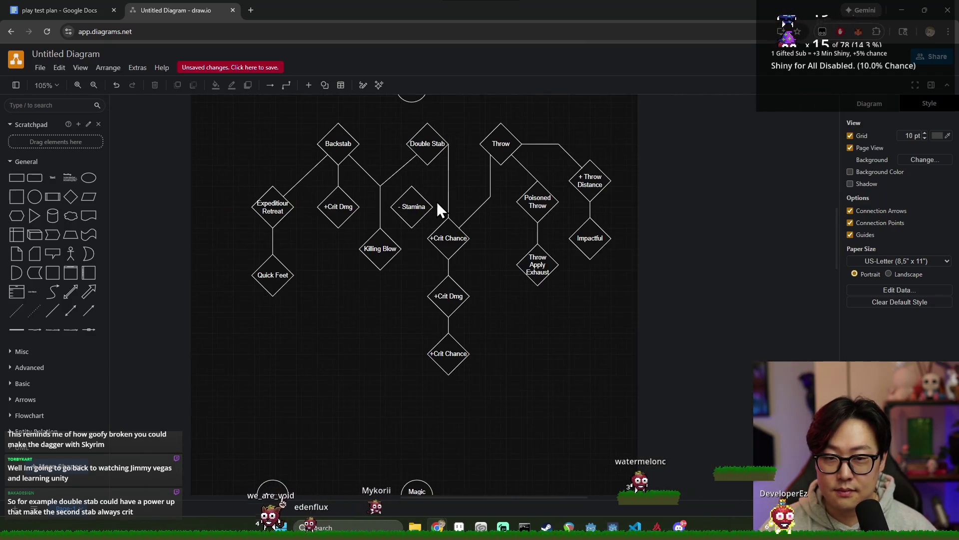
pyautogui.moveTo(258, 132)
pyautogui.mouseDown()
pyautogui.moveTo(420, 307)
pyautogui.moveTo(403, 307)
pyautogui.moveTo(466, 305)
pyautogui.moveTo(453, 257)
pyautogui.moveTo(464, 268)
pyautogui.moveTo(402, 282)
pyautogui.mouseUp()
pyautogui.keyDown('shift'); pyautogui.click(422, 150); pyautogui.keyUp('shift')
# - Shift the left-side nodes further left, undoing a trial nudge of Backstab
pyautogui.moveTo(413, 152); pyautogui.dragTo(326, 153)
pyautogui.click(357, 153)
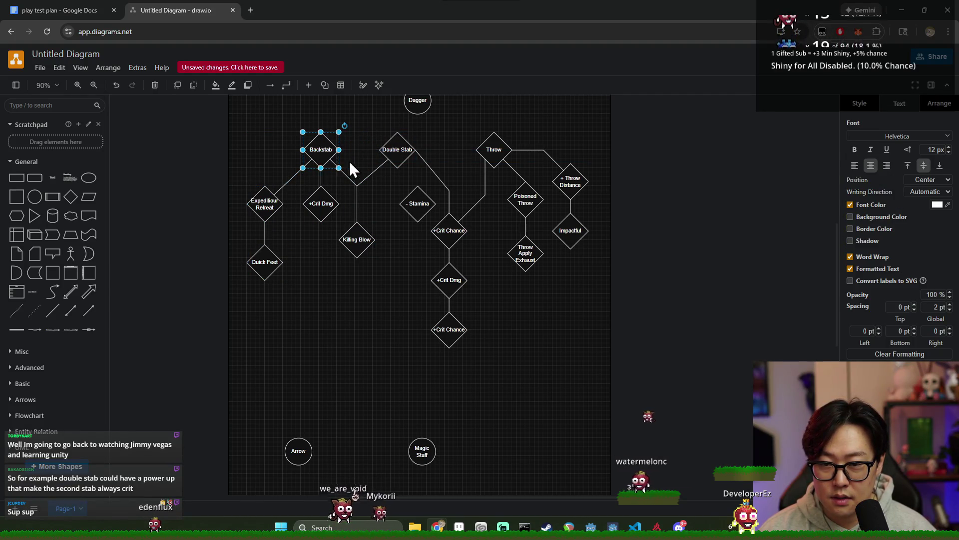
pyautogui.click(365, 160)
pyautogui.click(319, 148)
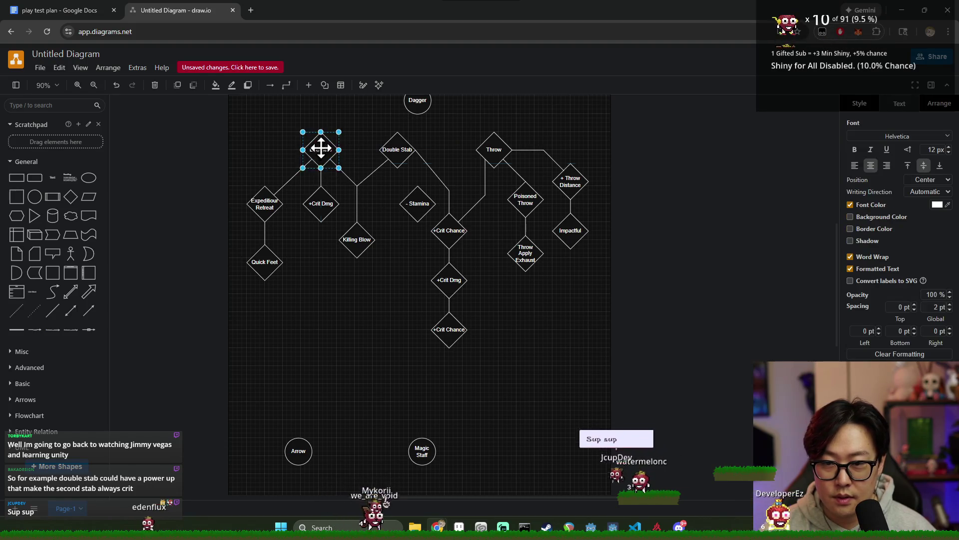
pyautogui.moveTo(322, 146); pyautogui.dragTo(321, 154)
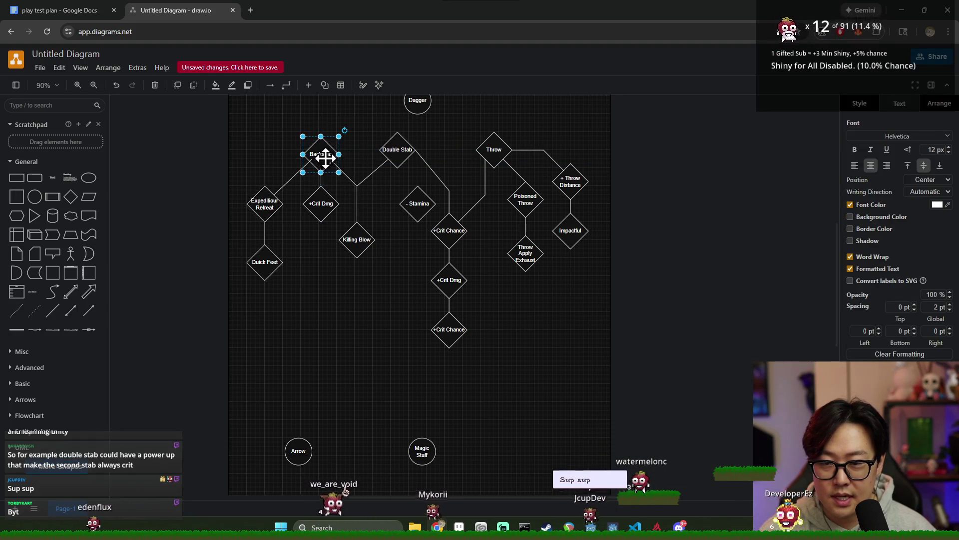
pyautogui.hotkey('ctrl', 'z')
pyautogui.click(341, 166)
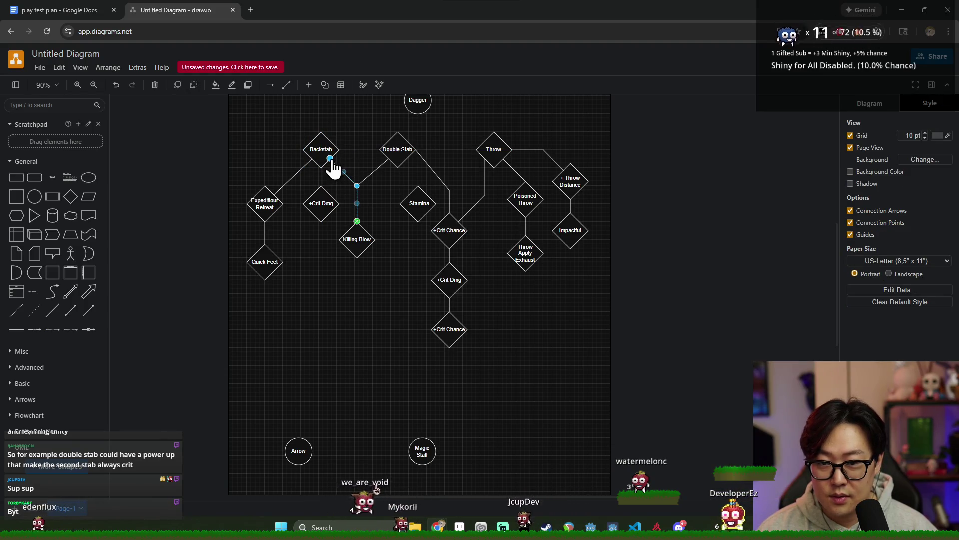
# - Nudge Killing Blow right so the Backstab connector drops vertically into it
pyautogui.click(334, 163)
pyautogui.click(321, 176)
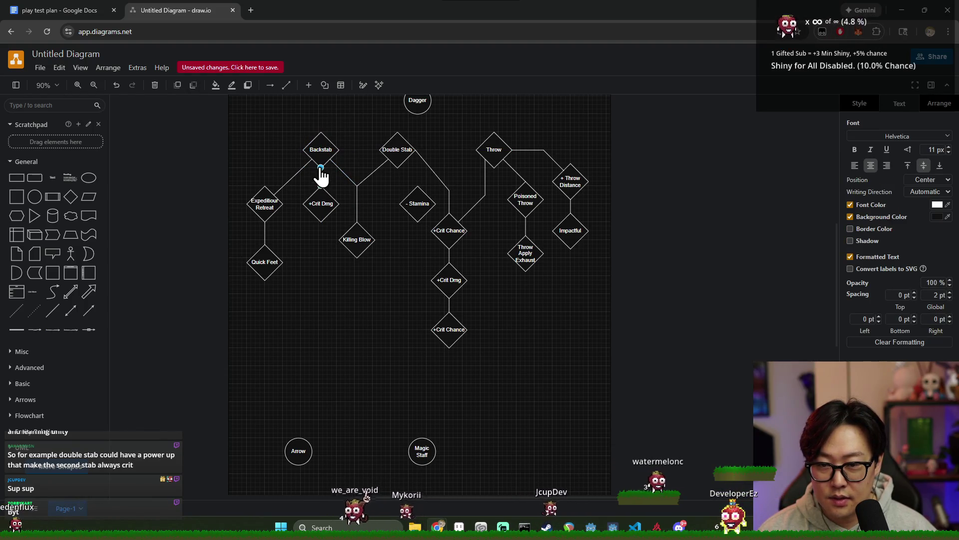
pyautogui.click(306, 163)
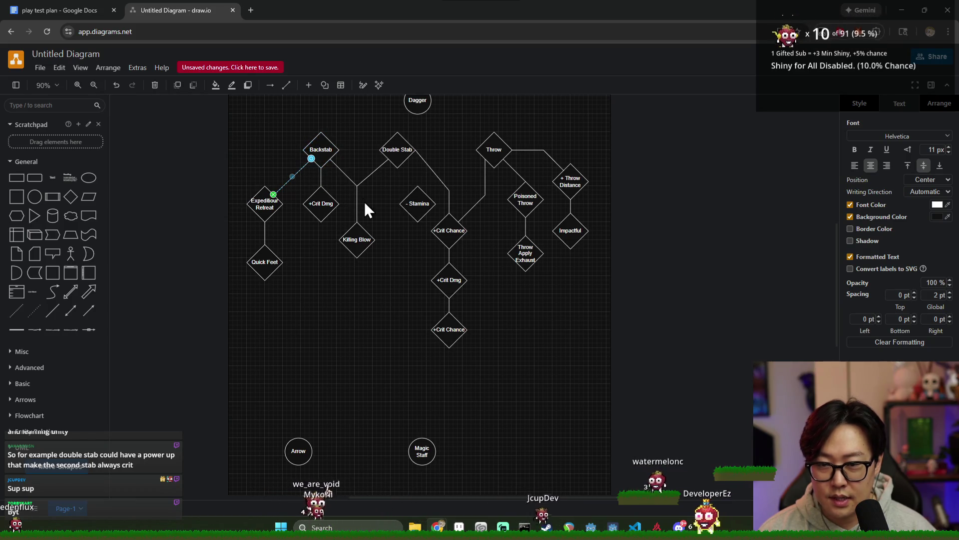
pyautogui.click(381, 199)
pyautogui.click(356, 240)
pyautogui.moveTo(353, 240)
pyautogui.mouseDown()
pyautogui.moveTo(364, 248)
pyautogui.moveTo(357, 241)
pyautogui.mouseUp()
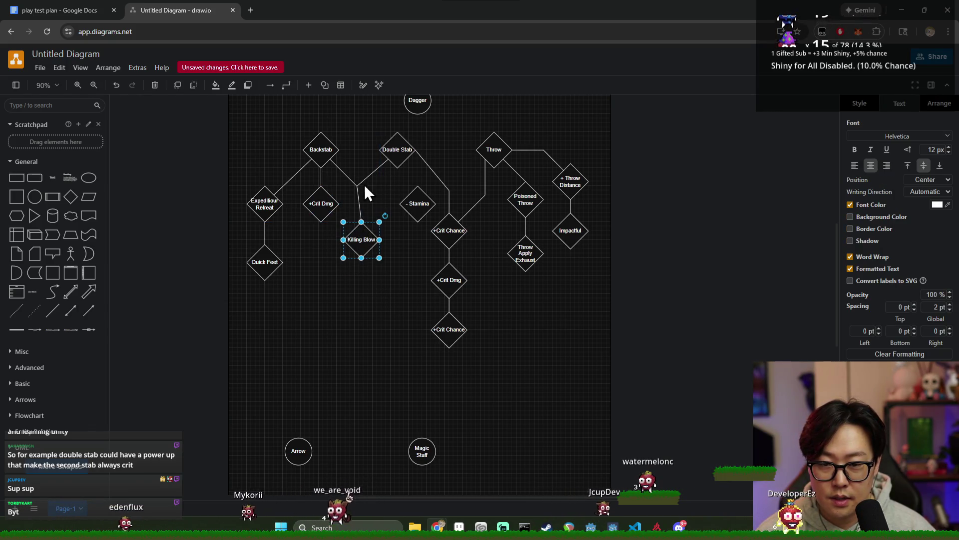
pyautogui.moveTo(357, 185); pyautogui.dragTo(362, 186)
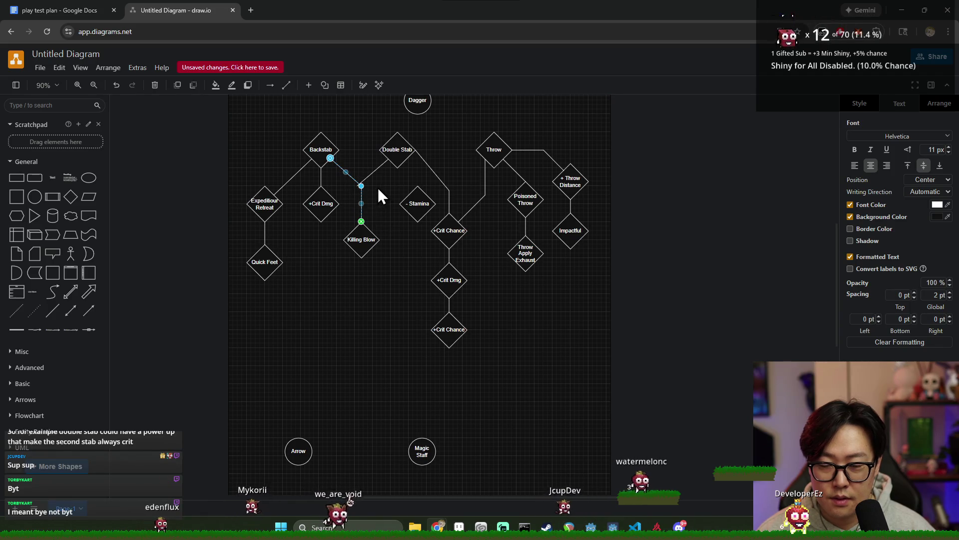
pyautogui.scroll(5, 388, 255)
pyautogui.scroll(3, 389, 254)
pyautogui.click(366, 172)
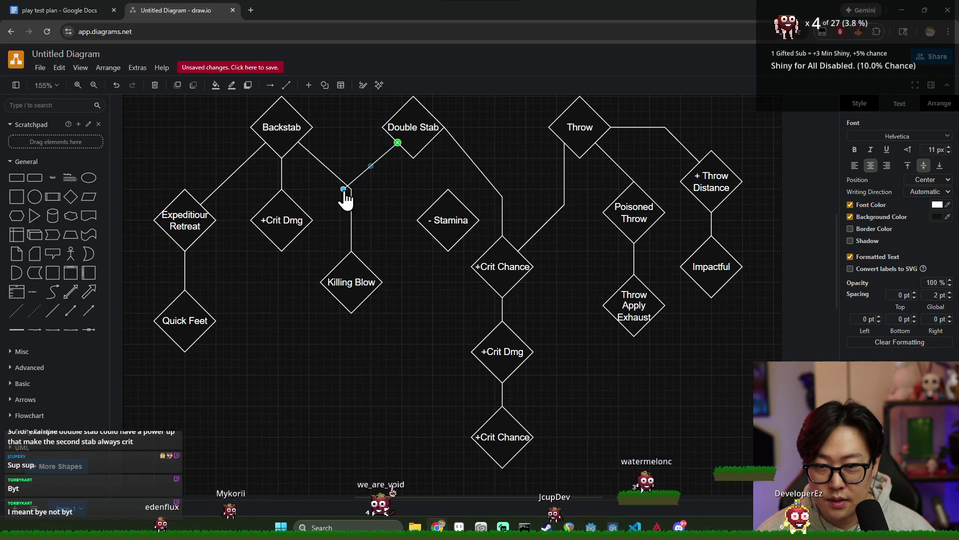
# - Bend Double Stab's connector onto Killing Blow's line and run the +Crit Chance edge from its lower-right corner
pyautogui.moveTo(349, 190)
pyautogui.mouseDown()
pyautogui.moveTo(349, 272)
pyautogui.moveTo(350, 253)
pyautogui.mouseUp()
pyautogui.moveTo(374, 194)
pyautogui.mouseDown()
pyautogui.moveTo(365, 204)
pyautogui.moveTo(351, 189)
pyautogui.mouseUp()
pyautogui.click(406, 180)
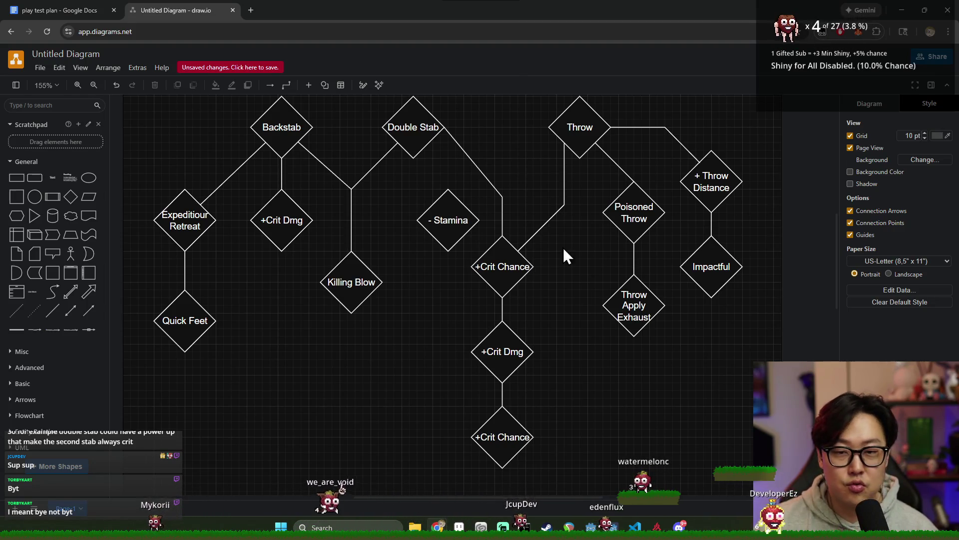
pyautogui.scroll(-1, 528, 234)
pyautogui.click(464, 148)
pyautogui.moveTo(464, 148)
pyautogui.mouseDown()
pyautogui.moveTo(452, 164)
pyautogui.moveTo(446, 158)
pyautogui.mouseUp()
pyautogui.moveTo(506, 202)
pyautogui.mouseDown()
pyautogui.moveTo(505, 213)
pyautogui.moveTo(460, 220)
pyautogui.moveTo(439, 272)
pyautogui.moveTo(443, 225)
pyautogui.moveTo(433, 224)
pyautogui.mouseUp()
# - Add a straight vertical line from Double Stab down to - Stamina
pyautogui.click(446, 182)
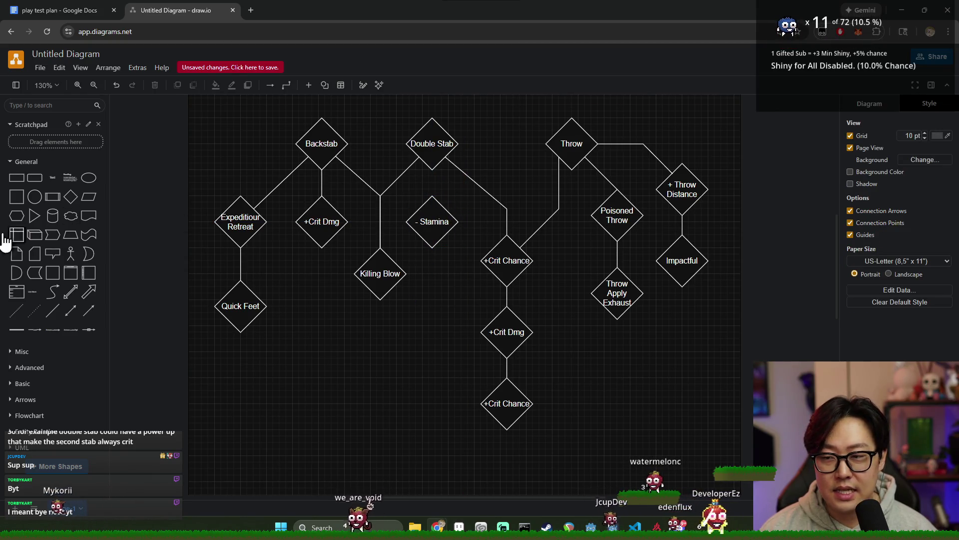
pyautogui.click(64, 310)
pyautogui.moveTo(487, 280); pyautogui.dragTo(432, 170)
pyautogui.moveTo(432, 204); pyautogui.dragTo(432, 200)
pyautogui.click(452, 310)
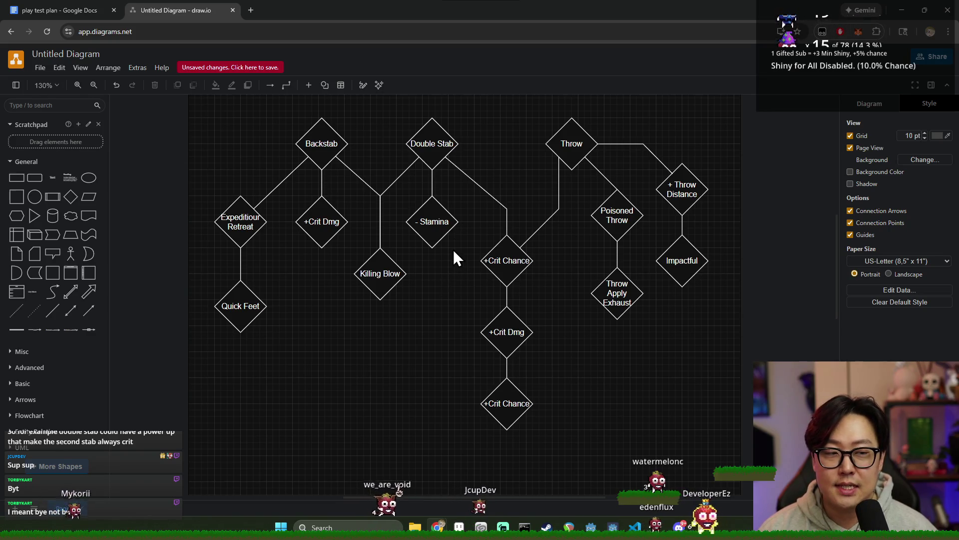
# - Shift the three lower diamonds left and make the Double Stab connector drop vertically into +Crit Chance
pyautogui.moveTo(469, 210); pyautogui.dragTo(556, 434)
pyautogui.moveTo(517, 260); pyautogui.dragTo(504, 263)
pyautogui.click(505, 208)
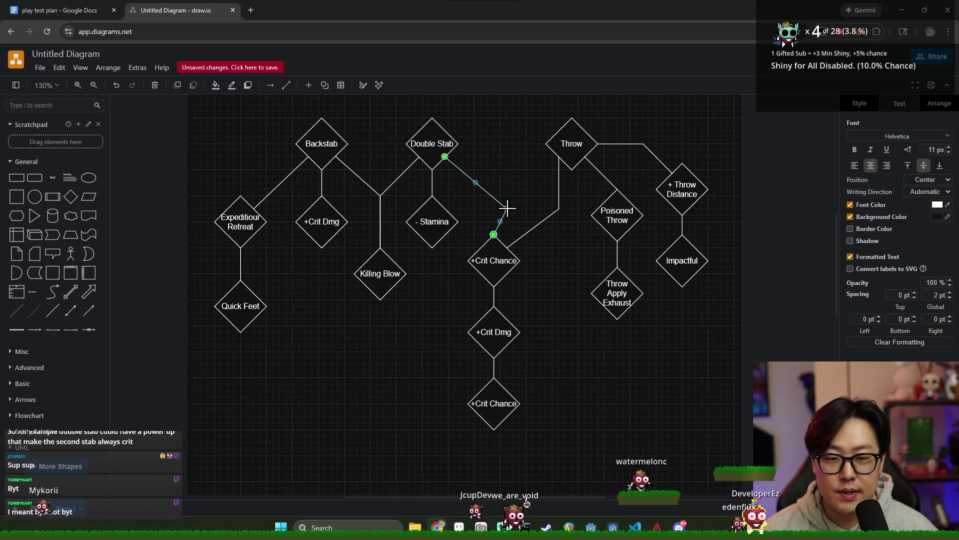
pyautogui.moveTo(496, 206); pyautogui.dragTo(494, 208)
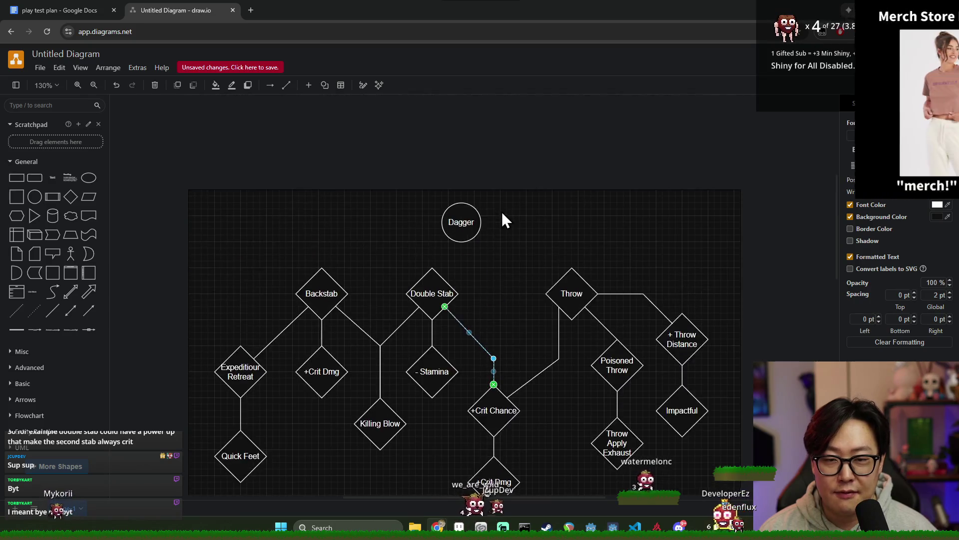
pyautogui.moveTo(492, 197); pyautogui.dragTo(494, 202)
pyautogui.click(512, 202)
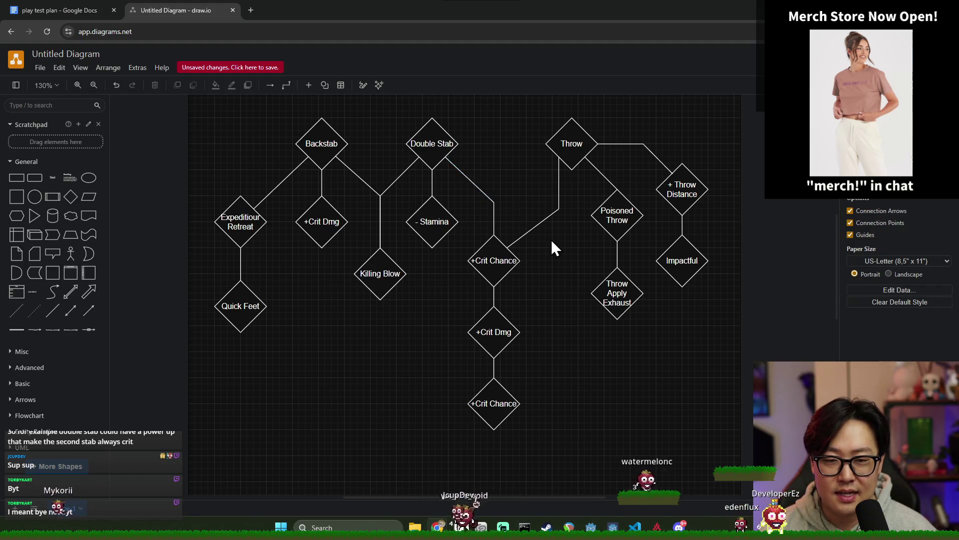
# - Inspect the Throw to +Crit Chance connector, then switch to another window
pyautogui.click(558, 209)
pyautogui.click(555, 261)
pyautogui.scroll(-2, 560, 250)
pyautogui.scroll(3, 558, 245)
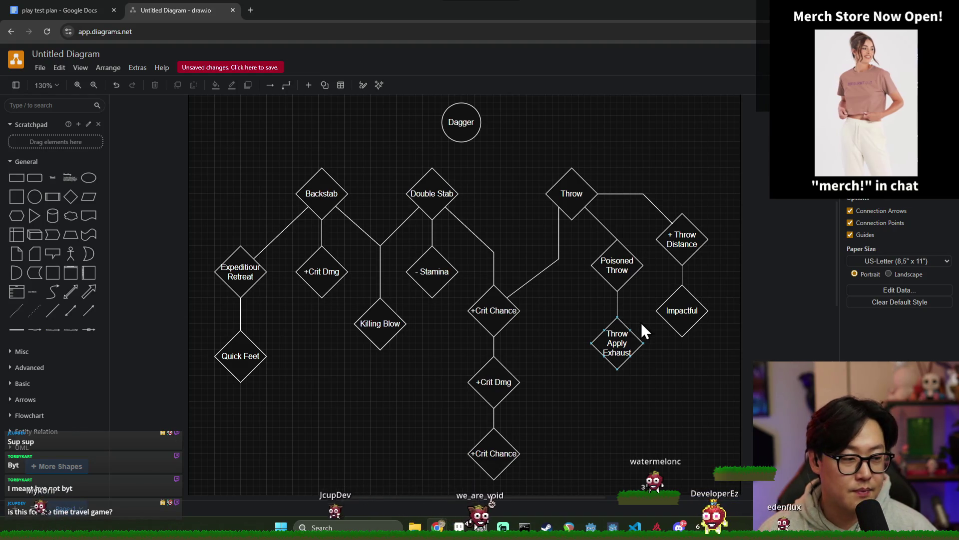
pyautogui.hotkey('alt', 'Tab')
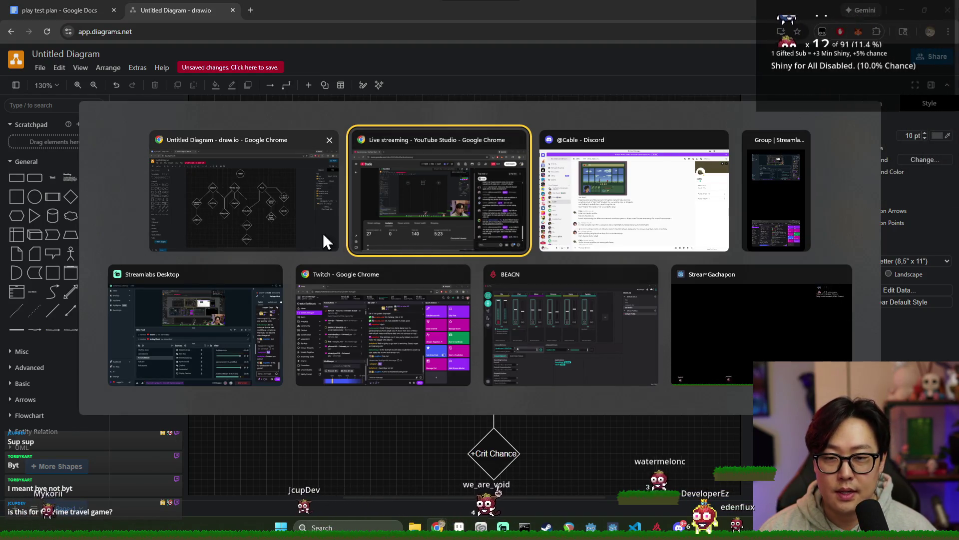
# - View the shared game screenshot full size in Discord, then close it
pyautogui.click(634, 206)
pyautogui.click(430, 184)
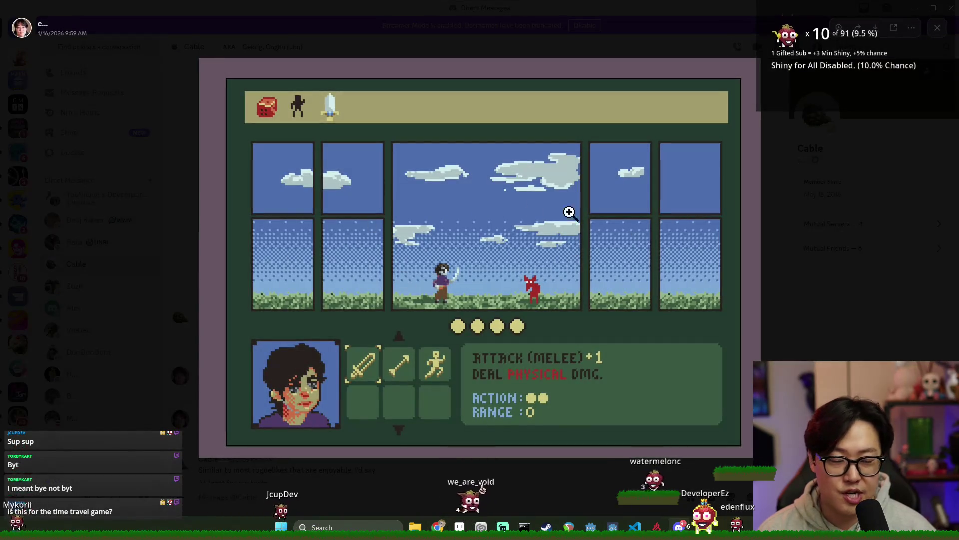
pyautogui.click(792, 205)
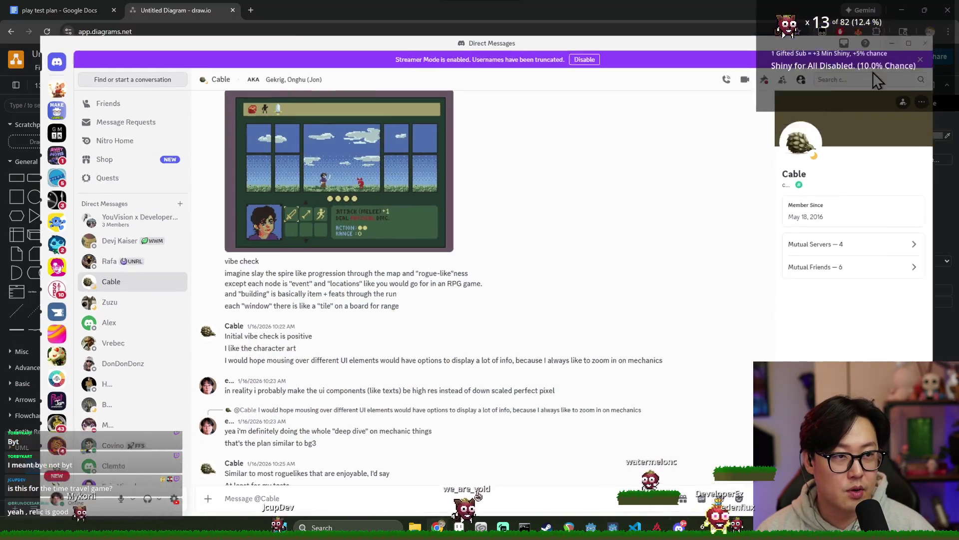
# - Back in draw.io, raise the bend of the Throw to +Crit Chance connector
pyautogui.hotkey('alt', 'Tab')
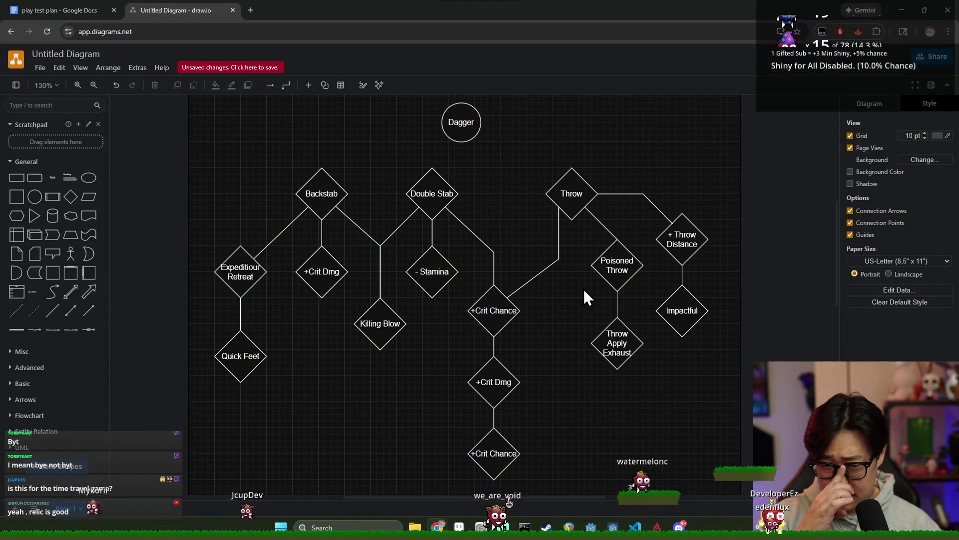
pyautogui.click(559, 257)
pyautogui.moveTo(559, 257); pyautogui.dragTo(559, 244)
pyautogui.click(563, 322)
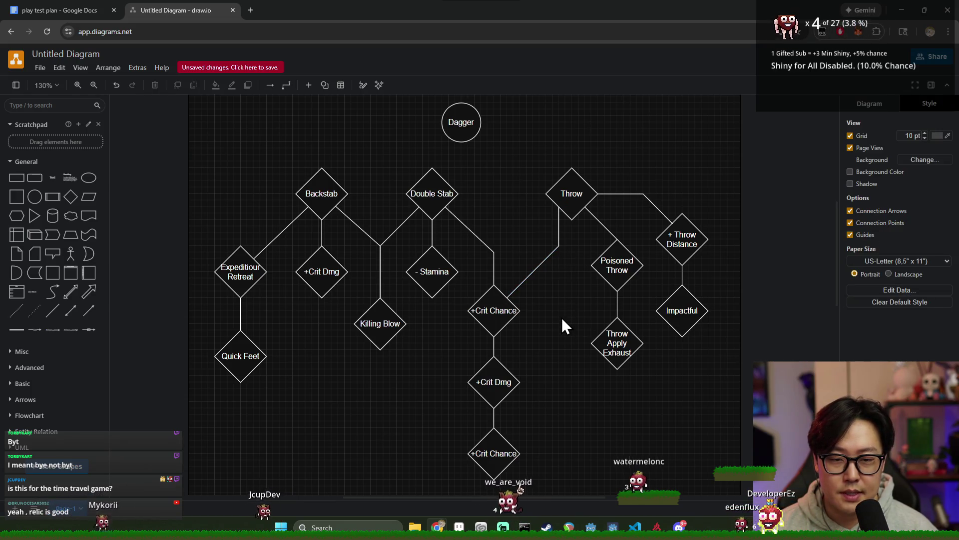
pyautogui.scroll(-2, 520, 319)
# - Enlarge the game screenshot in Discord again, then close the viewer
pyautogui.hotkey('alt', 'Tab')
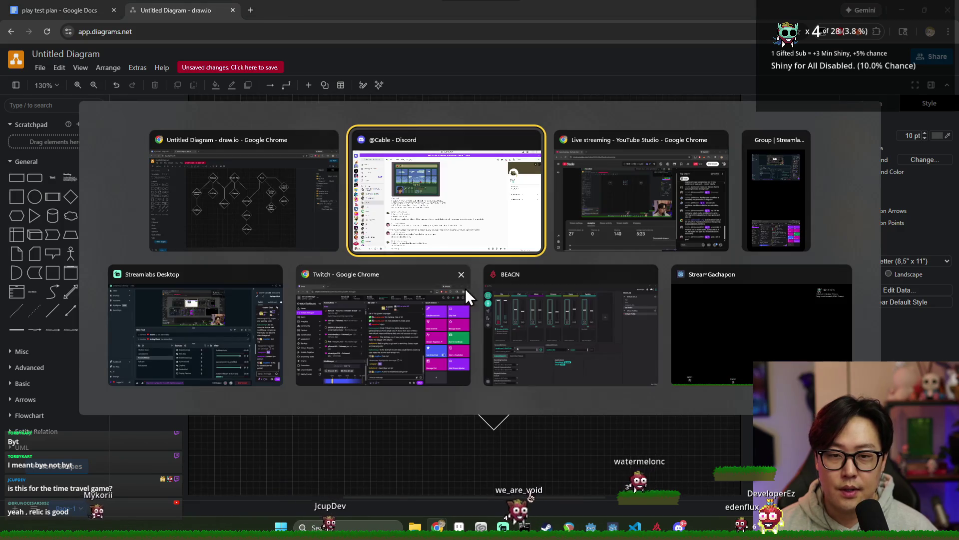
pyautogui.scroll(-1, 323, 200)
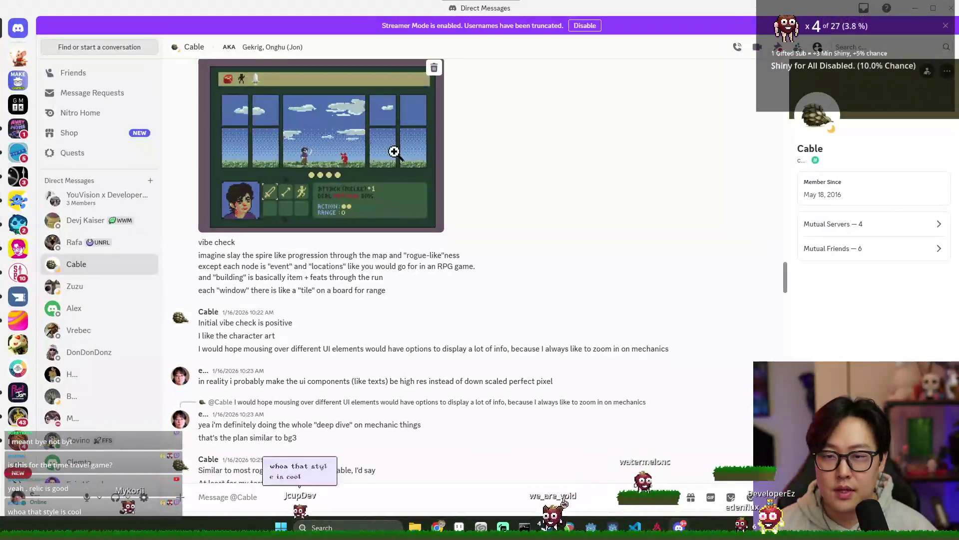
pyautogui.click(324, 133)
pyautogui.click(895, 124)
# - Minimize Discord and highlight the Enemy Moves through Combat Scenario text in the play test plan
pyautogui.click(914, 8)
pyautogui.click(60, 10)
pyautogui.scroll(12, 439, 236)
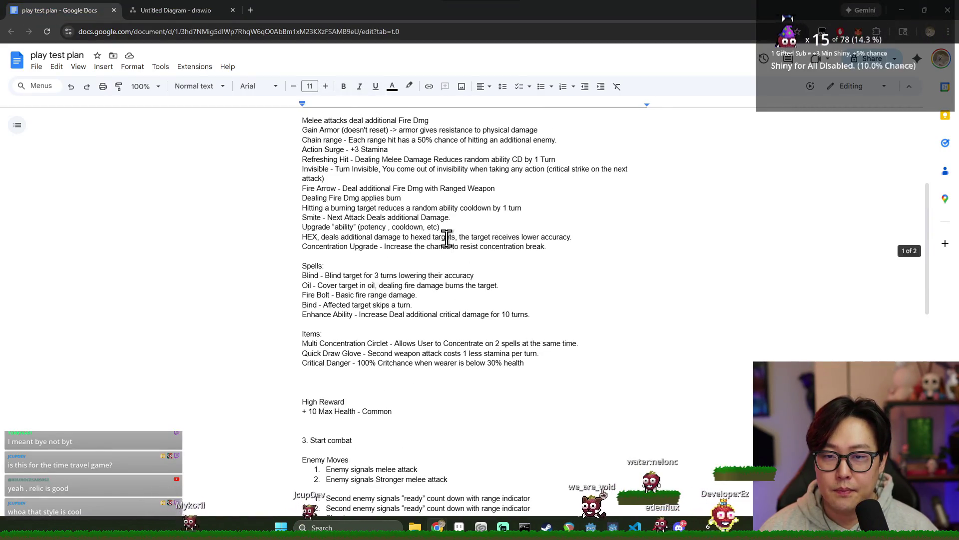
pyautogui.scroll(-6, 369, 225)
pyautogui.moveTo(370, 181); pyautogui.dragTo(492, 336)
pyautogui.click(459, 299)
pyautogui.moveTo(459, 299)
pyautogui.mouseDown()
pyautogui.moveTo(307, 185)
pyautogui.moveTo(368, 220)
pyautogui.mouseUp()
# - Highlight the Combat Scenario notes and the Gold + talent tree and Reward lines
pyautogui.scroll(-2, 359, 240)
pyautogui.scroll(3, 359, 240)
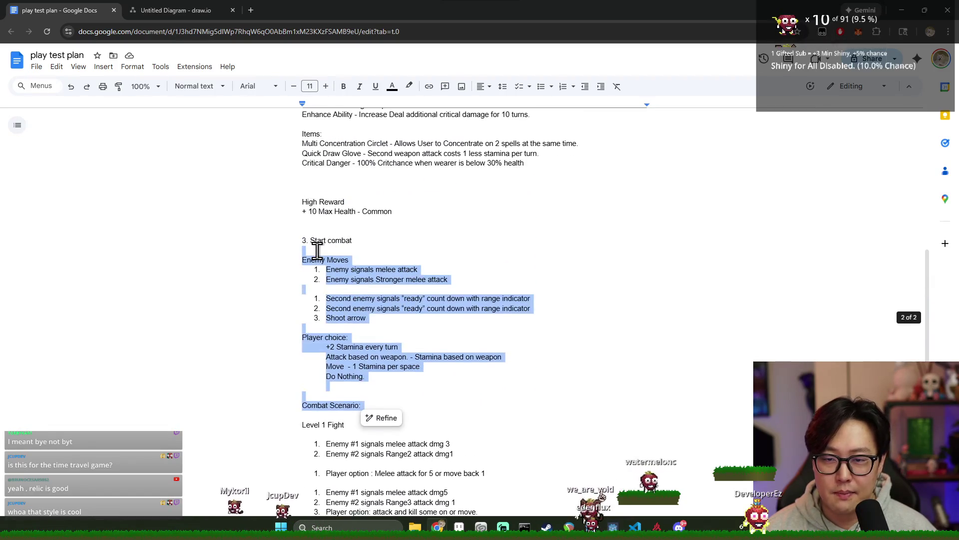
pyautogui.scroll(-3, 505, 401)
pyautogui.moveTo(293, 250); pyautogui.dragTo(501, 400)
pyautogui.click(527, 392)
pyautogui.moveTo(305, 400); pyautogui.dragTo(302, 388)
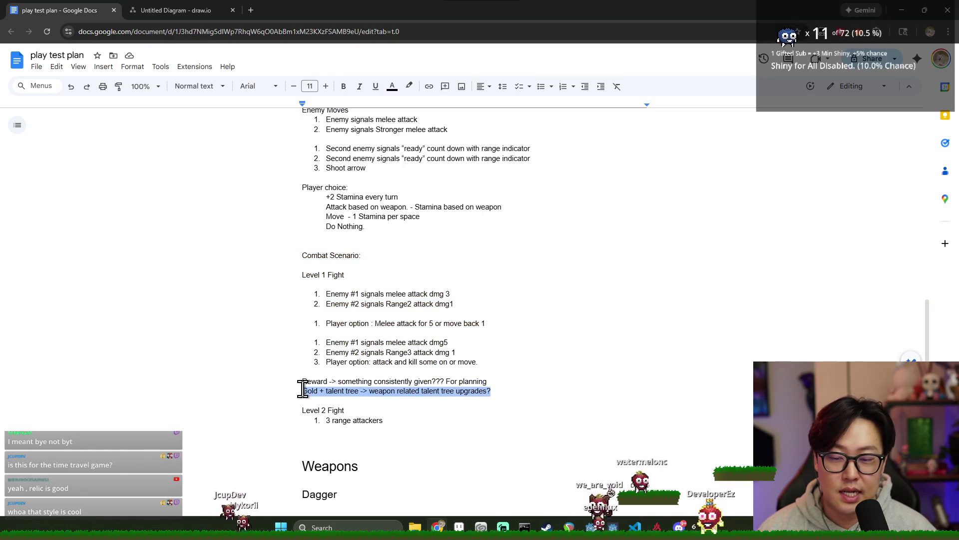
pyautogui.moveTo(503, 390); pyautogui.dragTo(283, 373)
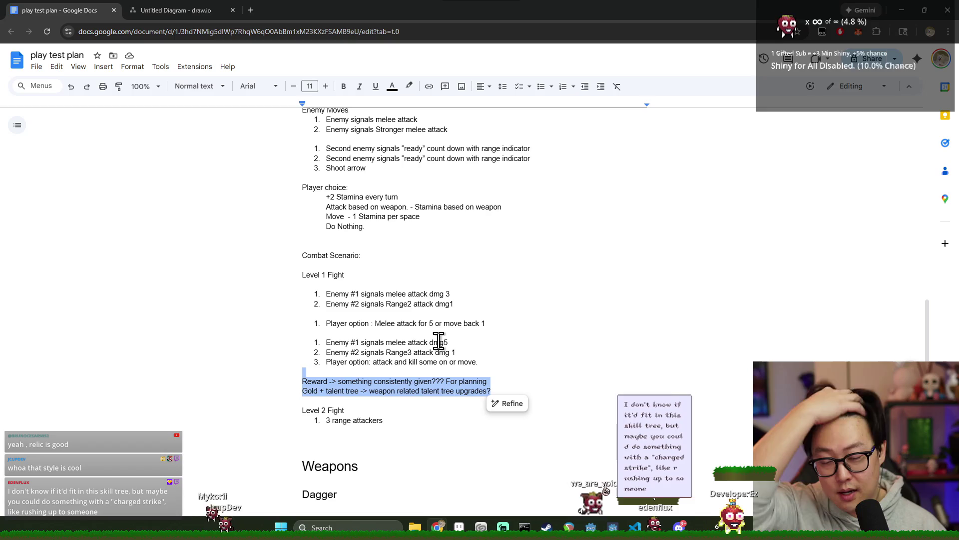
# - Scroll back up through the upgrade notes, then return to the draw.io diagram tab
pyautogui.scroll(3, 440, 344)
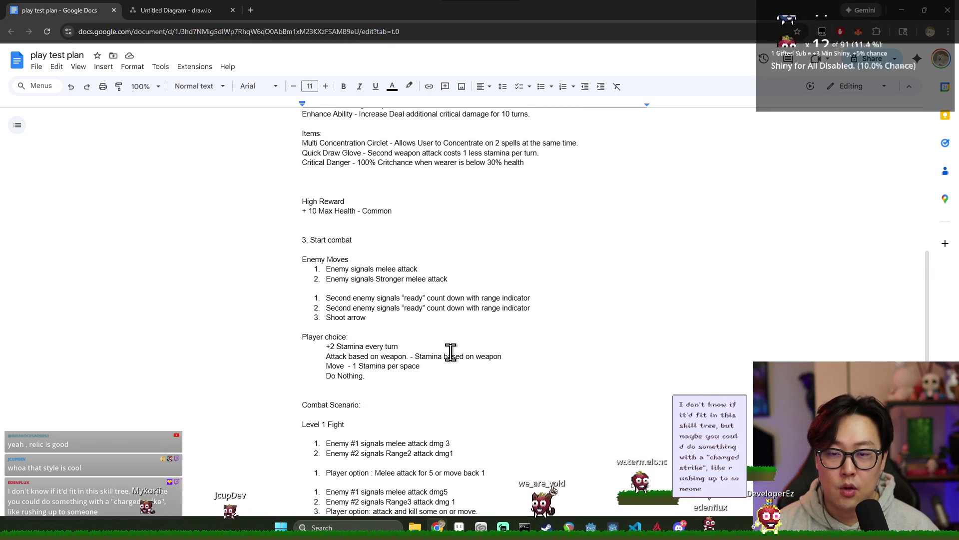
pyautogui.scroll(7, 461, 356)
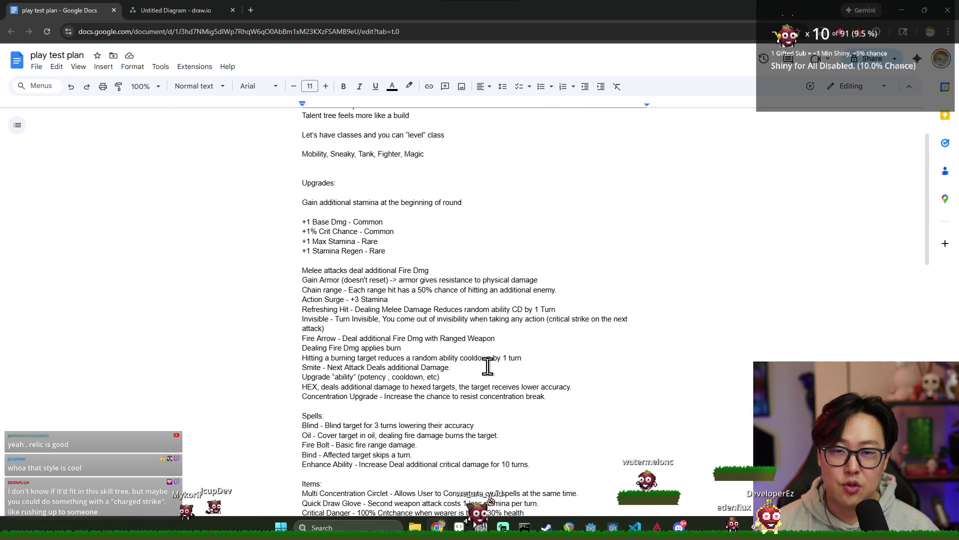
pyautogui.scroll(1, 487, 365)
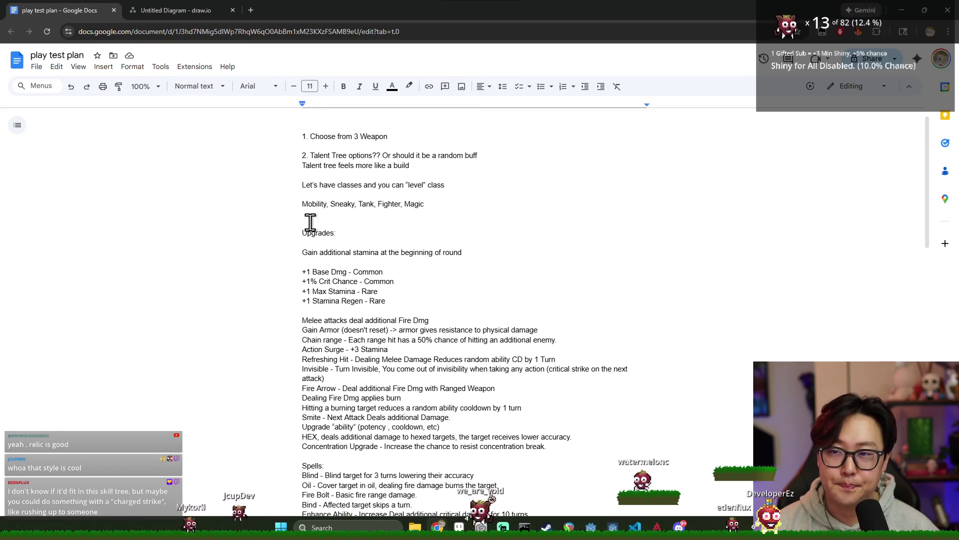
pyautogui.scroll(-2, 278, 300)
pyautogui.moveTo(278, 167); pyautogui.dragTo(489, 440)
pyautogui.click(177, 10)
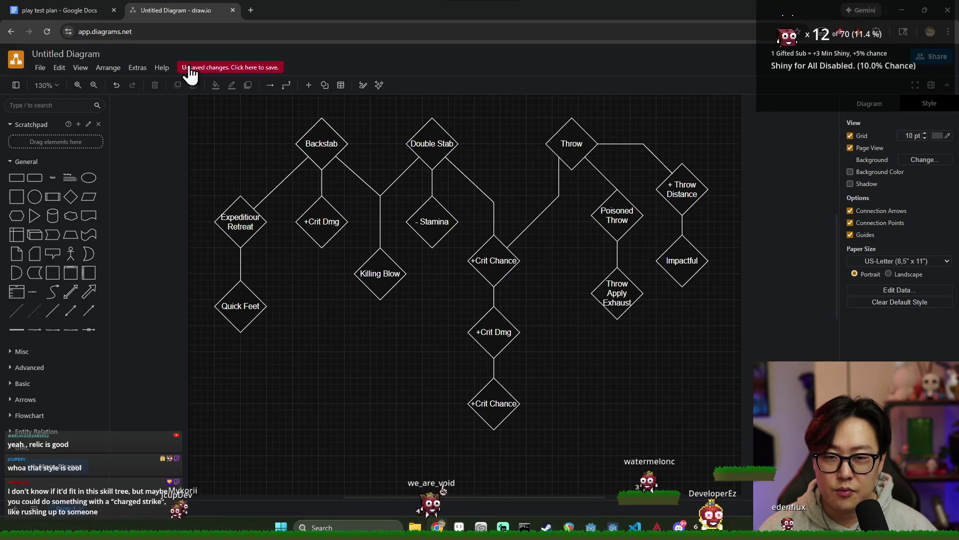
pyautogui.hotkey('ctrl', 'shift', 'Tab')
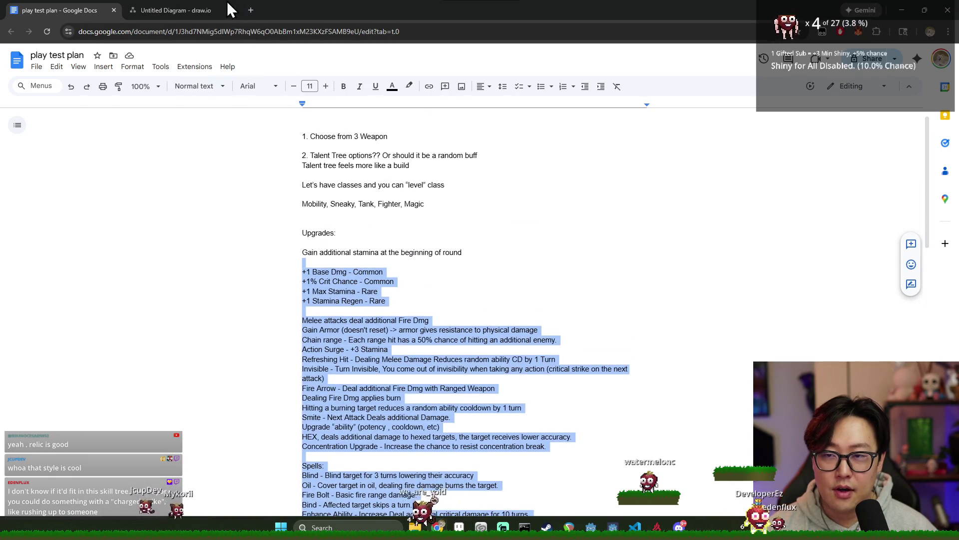
pyautogui.click(230, 9)
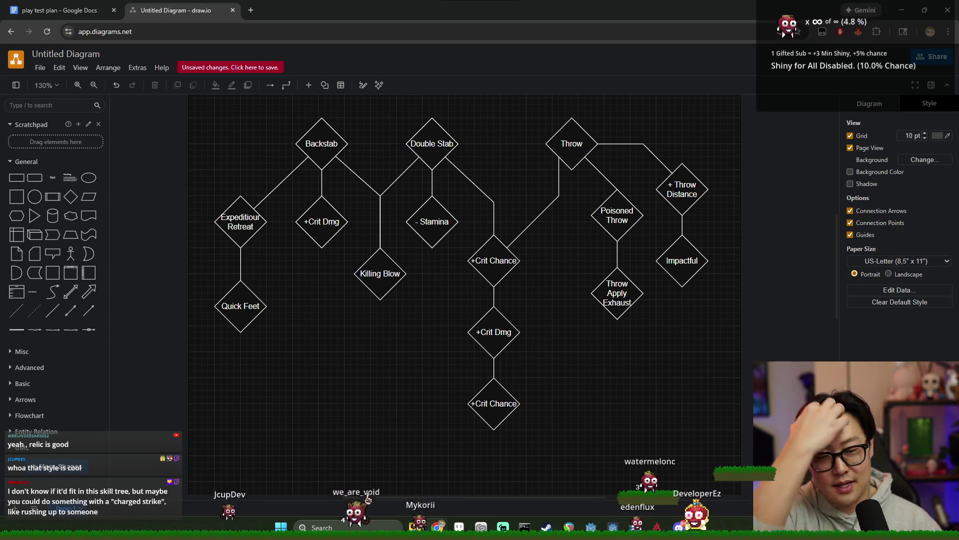
# - View the pixel-art battle screenshot full size in the Discord DM, zooming in and back out
pyautogui.hotkey('alt', 'Tab')
pyautogui.click(287, 180)
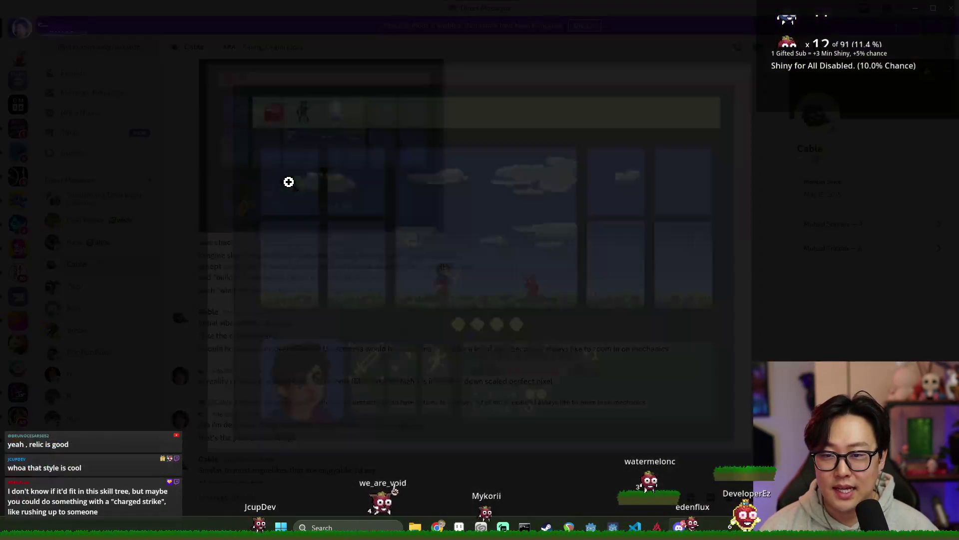
pyautogui.click(442, 307)
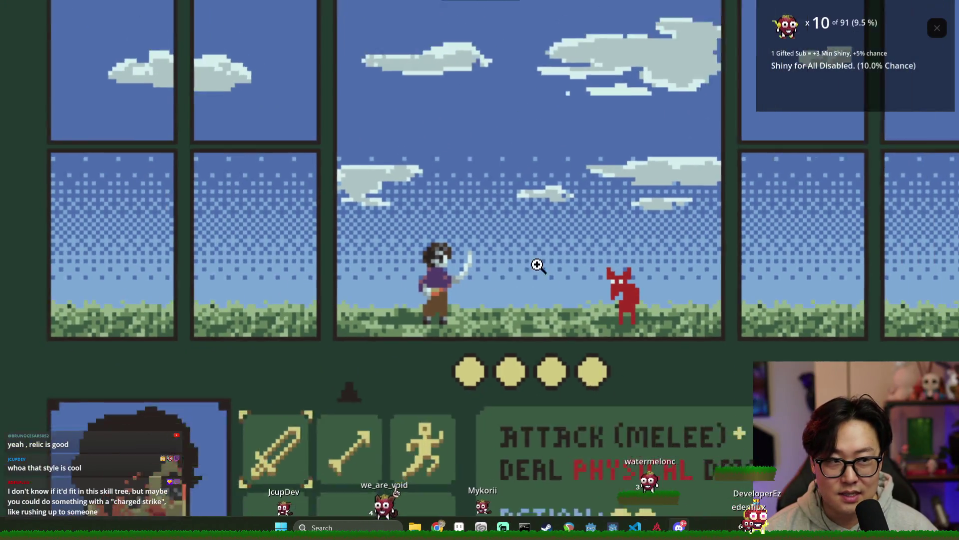
pyautogui.click(538, 265)
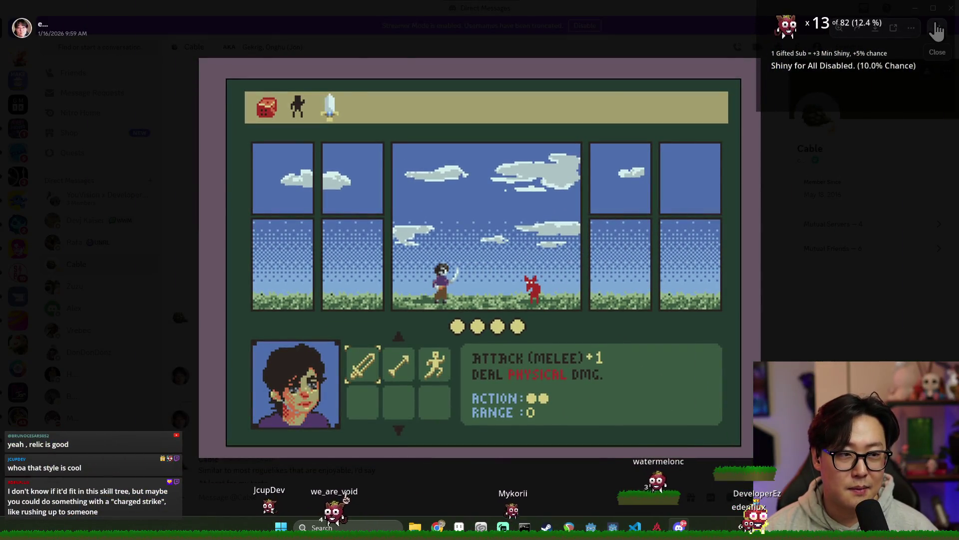
pyautogui.click(937, 28)
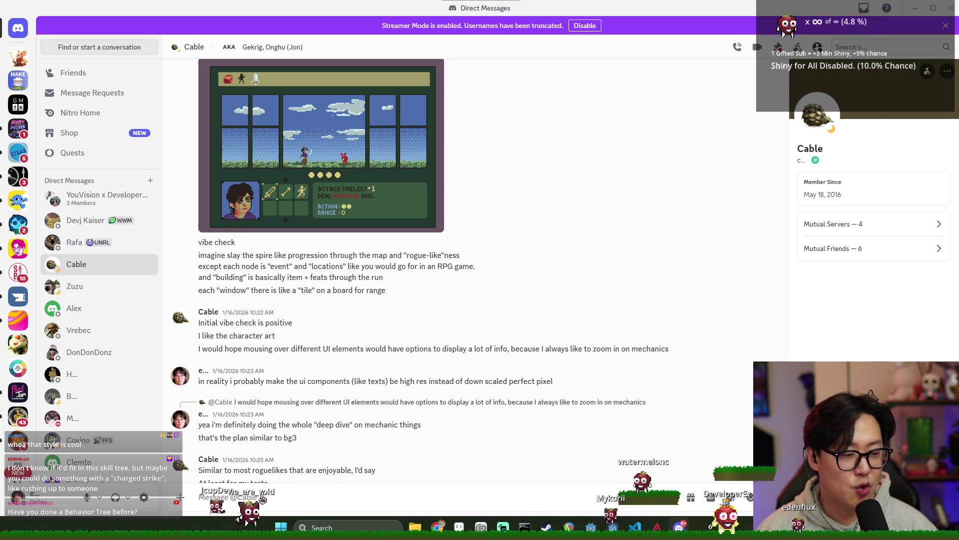
pyautogui.hotkey('alt', 'Tab')
pyautogui.click(430, 210)
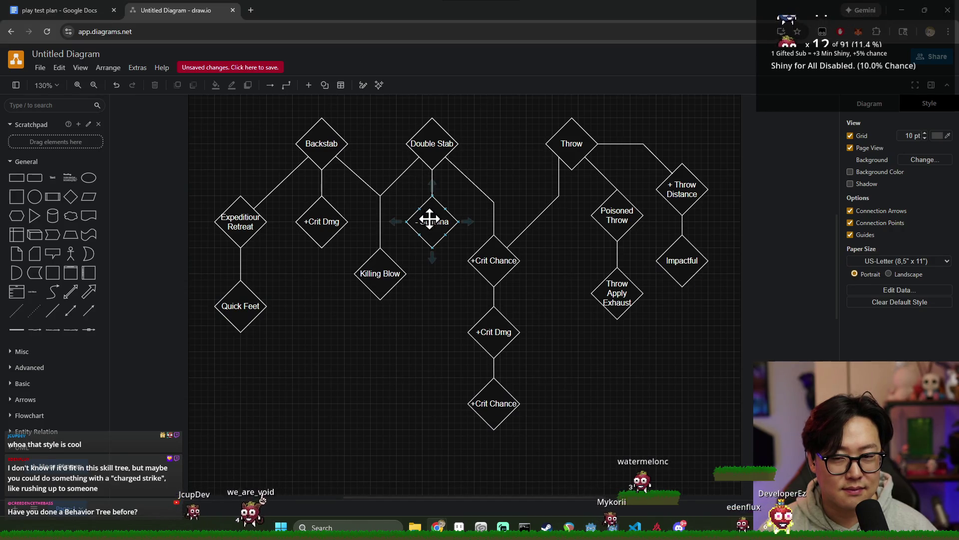
pyautogui.click(426, 154)
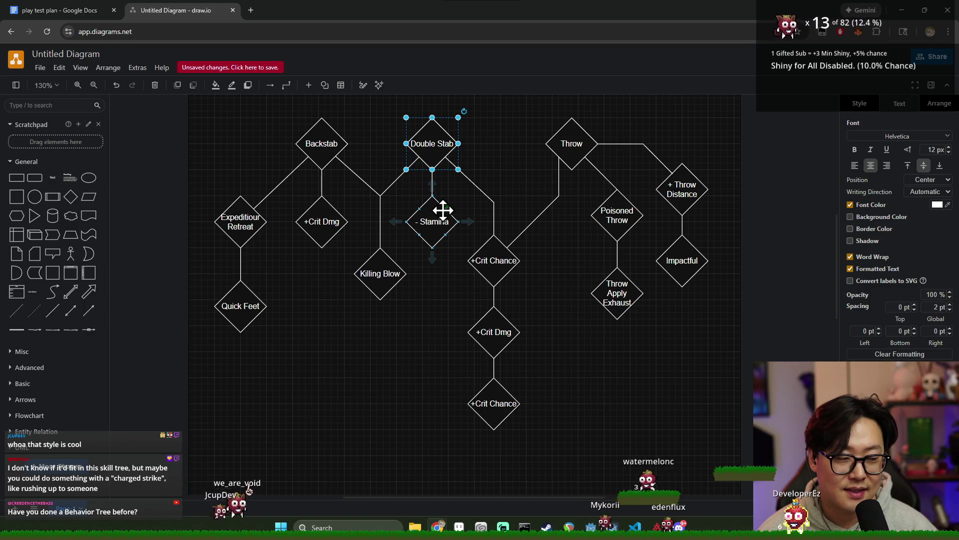
pyautogui.click(433, 324)
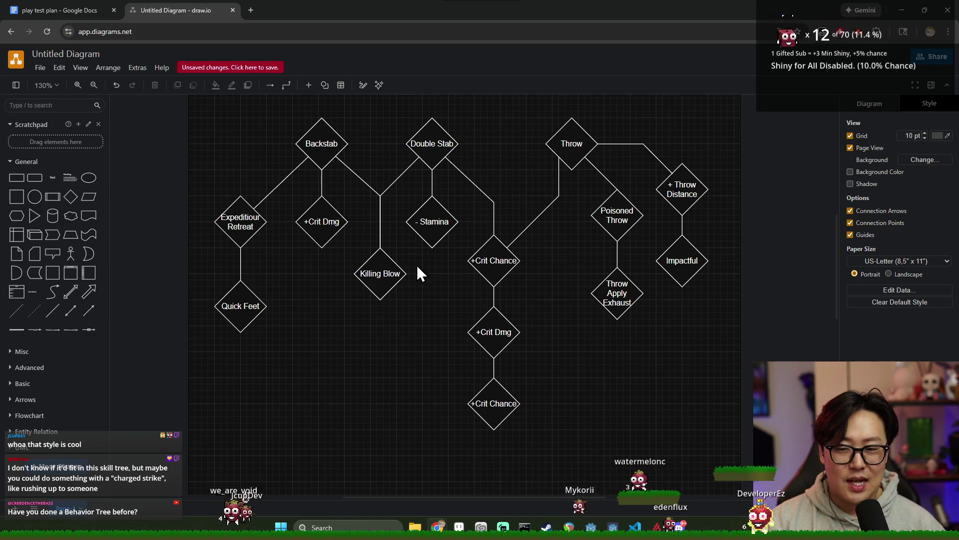
pyautogui.click(319, 144)
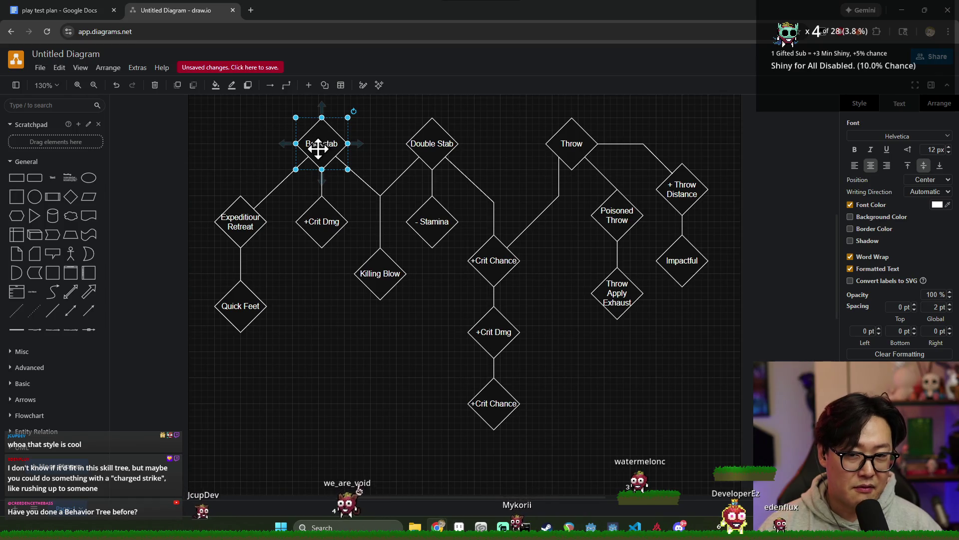
pyautogui.click(429, 145)
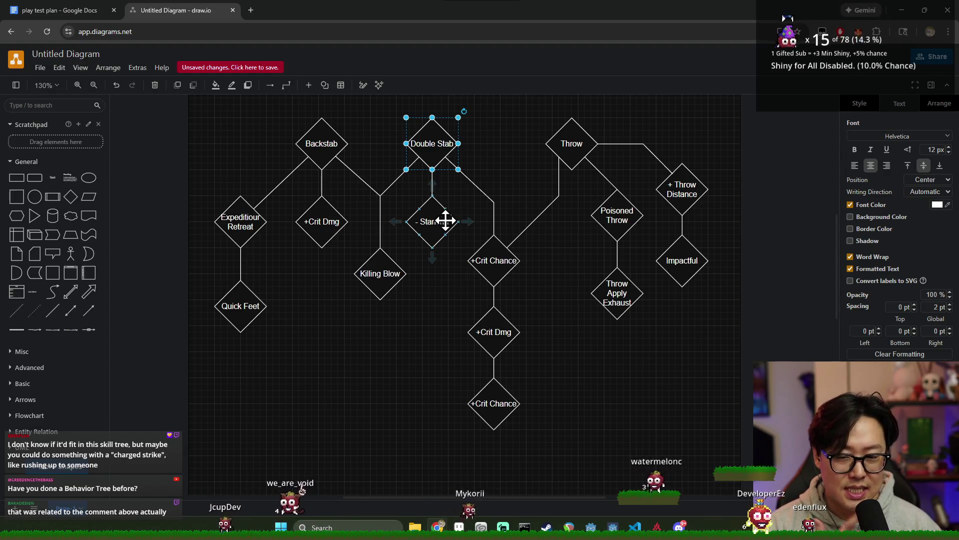
pyautogui.click(514, 158)
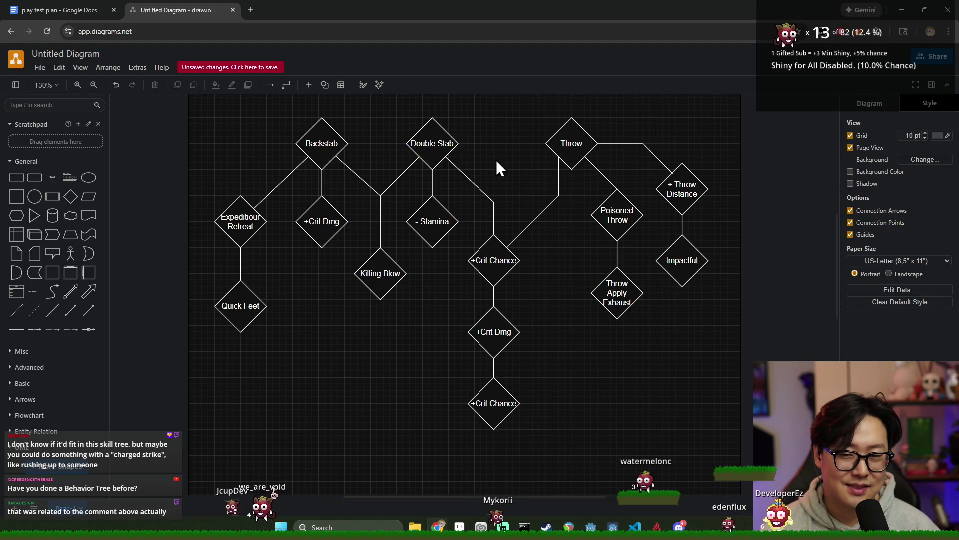
pyautogui.click(449, 146)
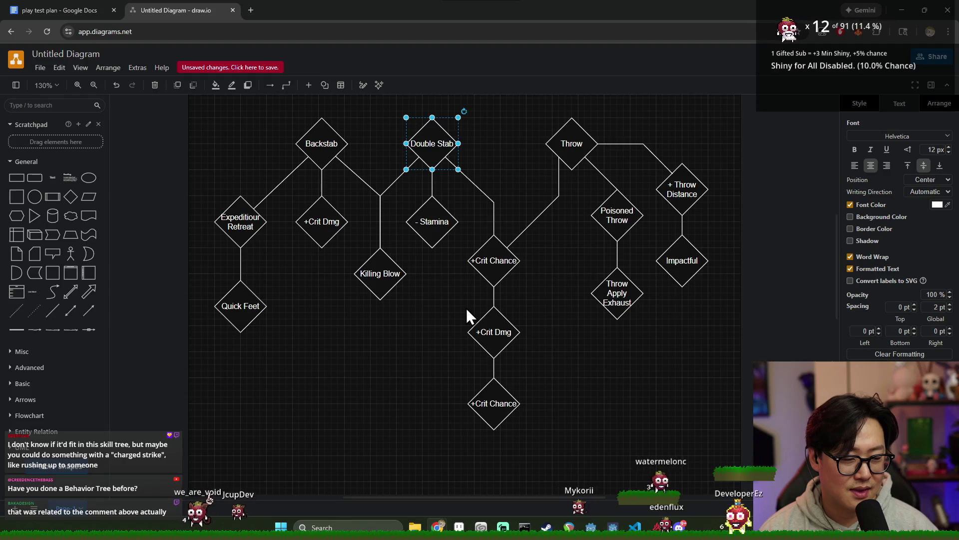
pyautogui.click(376, 279)
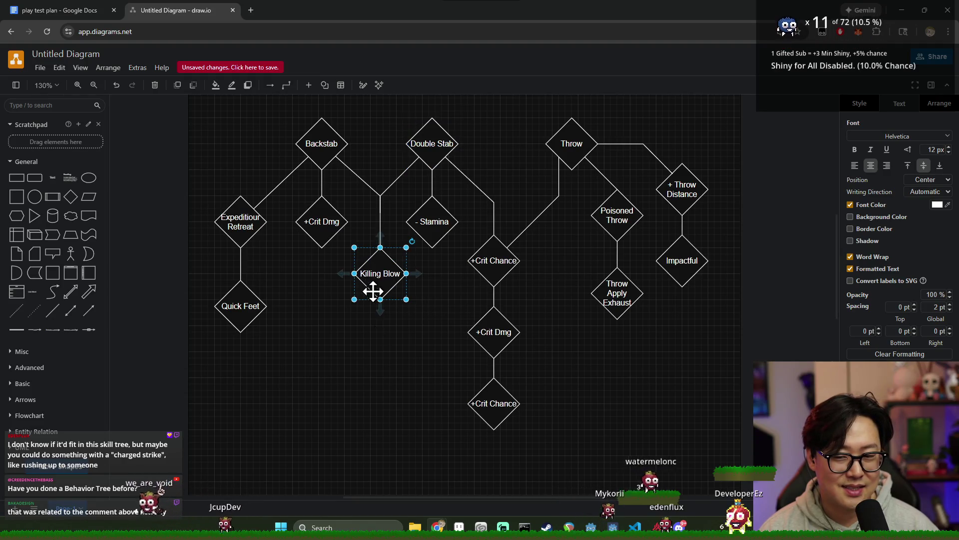
pyautogui.click(384, 362)
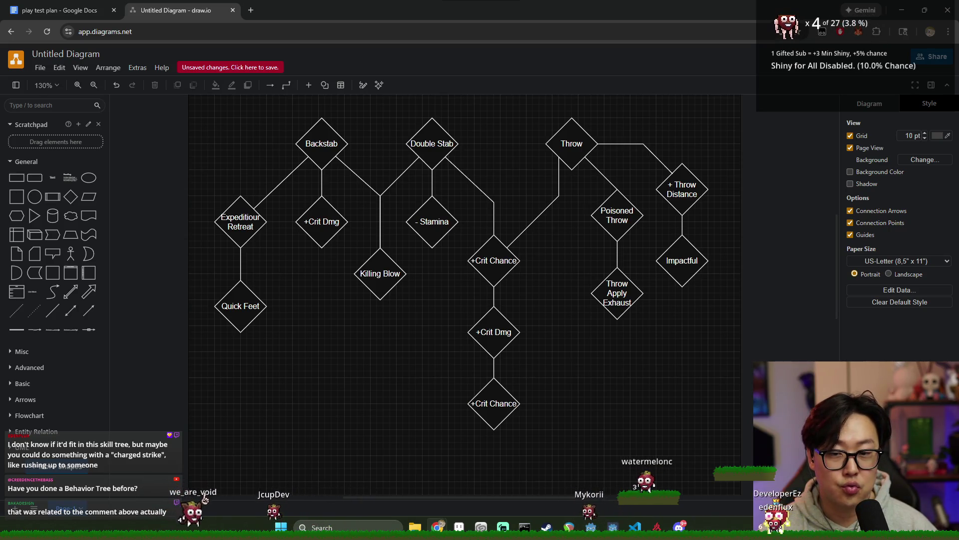
pyautogui.scroll(-1, 580, 395)
pyautogui.scroll(2, 571, 390)
pyautogui.scroll(-5, 568, 389)
pyautogui.scroll(-3, 556, 391)
pyautogui.scroll(3, 554, 389)
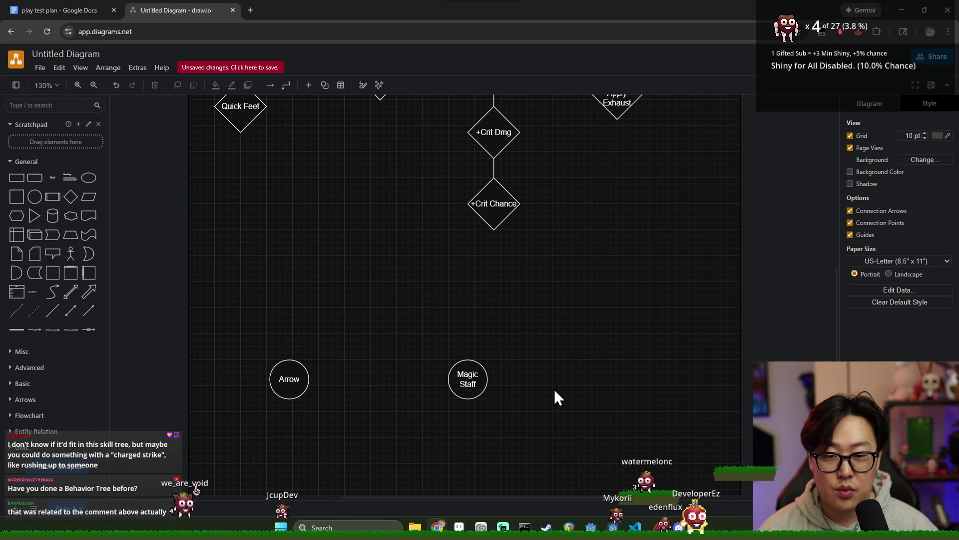
pyautogui.scroll(2, 551, 389)
pyautogui.scroll(4, 551, 392)
pyautogui.scroll(-2, 553, 394)
pyautogui.scroll(-2, 555, 394)
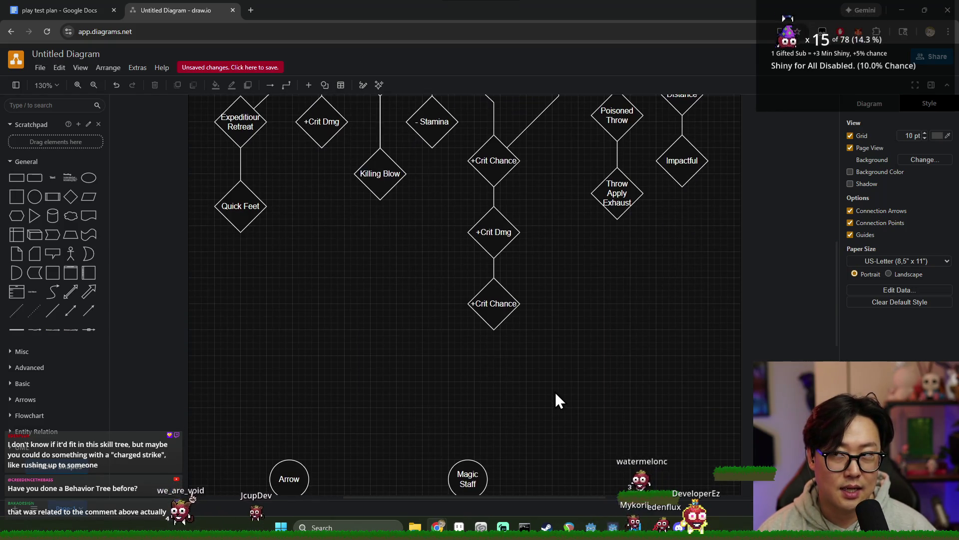
pyautogui.scroll(1, 557, 396)
pyautogui.scroll(2, 553, 396)
pyautogui.scroll(-2, 550, 397)
pyautogui.scroll(2, 550, 396)
pyautogui.scroll(-1, 552, 393)
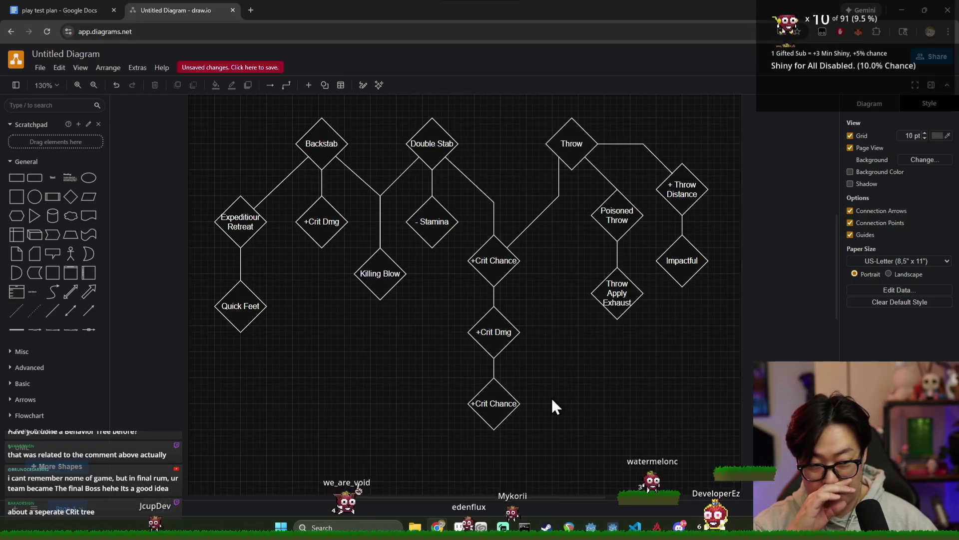
pyautogui.hotkey('alt', 'Tab')
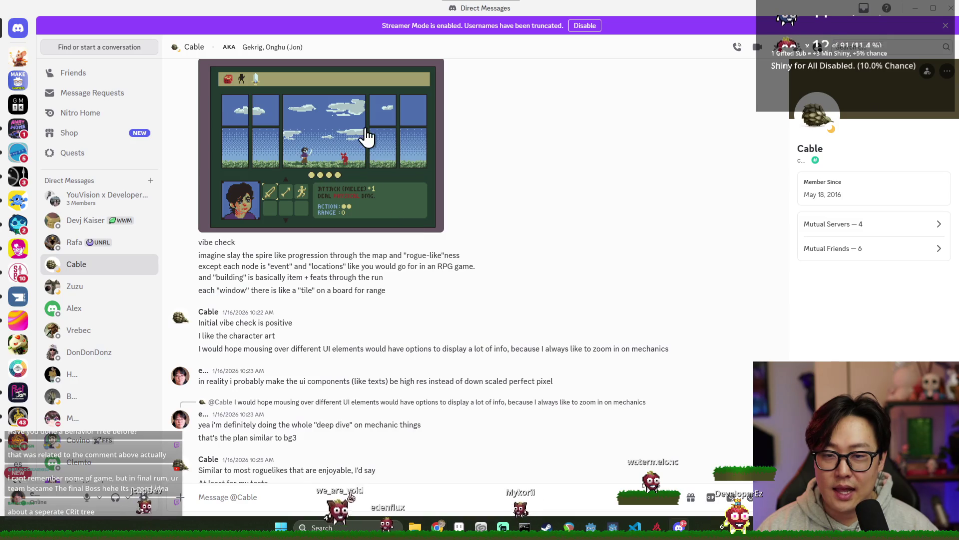
# - View the pixel-art battle screenshot full size in Discord, then return to the draw.io skill tree
pyautogui.click(368, 138)
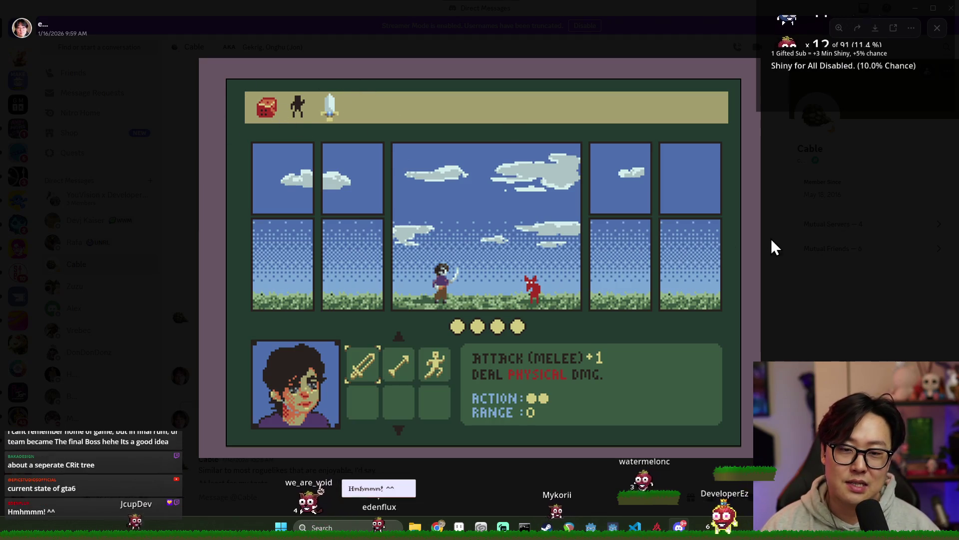
pyautogui.click(806, 224)
pyautogui.hotkey('alt', 'Tab')
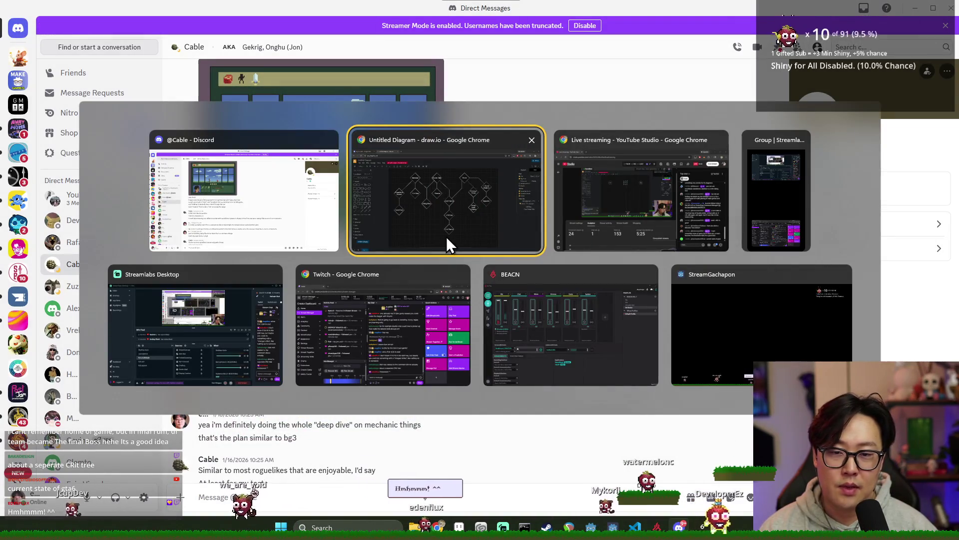
pyautogui.click(450, 242)
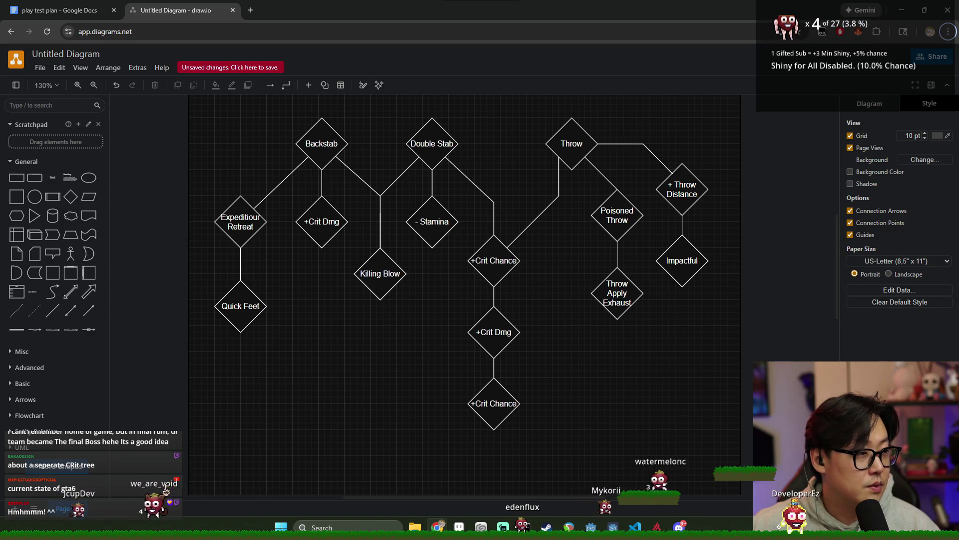
# - Launch Godot Engine to show the Project Manager listing MyFirstGame and QuickGameNumber1
pyautogui.scroll(-3, 488, 315)
pyautogui.scroll(2, 488, 307)
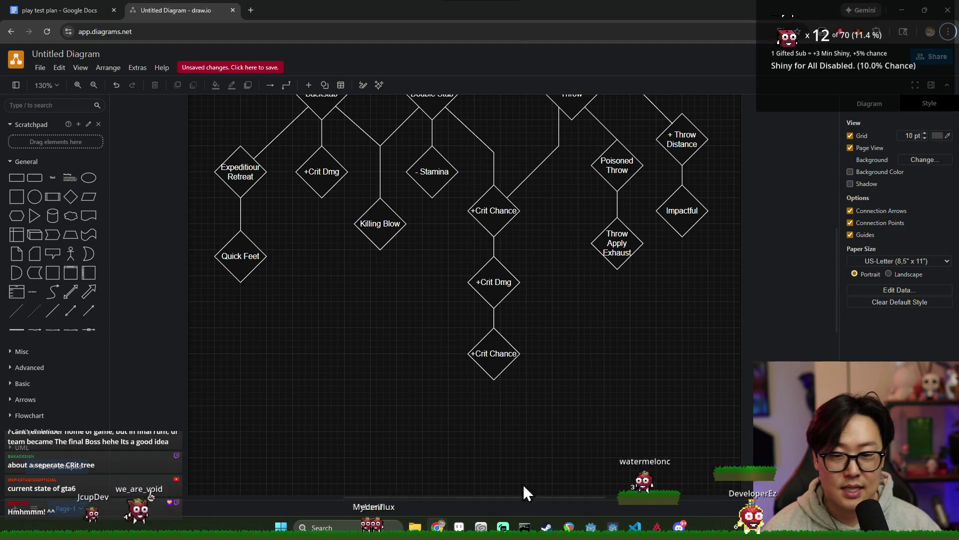
pyautogui.moveTo(438, 528)
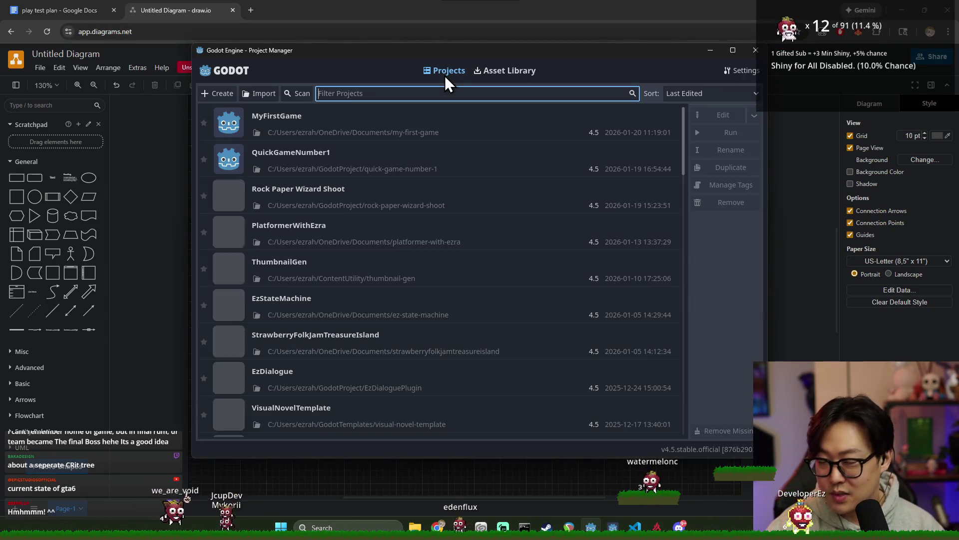
# - Open the EzStateMachine project from the Godot Project Manager
pyautogui.scroll(-2, 323, 259)
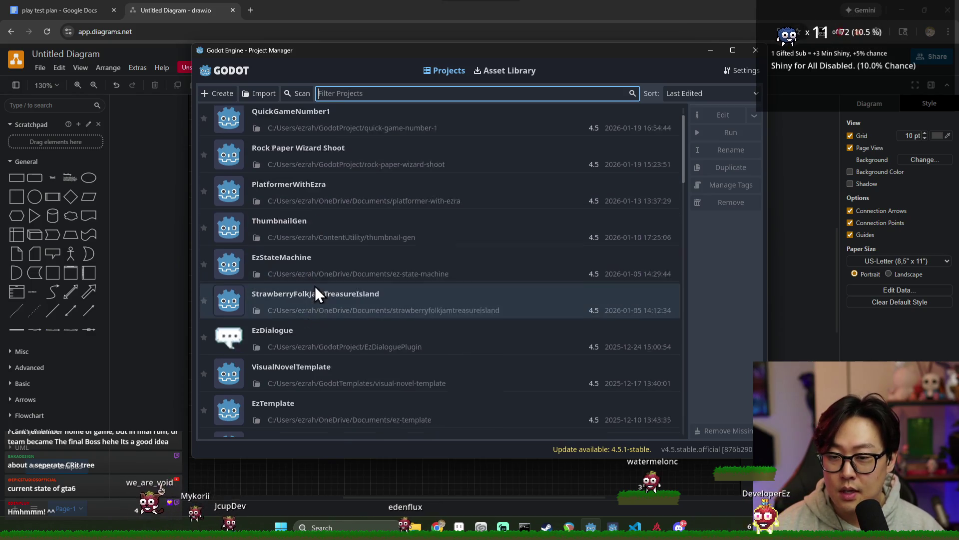
pyautogui.click(317, 223)
pyautogui.doubleClick(316, 223)
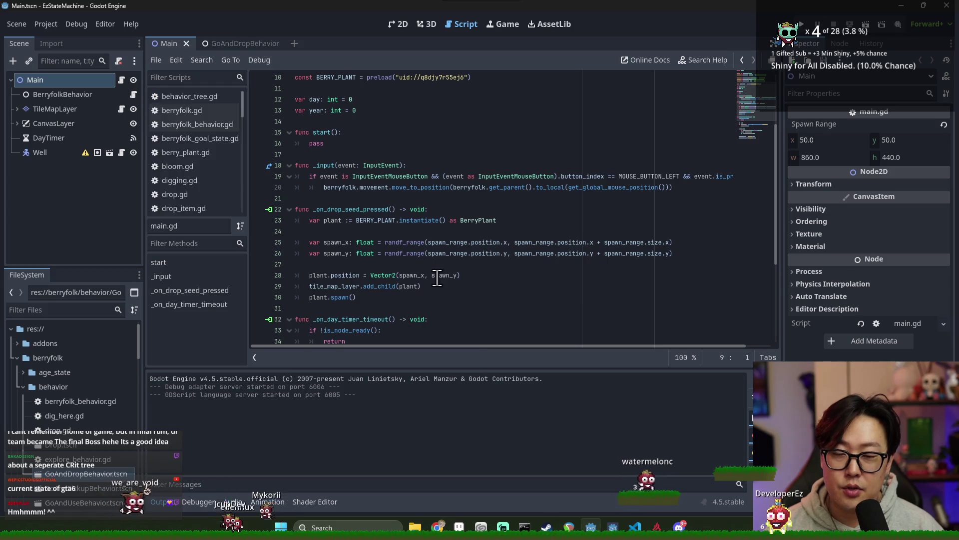
pyautogui.keyDown('ctrl'); pyautogui.scroll(2, 395, 289); pyautogui.keyUp('ctrl')
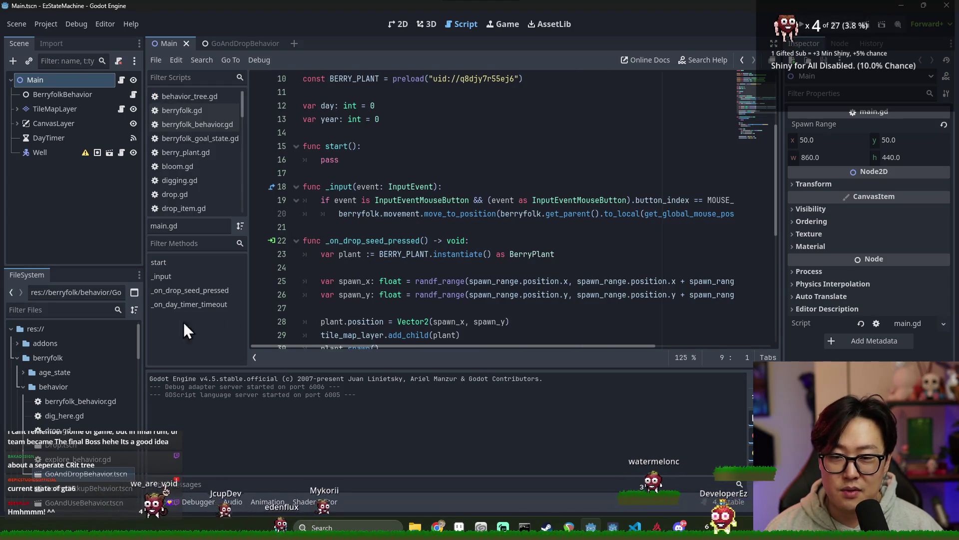
# - Expand addons > ez-behavior-tree in FileSystem and switch to the GoAndDropBehavior scene
pyautogui.click(22, 387)
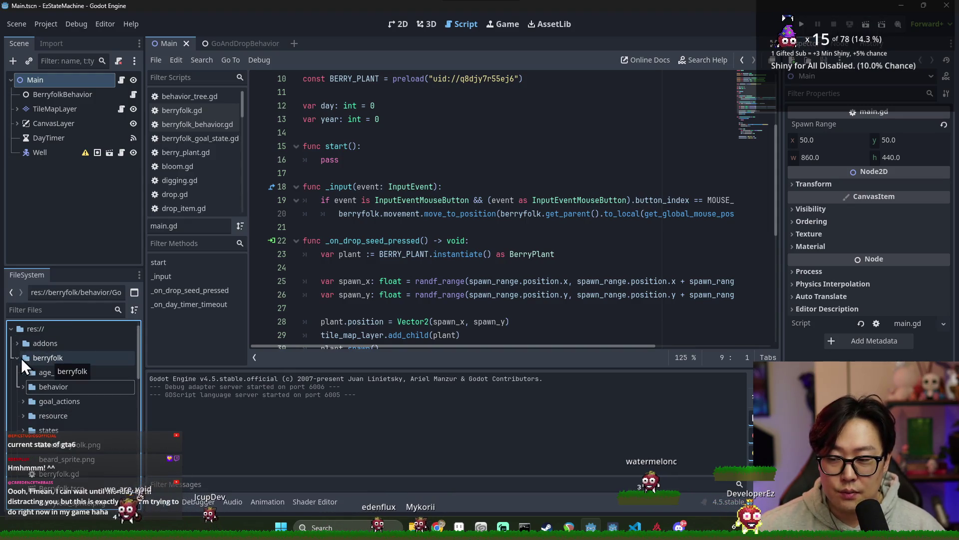
pyautogui.click(18, 357)
pyautogui.click(16, 353)
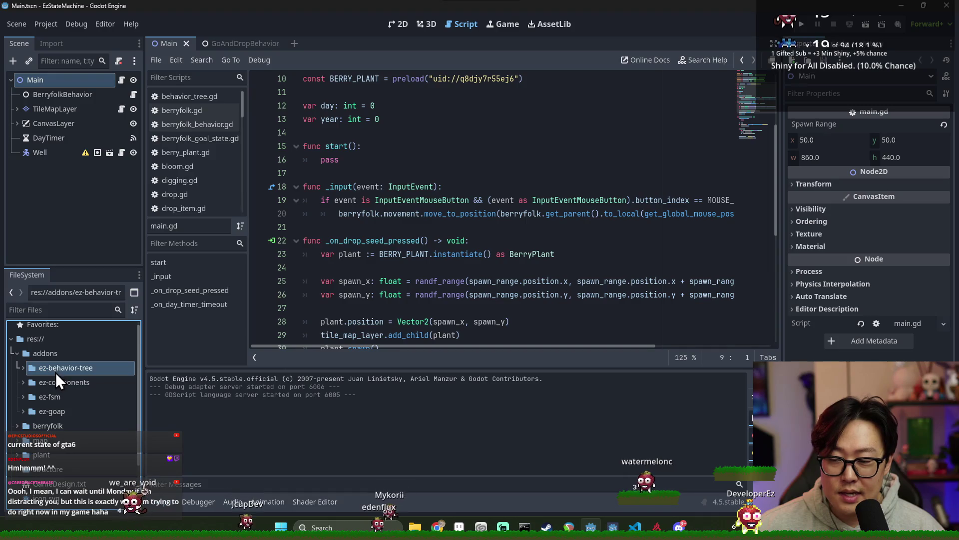
pyautogui.click(55, 397)
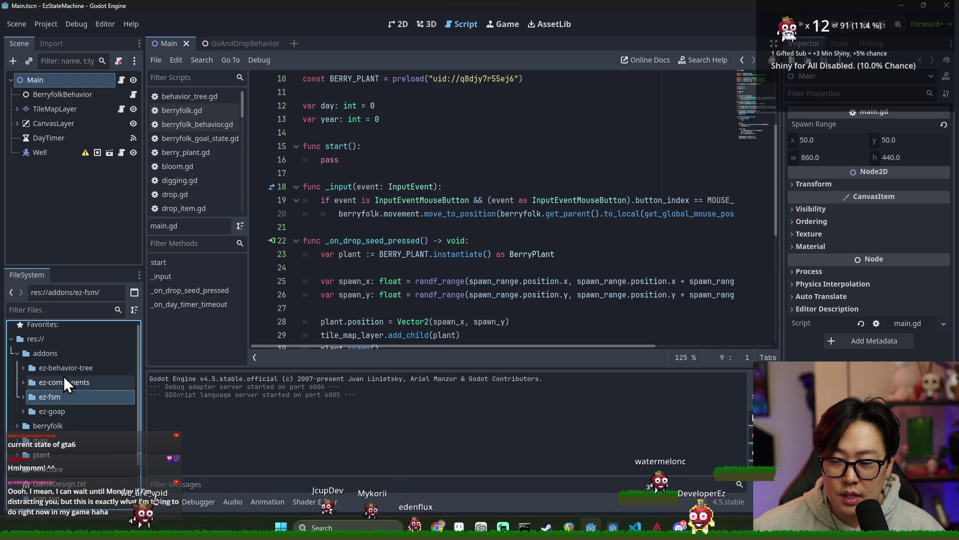
pyautogui.click(65, 370)
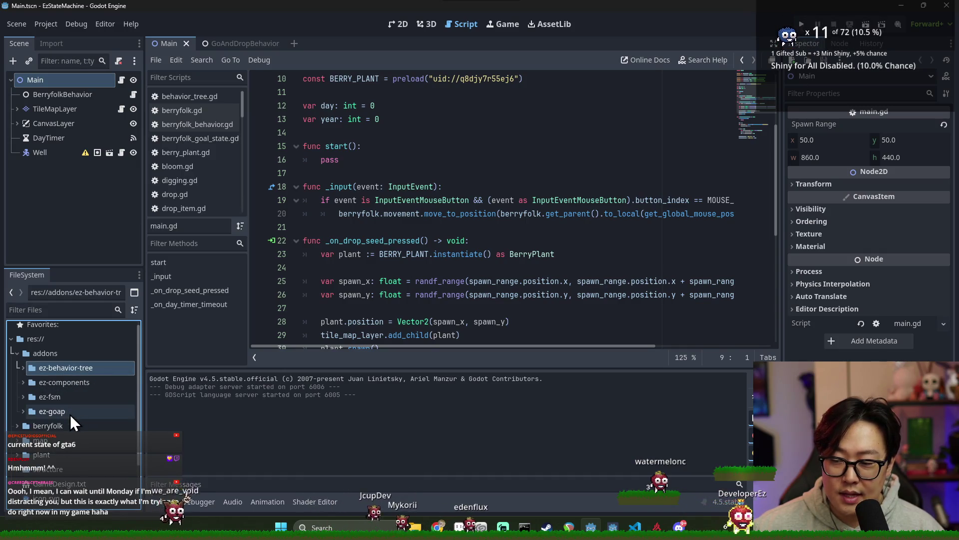
pyautogui.doubleClick(70, 412)
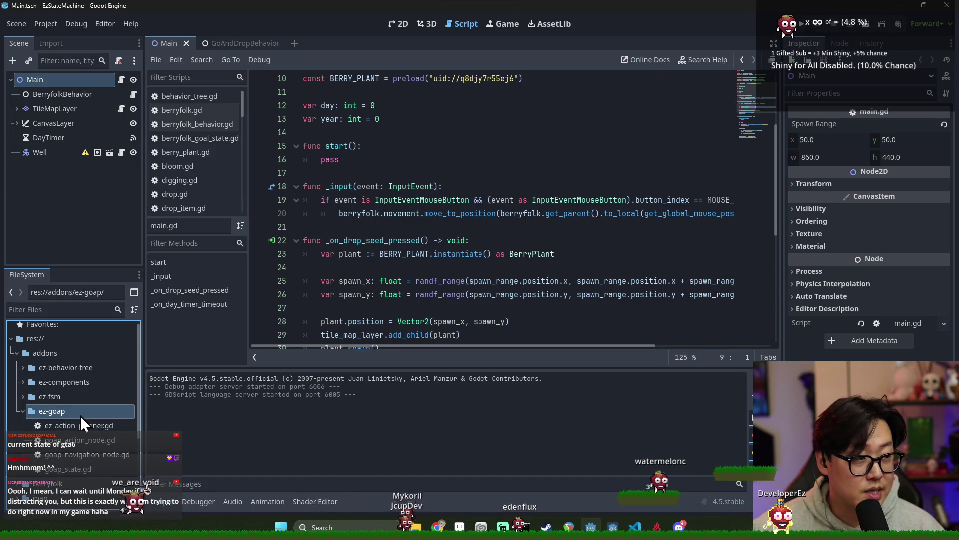
pyautogui.doubleClick(80, 416)
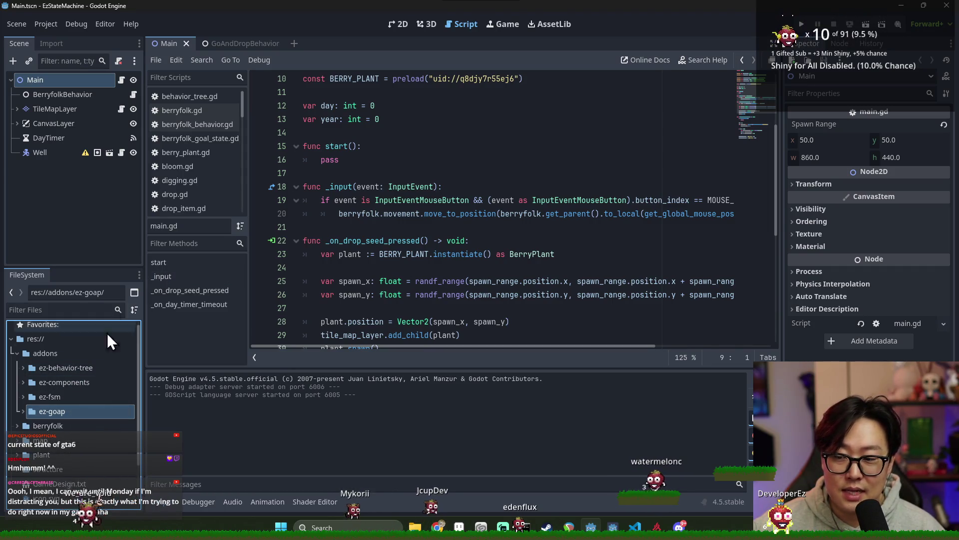
pyautogui.doubleClick(61, 367)
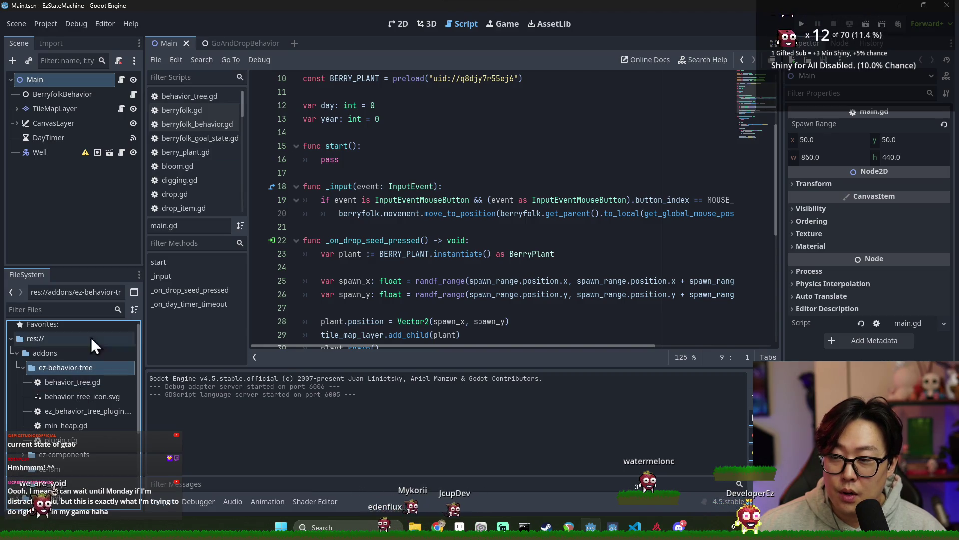
pyautogui.click(245, 43)
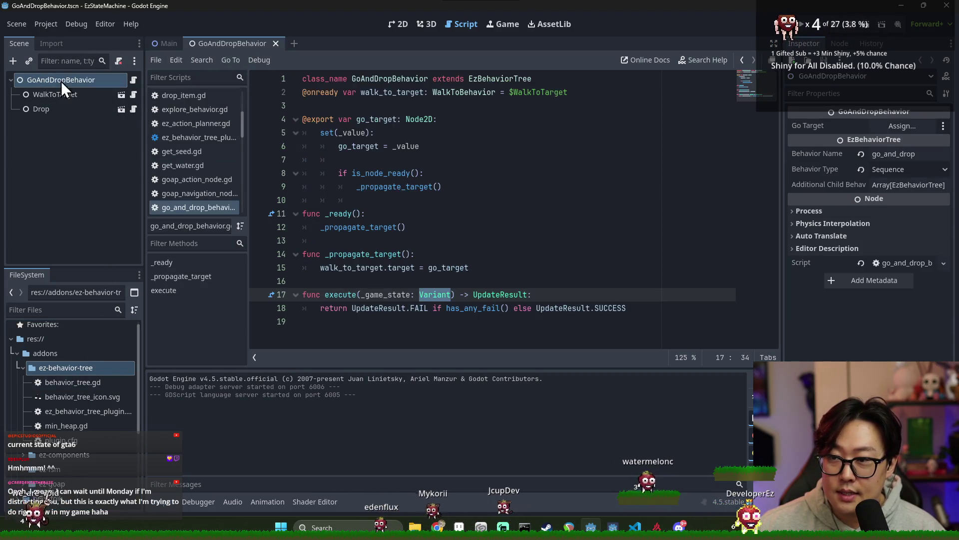
# - Inspect the go_and_drop Sequence behaviour and its Drop and WalkToTarget nodes
pyautogui.click(52, 80)
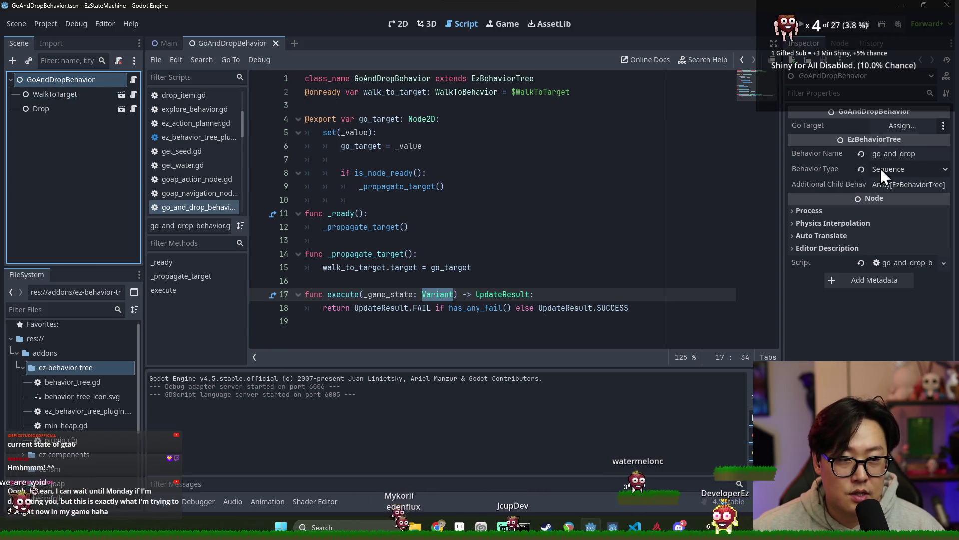
pyautogui.click(932, 156)
pyautogui.hotkey('ctrl', 'a')
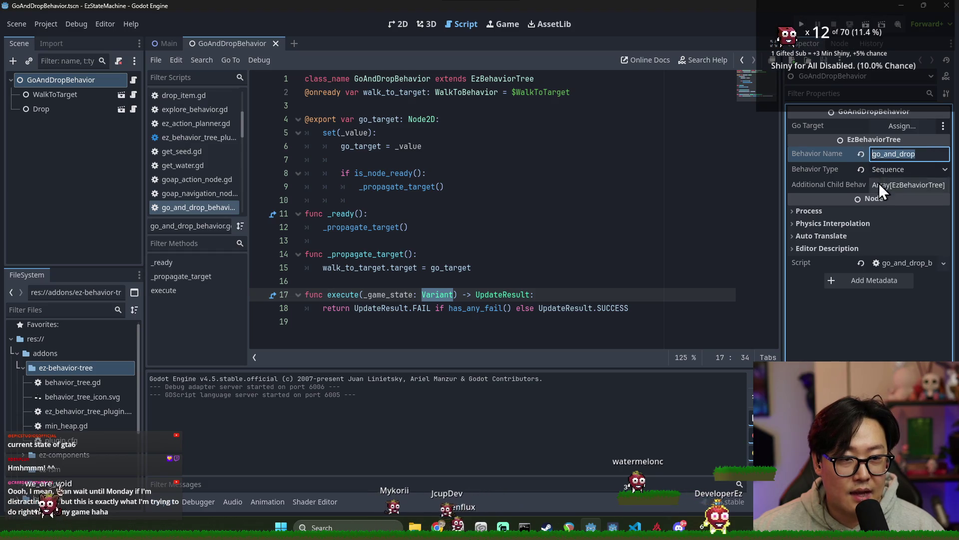
pyautogui.click(902, 172)
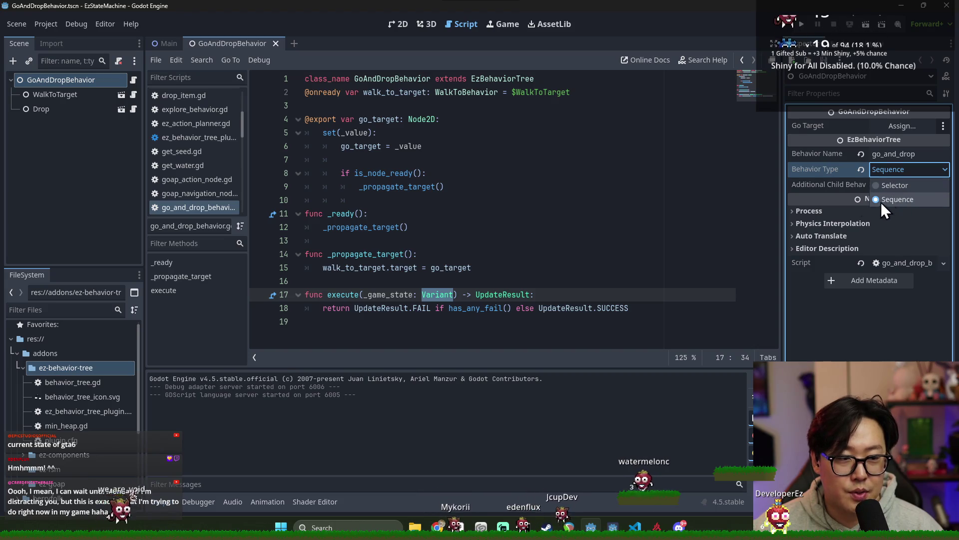
pyautogui.click(59, 105)
pyautogui.click(56, 95)
pyautogui.click(65, 110)
pyautogui.click(62, 98)
pyautogui.click(64, 110)
pyautogui.click(61, 94)
pyautogui.click(62, 110)
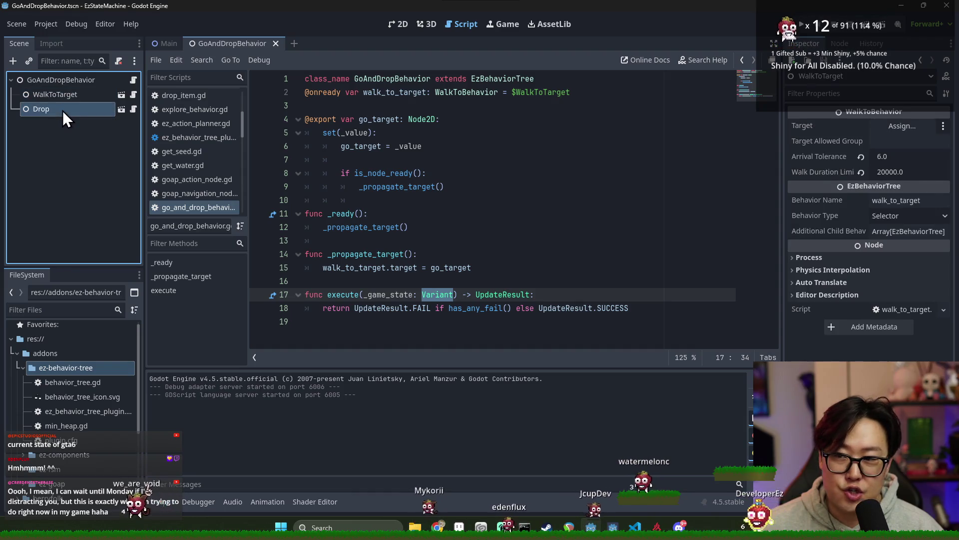
pyautogui.click(61, 98)
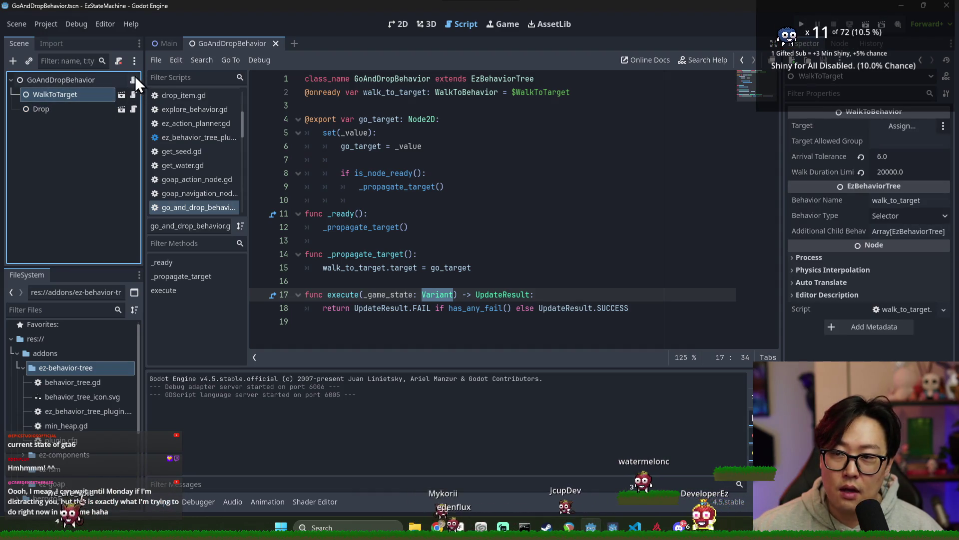
# - Review the execute function, open walk_to_target.gd, then switch to the Main scene's script
pyautogui.moveTo(351, 294); pyautogui.dragTo(481, 296)
pyautogui.click(485, 296)
pyautogui.moveTo(350, 308); pyautogui.dragTo(638, 306)
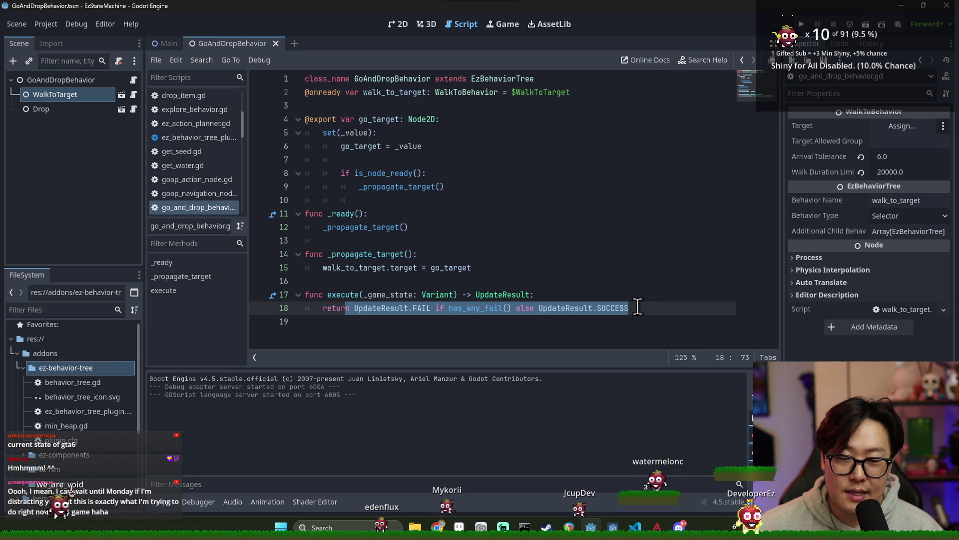
pyautogui.click(134, 95)
pyautogui.scroll(5, 422, 222)
pyautogui.scroll(-5, 423, 222)
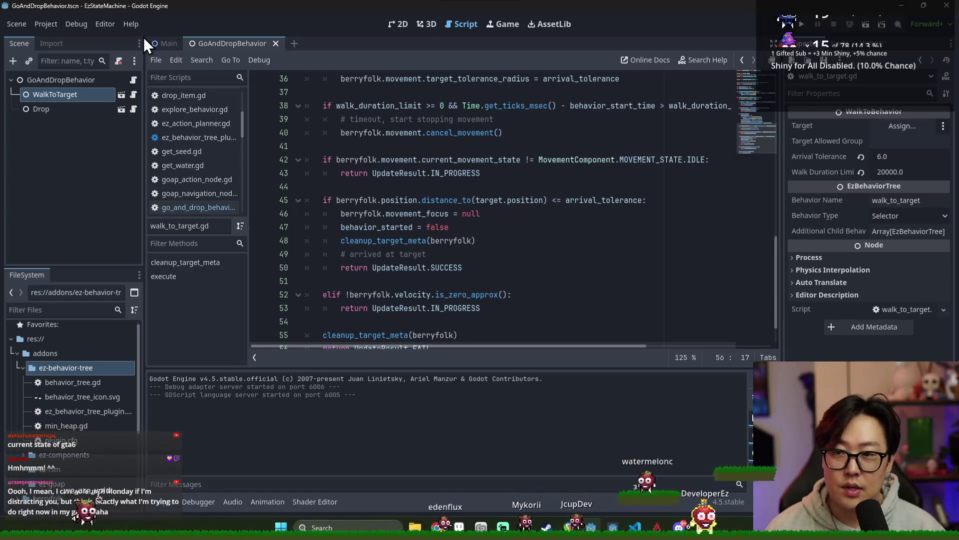
pyautogui.click(160, 43)
# - Test-run the game, drop a seed, close it, and return to the draw.io diagram
pyautogui.click(802, 24)
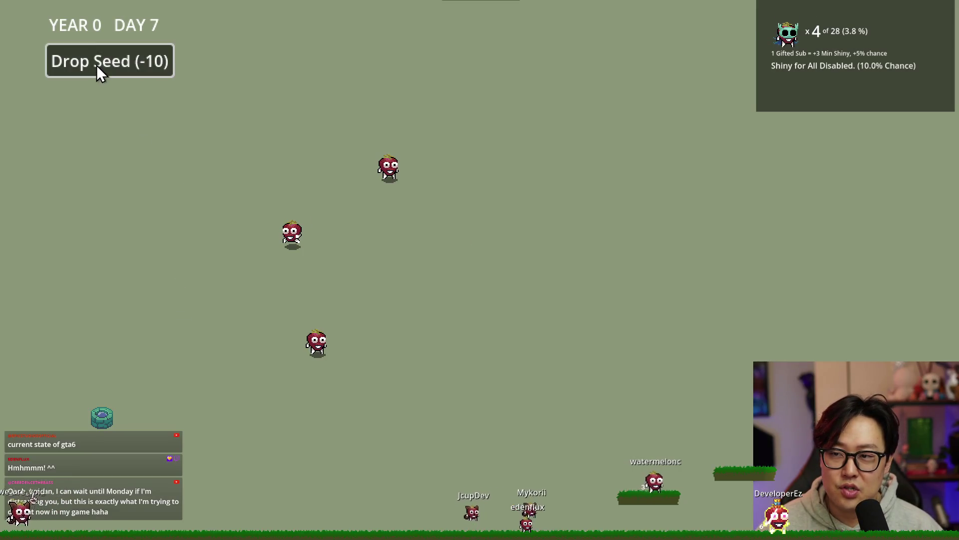
pyautogui.click(125, 78)
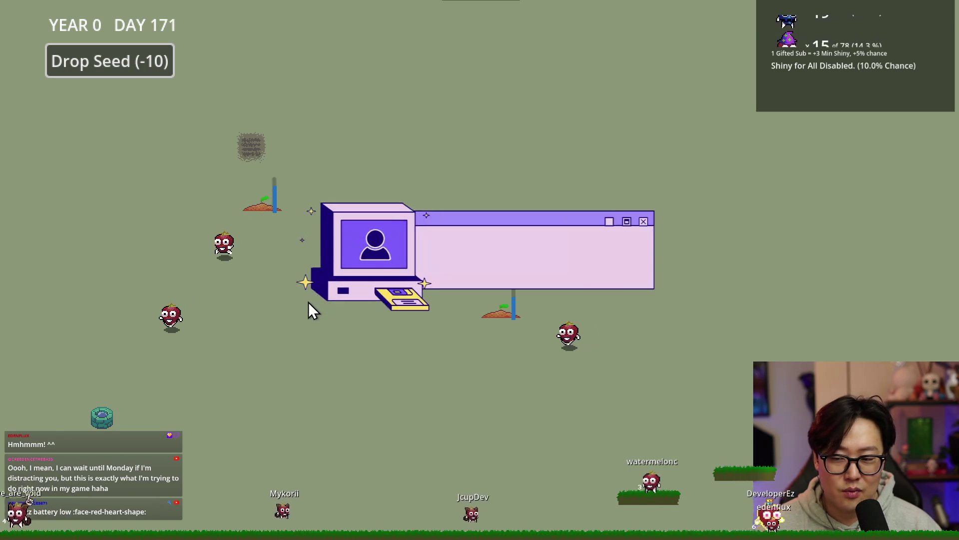
pyautogui.hotkey('alt', 'F4')
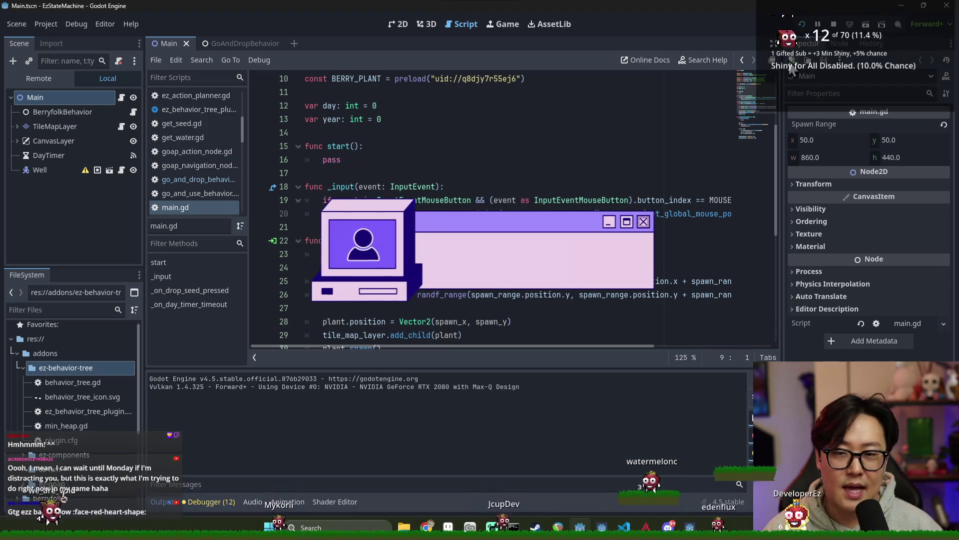
pyautogui.click(549, 173)
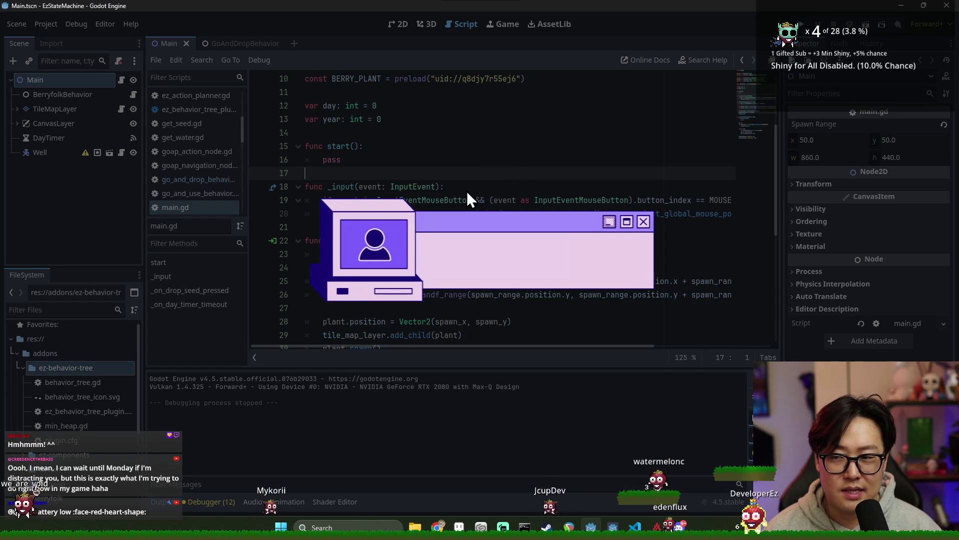
pyautogui.hotkey('alt', 'Tab')
# - Move the Dagger circle left to centre it above Double Stab, then open the play test plan
pyautogui.scroll(-3, 524, 275)
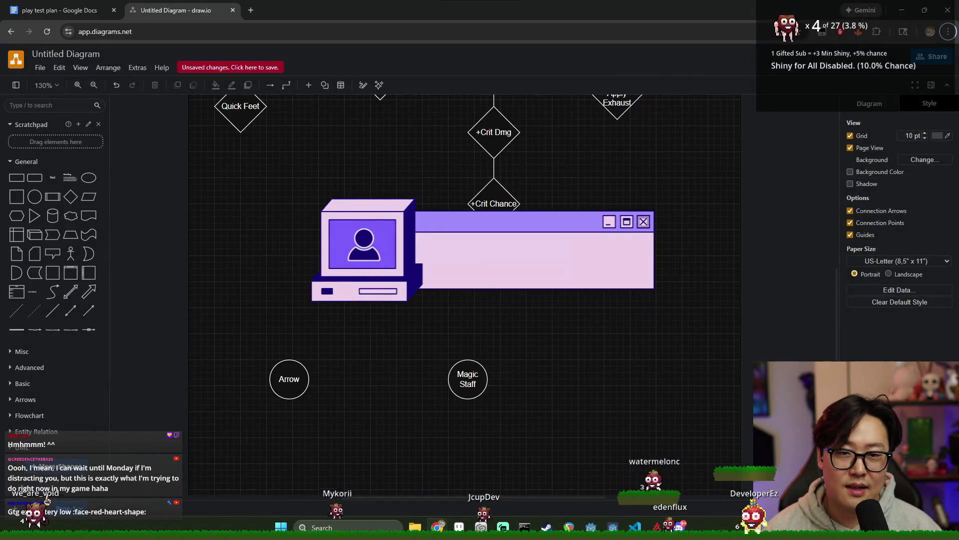
pyautogui.scroll(5, 576, 335)
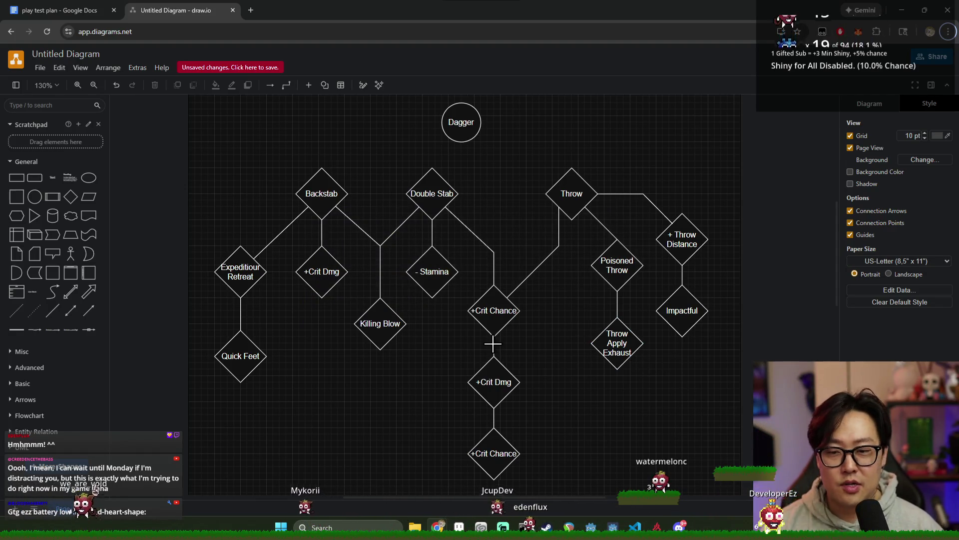
pyautogui.scroll(-1, 506, 302)
pyautogui.scroll(2, 461, 250)
pyautogui.moveTo(458, 184); pyautogui.dragTo(427, 179)
pyautogui.click(770, 303)
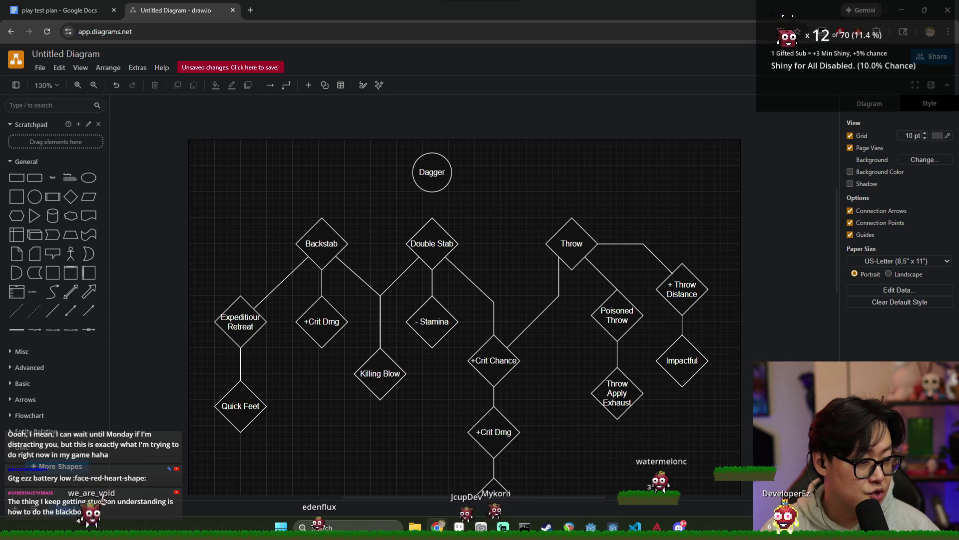
pyautogui.click(30, 10)
pyautogui.scroll(-4, 400, 300)
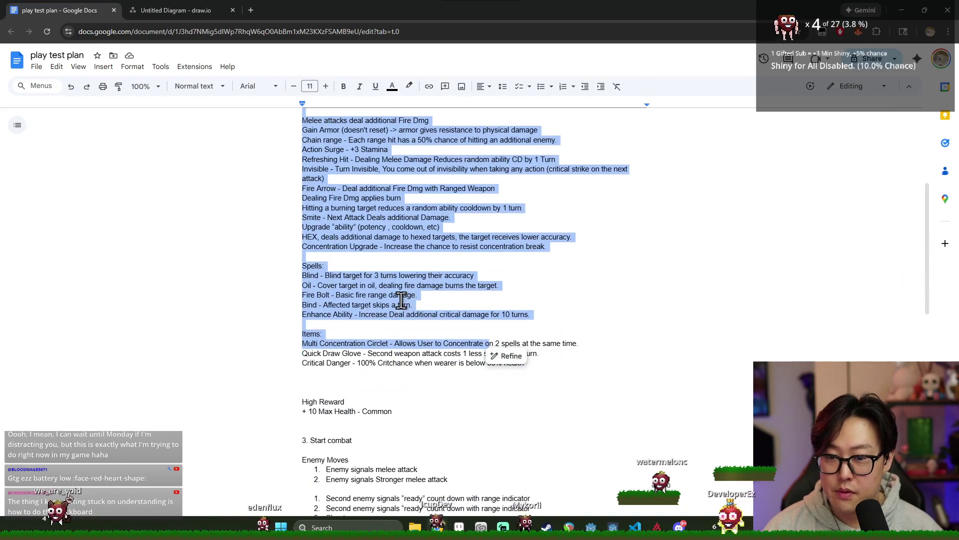
# - Add 'Charged Strike: Movement correlates to dmg boost (maybe boots?)' under Items, fixing the 'mabye' typo
pyautogui.click(537, 267)
pyautogui.click(552, 366)
pyautogui.press('Return')
pyautogui.write('Charged Strike - M')
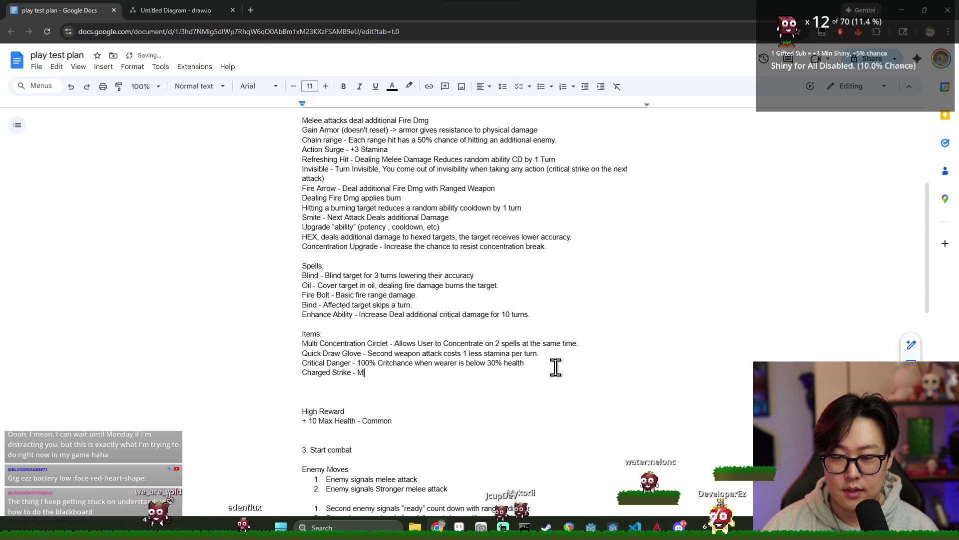
pyautogui.write('ovement =')
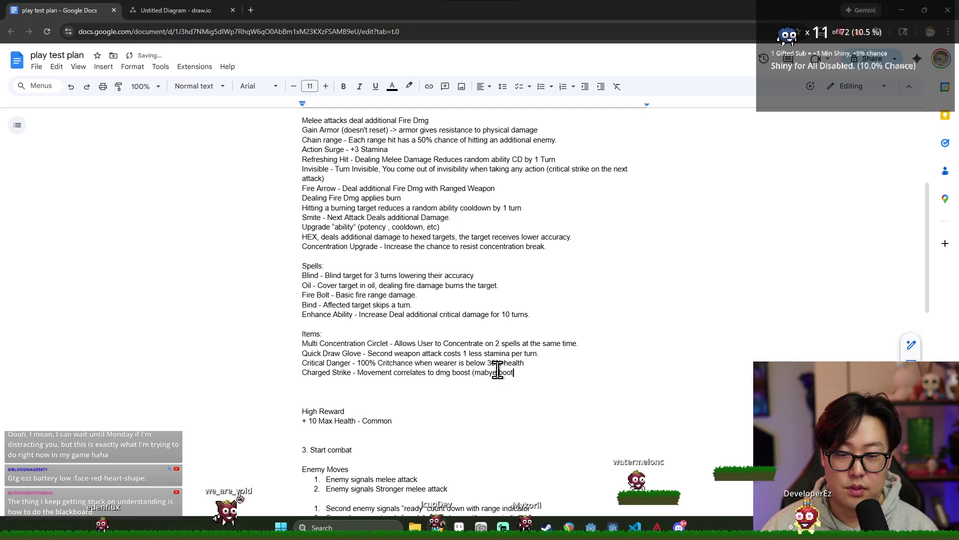
pyautogui.moveTo(556, 377)
pyautogui.mouseDown()
pyautogui.moveTo(332, 253)
pyautogui.moveTo(319, 114)
pyautogui.mouseUp()
pyautogui.click(491, 452)
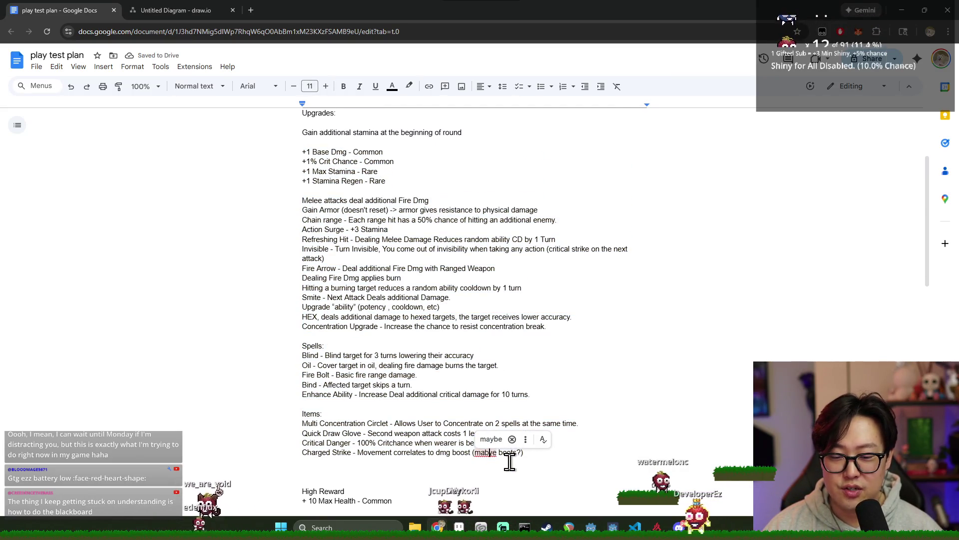
pyautogui.press('BackSpace')
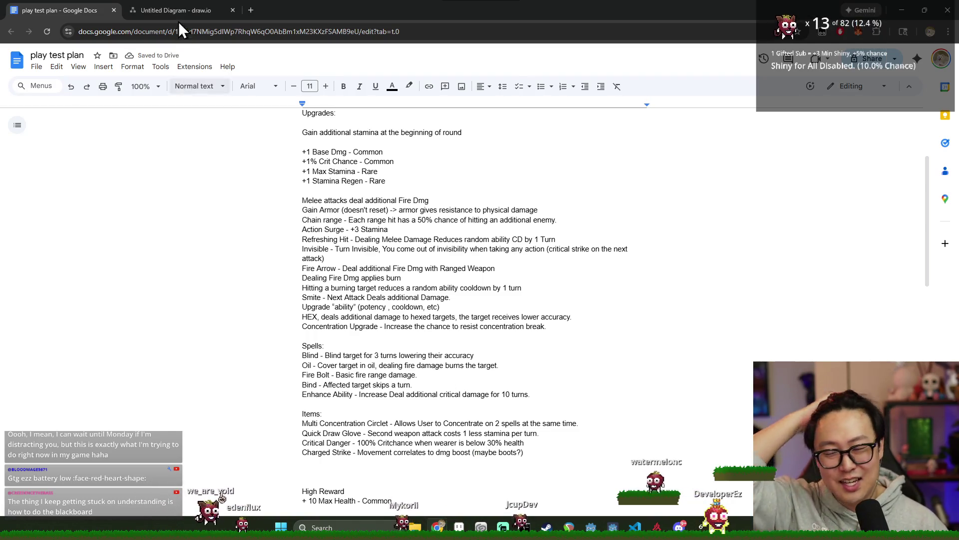
pyautogui.click(178, 2)
pyautogui.scroll(-1, 583, 355)
# - Drag the Dagger circle right, then back left above Double Stab
pyautogui.scroll(1, 631, 324)
pyautogui.moveTo(451, 172); pyautogui.dragTo(496, 172)
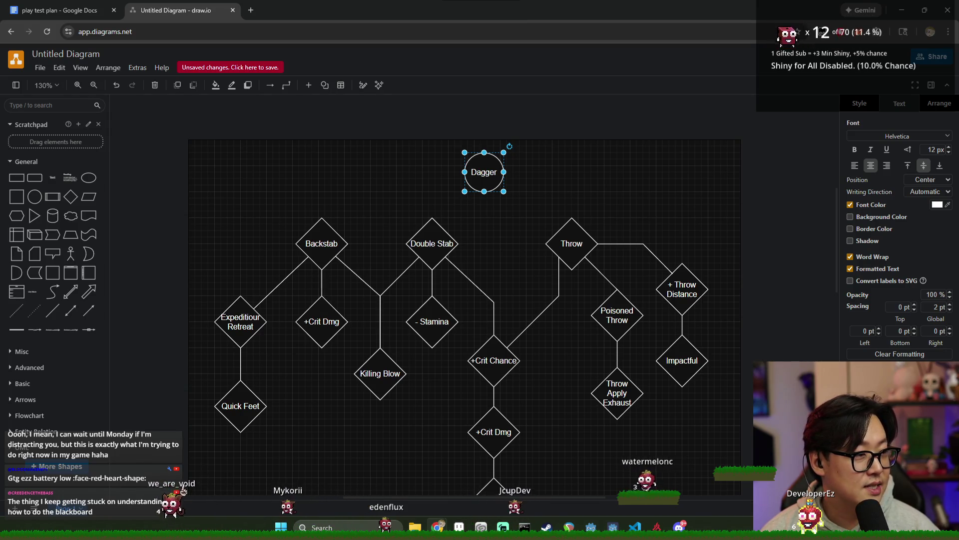
pyautogui.moveTo(487, 172)
pyautogui.mouseDown()
pyautogui.moveTo(506, 170)
pyautogui.moveTo(435, 172)
pyautogui.mouseUp()
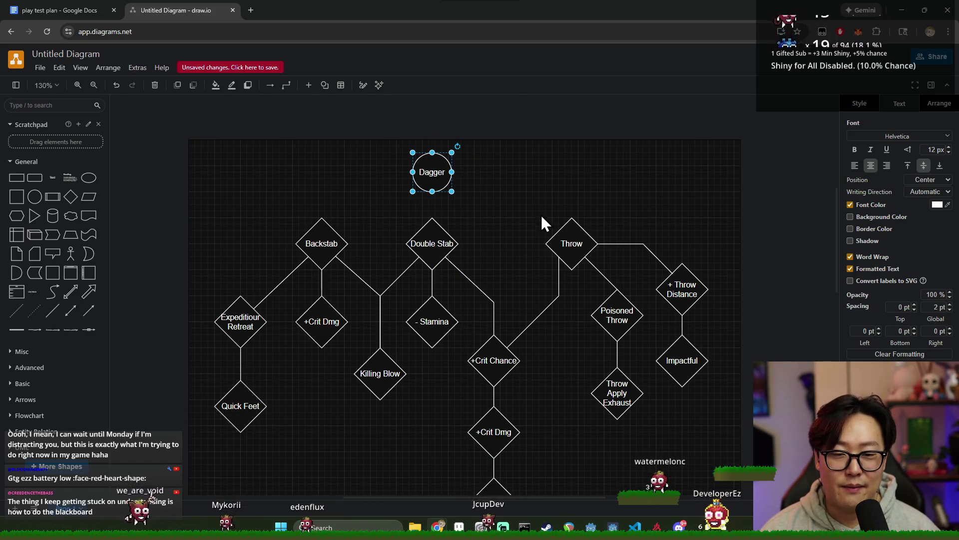
pyautogui.scroll(-2, 598, 283)
# - Select the whole Throw branch, shift it, then put it back in place
pyautogui.moveTo(527, 104); pyautogui.dragTo(729, 394)
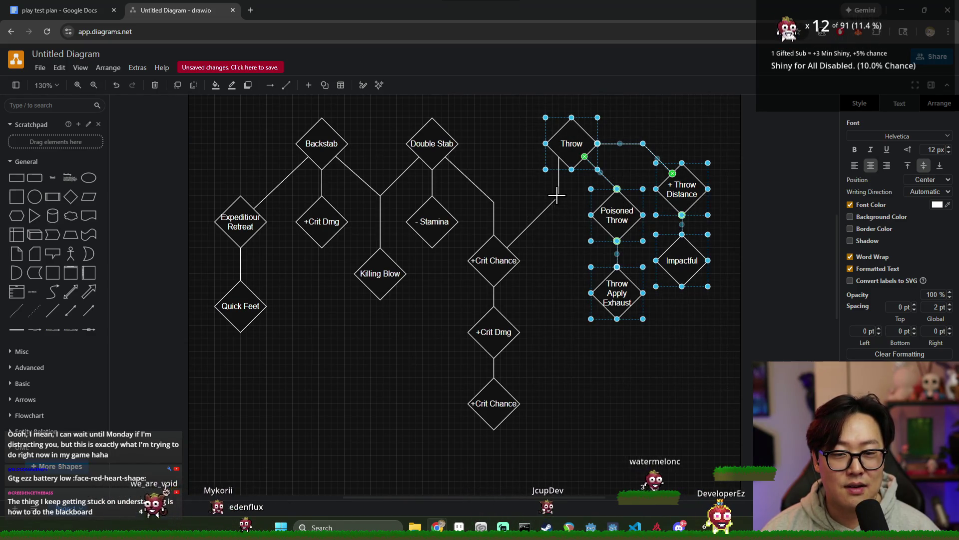
pyautogui.moveTo(576, 149)
pyautogui.mouseDown()
pyautogui.moveTo(562, 151)
pyautogui.moveTo(578, 149)
pyautogui.mouseUp()
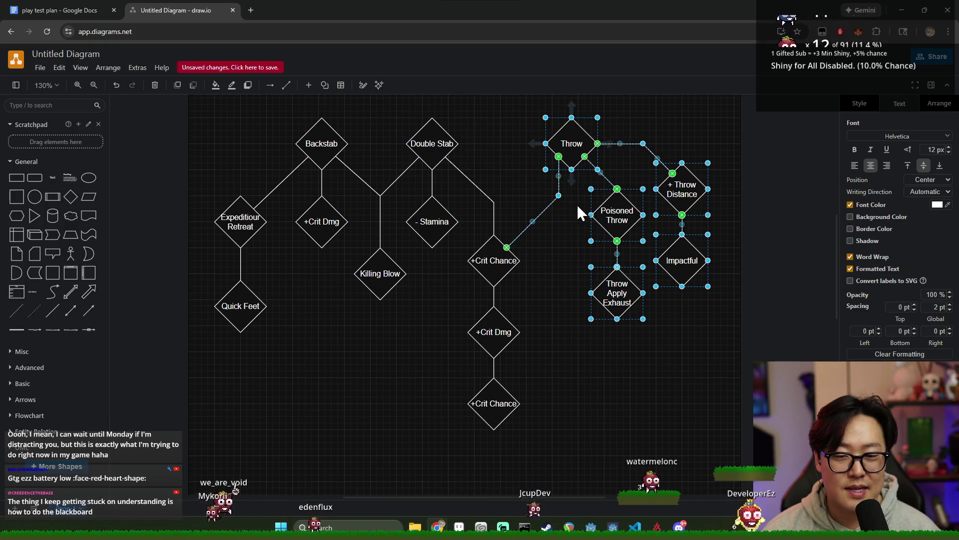
pyautogui.click(551, 256)
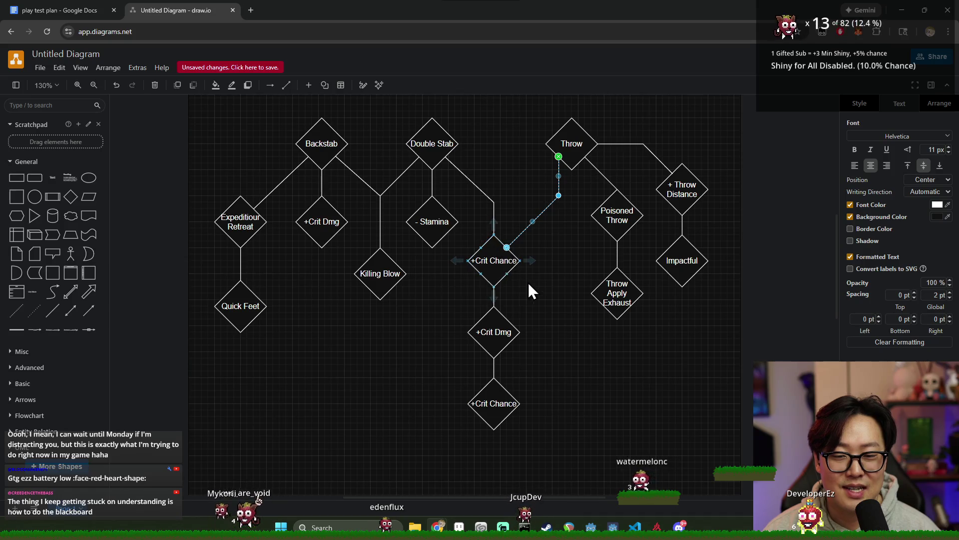
pyautogui.click(576, 294)
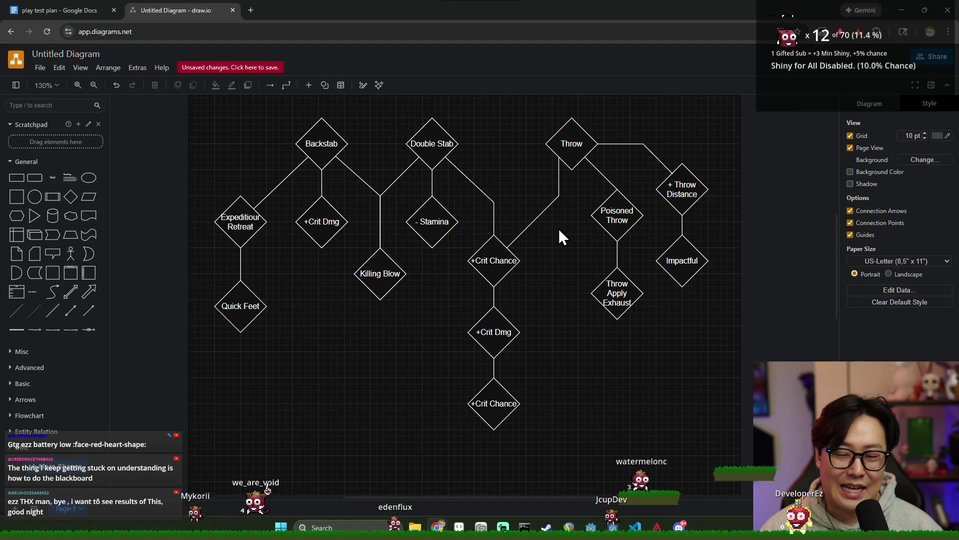
# - Move the Dagger circle right so it sits centred between Double Stab and Throw
pyautogui.keyDown('ctrl'); pyautogui.scroll(-3, 559, 229); pyautogui.keyUp('ctrl')
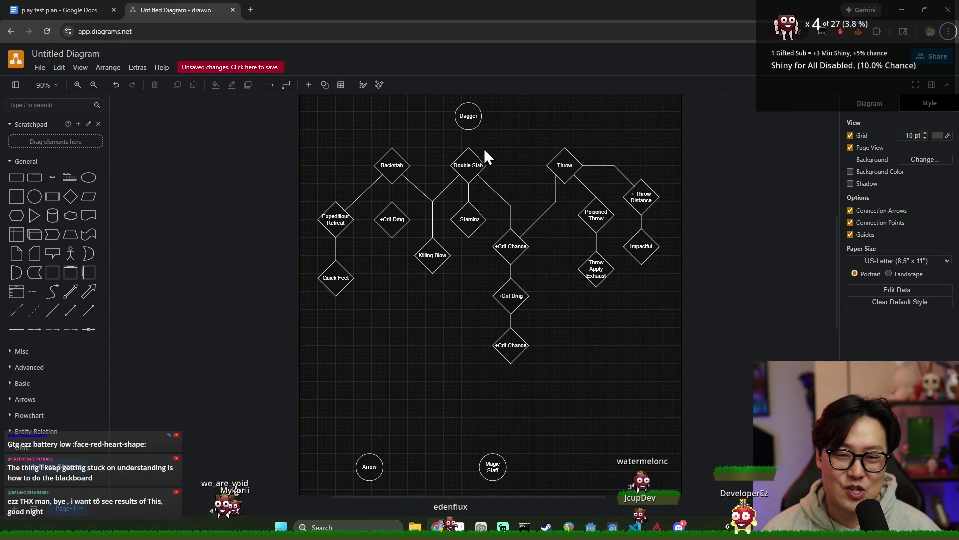
pyautogui.keyDown('ctrl'); pyautogui.scroll(2, 484, 149); pyautogui.keyUp('ctrl')
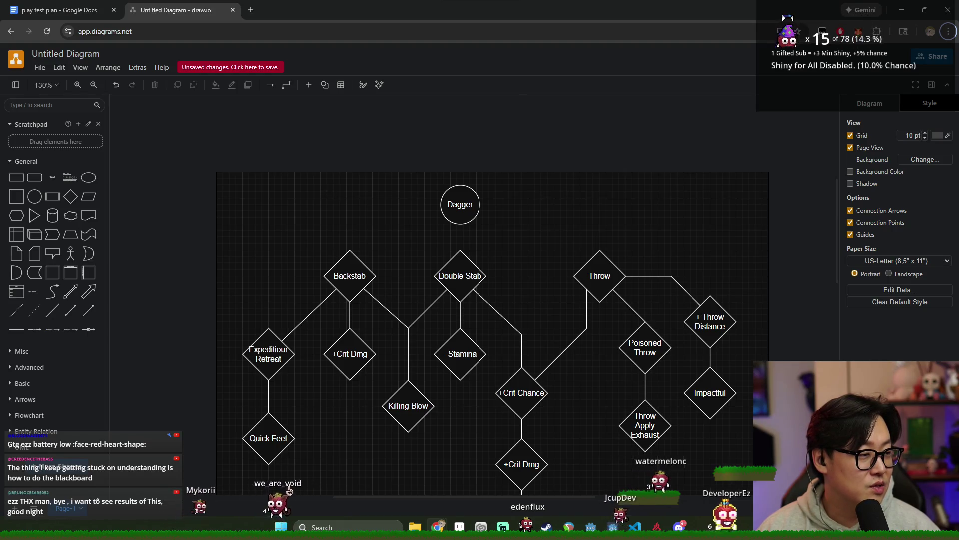
pyautogui.scroll(-3, 597, 294)
pyautogui.scroll(2, 614, 304)
pyautogui.moveTo(452, 149); pyautogui.dragTo(497, 155)
pyautogui.click(604, 304)
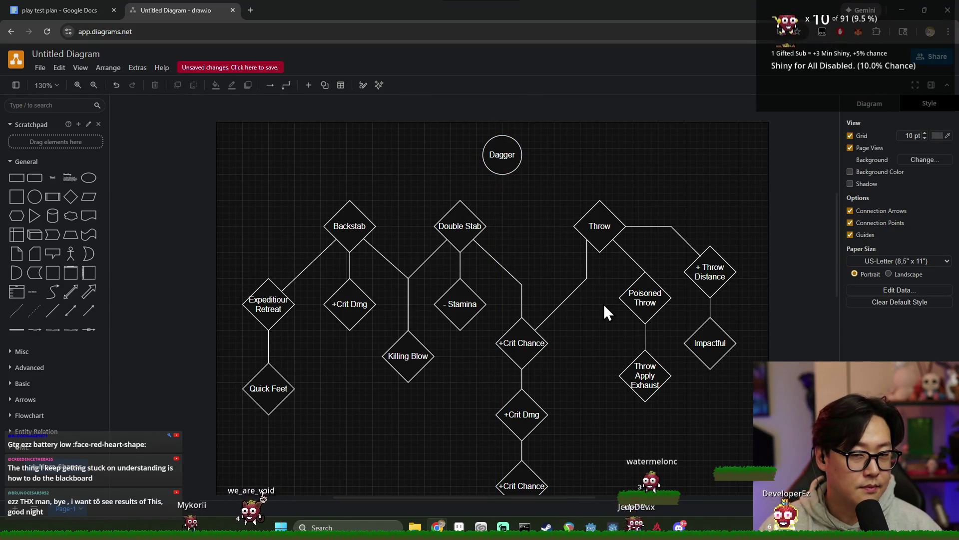
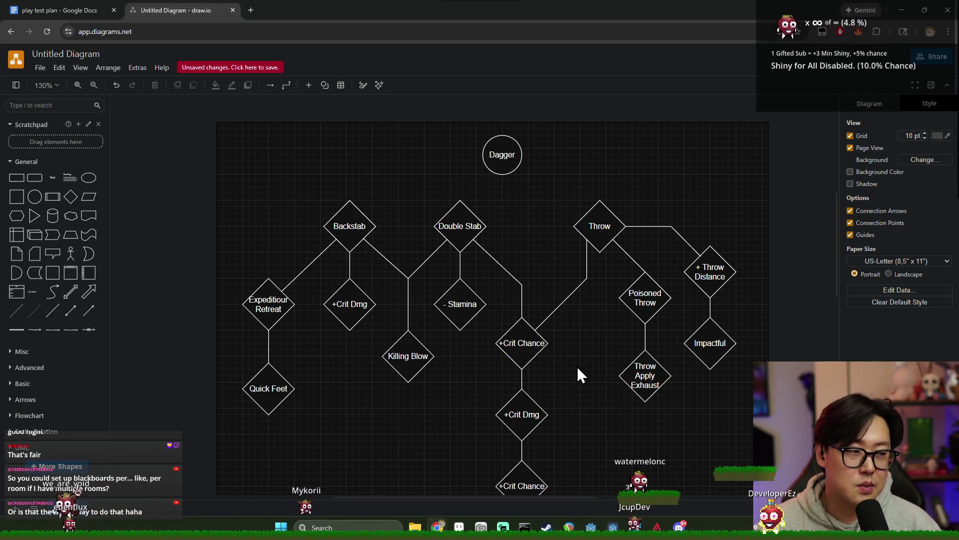
# - Drop a blank diamond from the General palette below +Crit Dmg, next to Quick Feet
pyautogui.scroll(-4, 580, 367)
pyautogui.scroll(2, 581, 367)
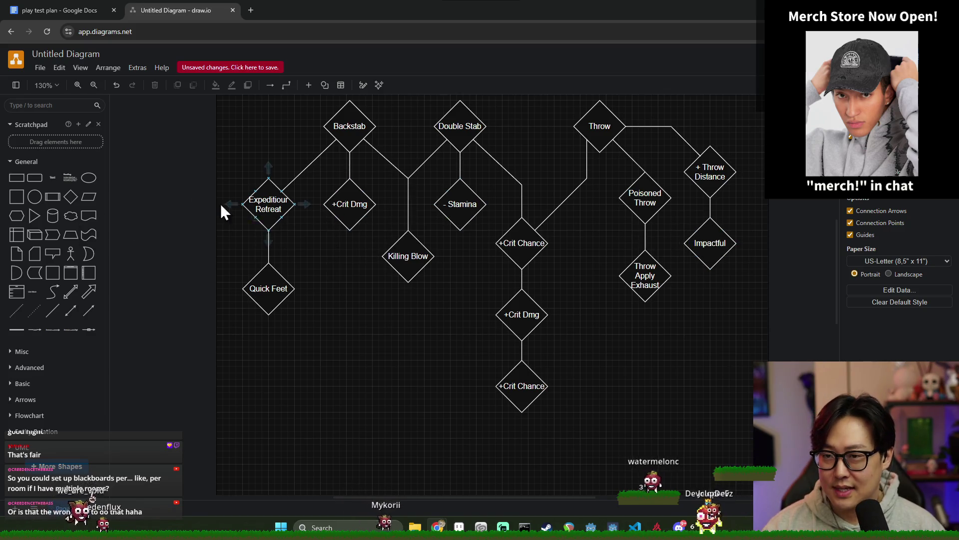
pyautogui.click(70, 197)
pyautogui.moveTo(472, 307)
pyautogui.mouseDown()
pyautogui.moveTo(332, 347)
pyautogui.moveTo(344, 335)
pyautogui.moveTo(345, 304)
pyautogui.moveTo(345, 326)
pyautogui.moveTo(320, 344)
pyautogui.moveTo(388, 370)
pyautogui.moveTo(384, 380)
pyautogui.moveTo(419, 381)
pyautogui.moveTo(356, 359)
pyautogui.moveTo(382, 347)
pyautogui.moveTo(392, 360)
pyautogui.moveTo(358, 361)
pyautogui.moveTo(356, 335)
pyautogui.moveTo(343, 326)
pyautogui.mouseUp()
pyautogui.moveTo(343, 324)
pyautogui.mouseDown()
pyautogui.moveTo(415, 332)
pyautogui.moveTo(353, 327)
pyautogui.moveTo(344, 275)
pyautogui.moveTo(341, 346)
pyautogui.moveTo(343, 327)
pyautogui.mouseUp()
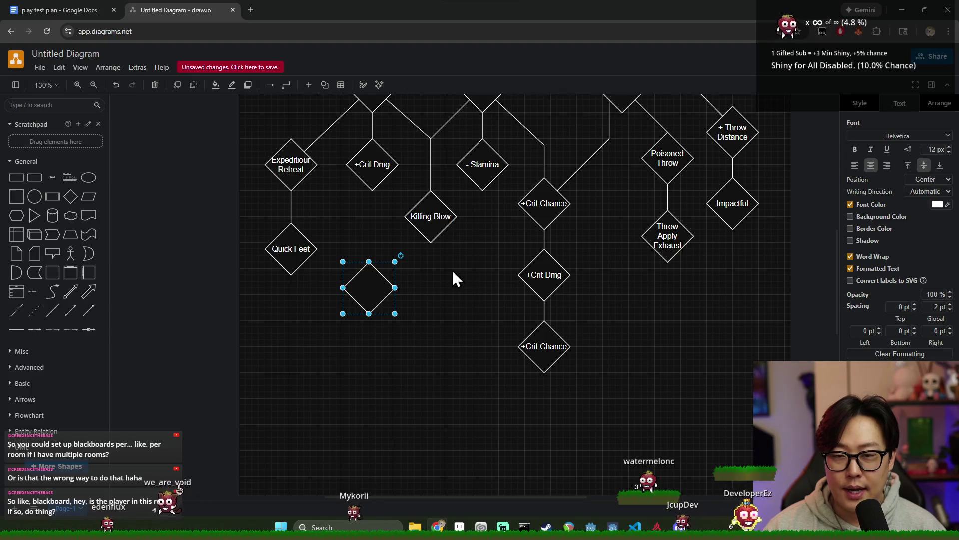
# - Move the blank diamond up so it sits level beside Quick Feet
pyautogui.scroll(2, 457, 275)
pyautogui.moveTo(374, 340); pyautogui.dragTo(371, 303)
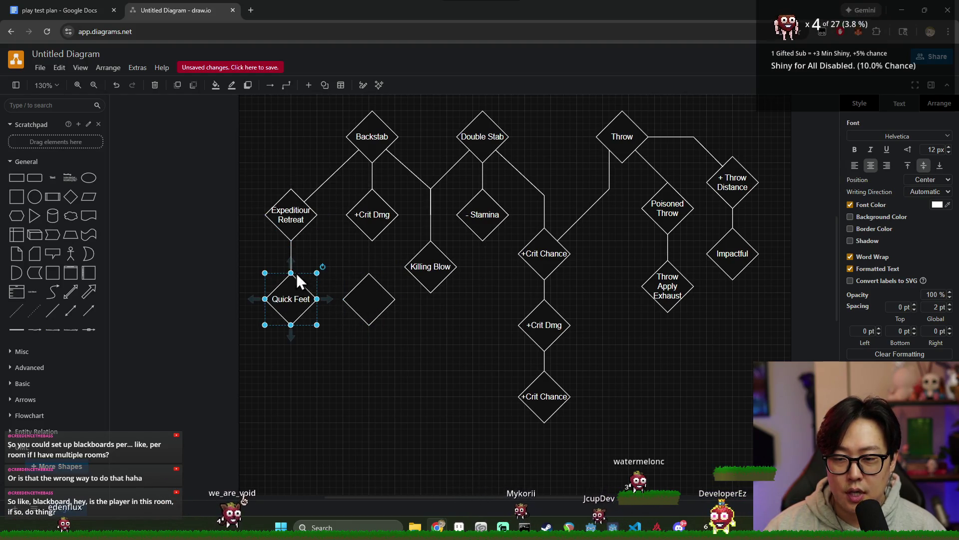
pyautogui.click(295, 295)
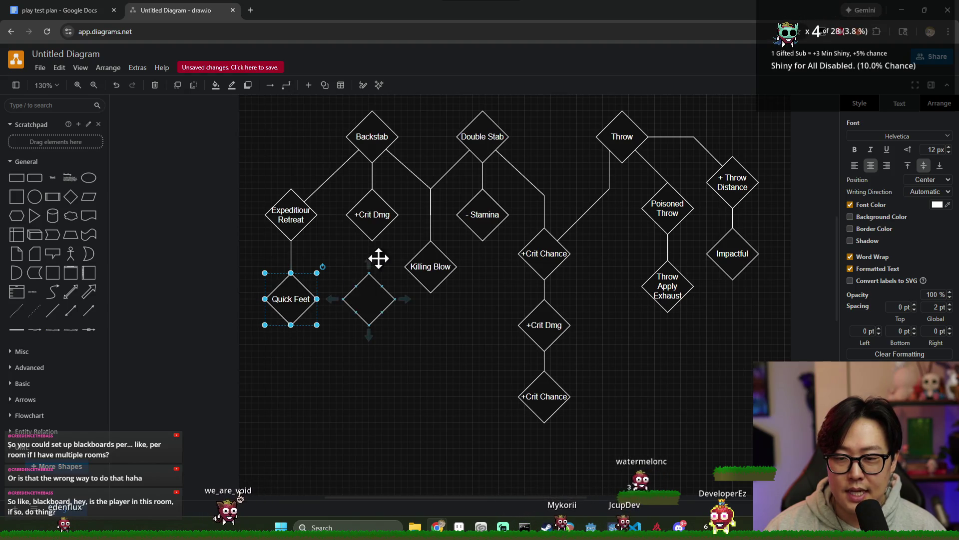
pyautogui.moveTo(369, 303)
pyautogui.mouseDown()
pyautogui.moveTo(338, 355)
pyautogui.moveTo(315, 362)
pyautogui.moveTo(321, 369)
pyautogui.moveTo(379, 370)
pyautogui.moveTo(366, 308)
pyautogui.mouseUp()
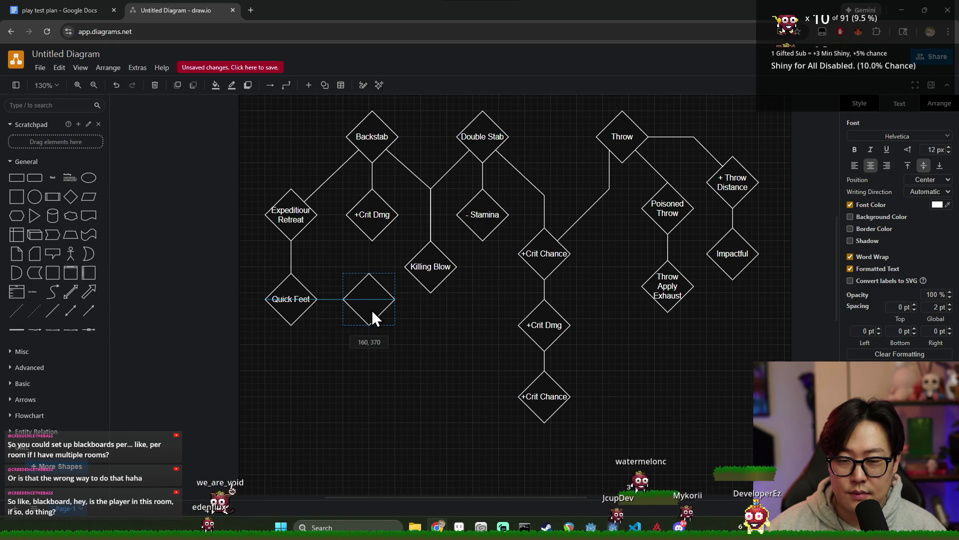
pyautogui.moveTo(372, 310); pyautogui.dragTo(371, 310)
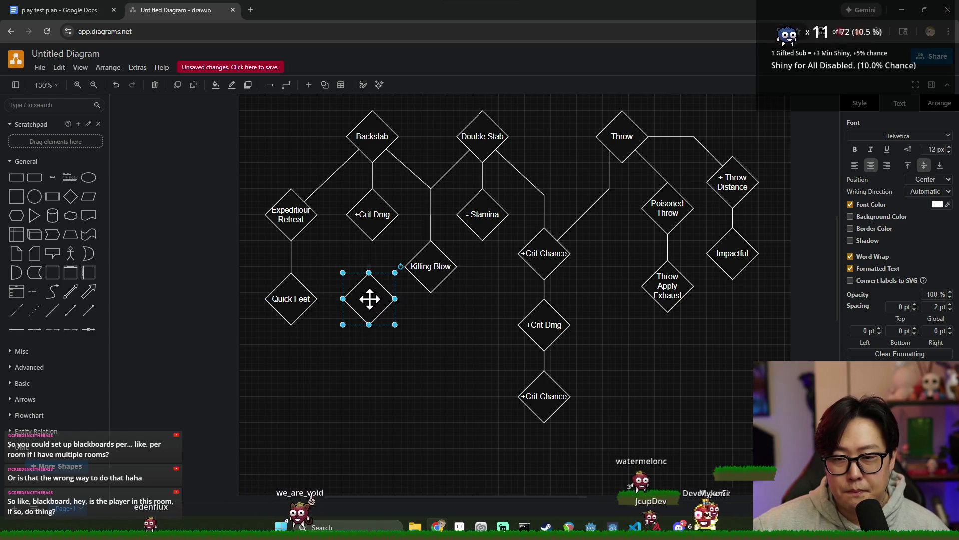
# - Label the new diamond 'Bleed'
pyautogui.doubleClick(370, 299)
pyautogui.write('Be')
pyautogui.write('leed')
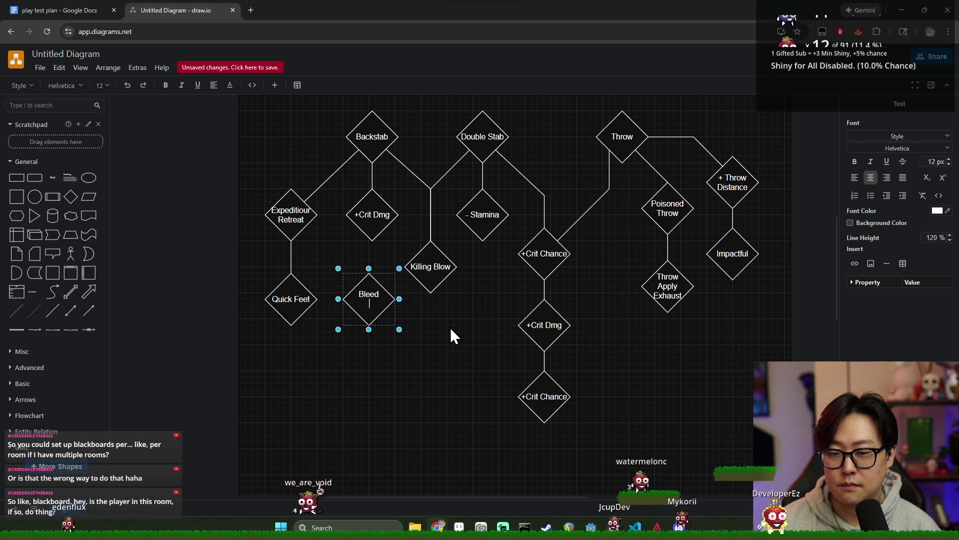
pyautogui.click(415, 350)
# - Add a straight line from Bleed snapped to the bottom of +Crit Dmg
pyautogui.click(350, 320)
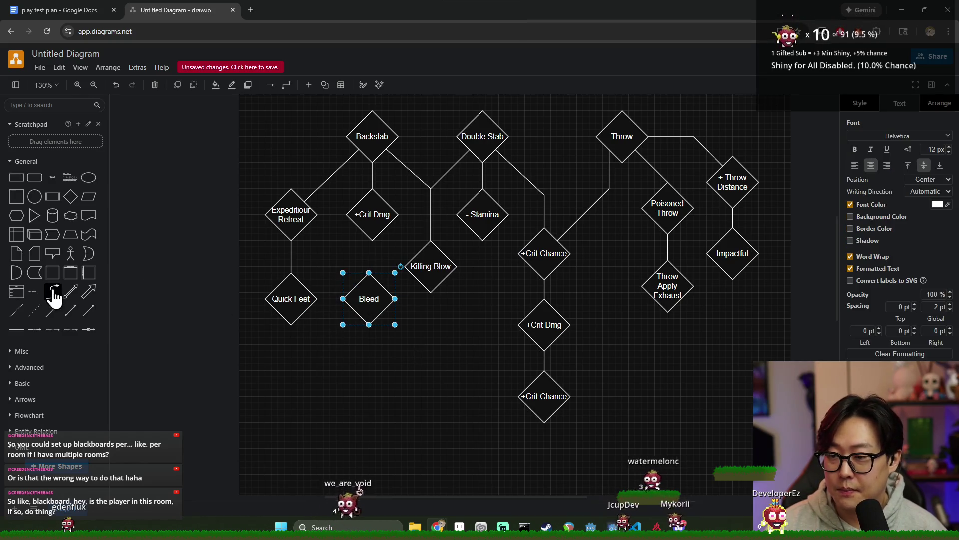
pyautogui.click(52, 311)
pyautogui.moveTo(372, 248); pyautogui.dragTo(372, 241)
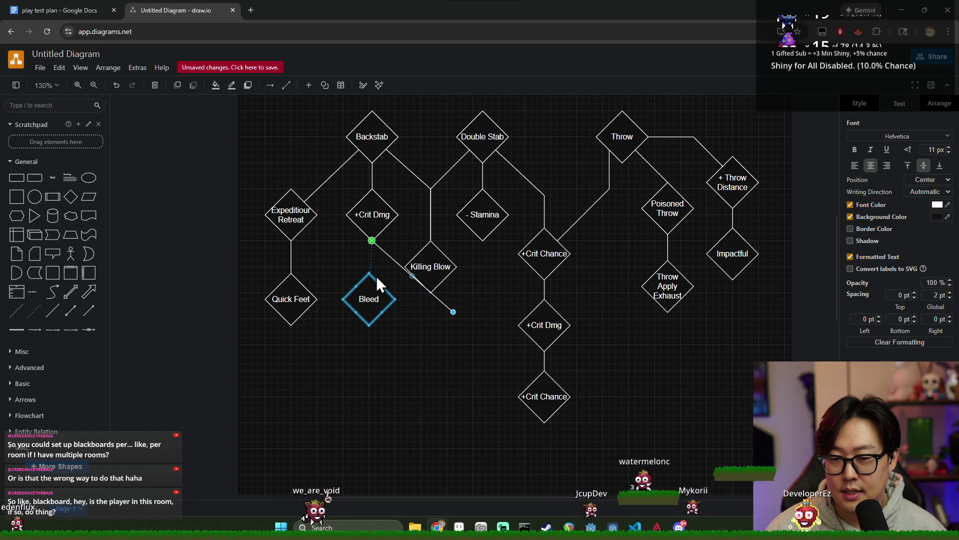
pyautogui.click(417, 315)
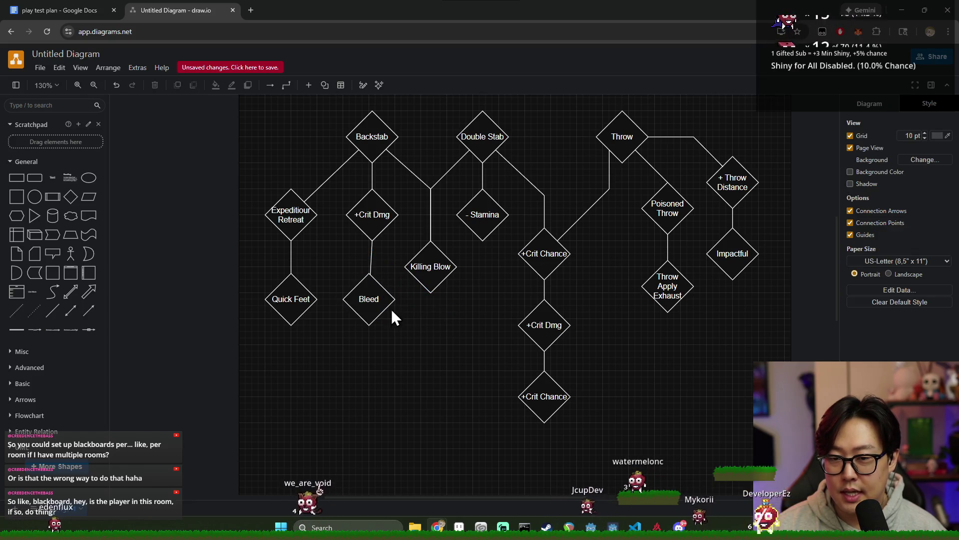
# - Shift +Crit Dmg right and reattach Bleed's connector to Backstab's bottom
pyautogui.moveTo(373, 224)
pyautogui.mouseDown()
pyautogui.moveTo(388, 222)
pyautogui.moveTo(392, 235)
pyautogui.mouseUp()
pyautogui.click(386, 260)
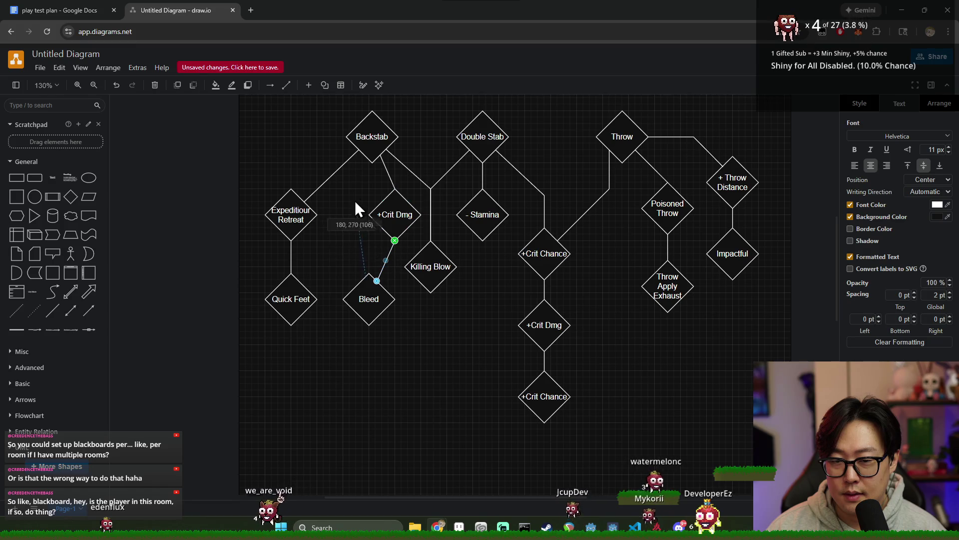
pyautogui.moveTo(370, 165); pyautogui.dragTo(370, 165)
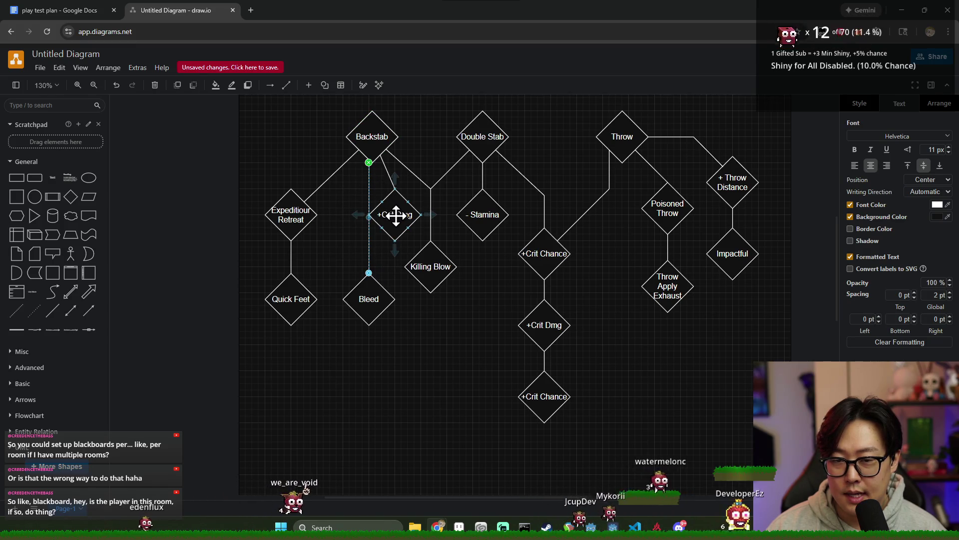
# - Move Killing Blow right and reroute its connectors to Backstab and Double Stab
pyautogui.moveTo(428, 270); pyautogui.dragTo(447, 272)
pyautogui.click(440, 185)
pyautogui.click(432, 190)
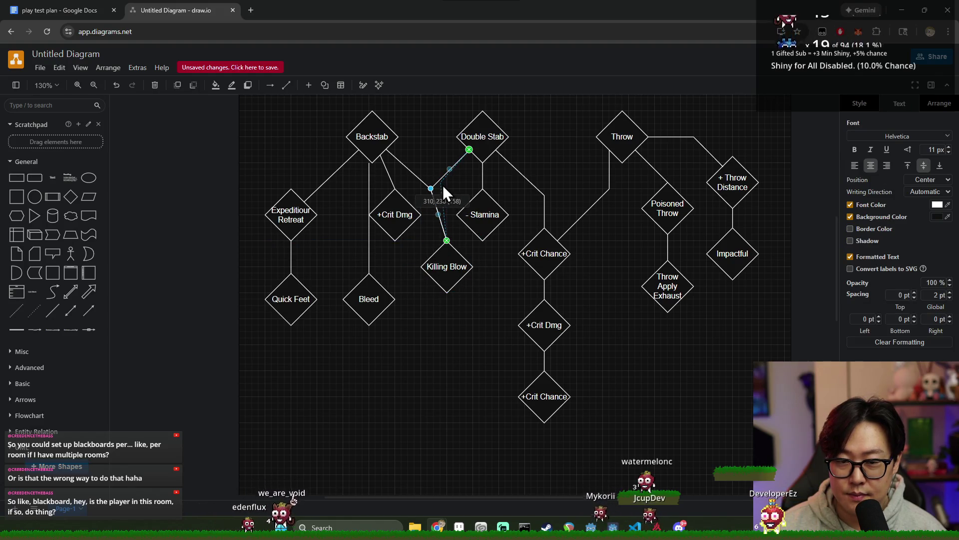
pyautogui.moveTo(448, 190)
pyautogui.mouseDown()
pyautogui.moveTo(431, 191)
pyautogui.moveTo(445, 190)
pyautogui.mouseUp()
pyautogui.click(488, 257)
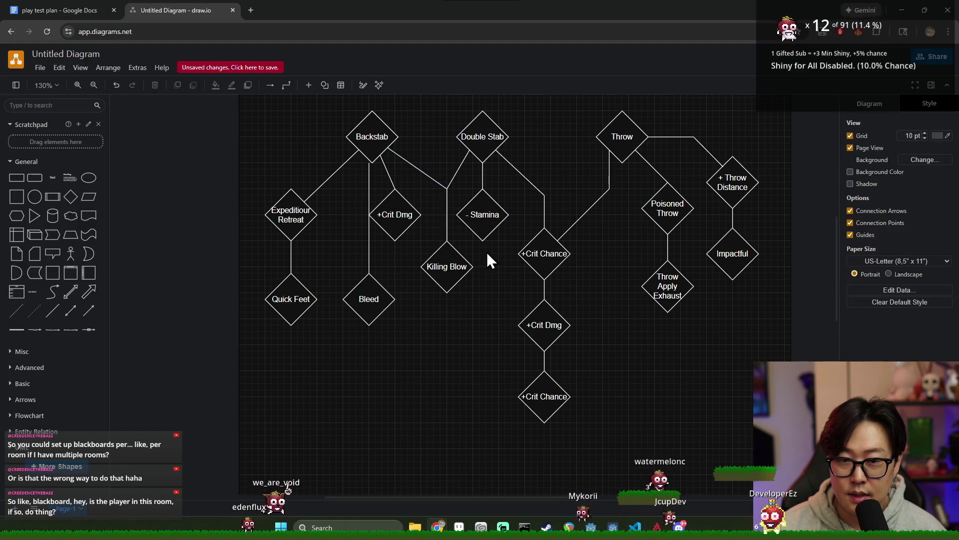
pyautogui.click(465, 154)
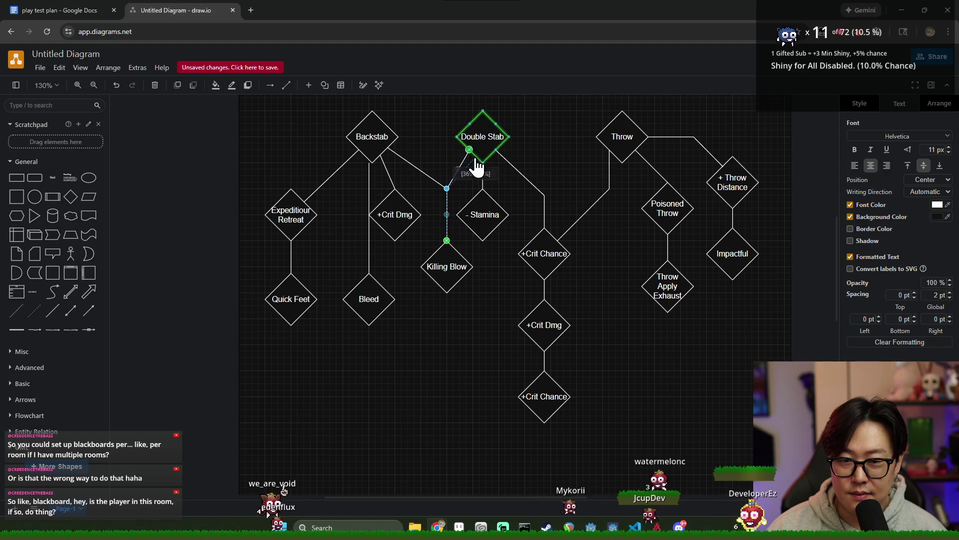
pyautogui.click(406, 285)
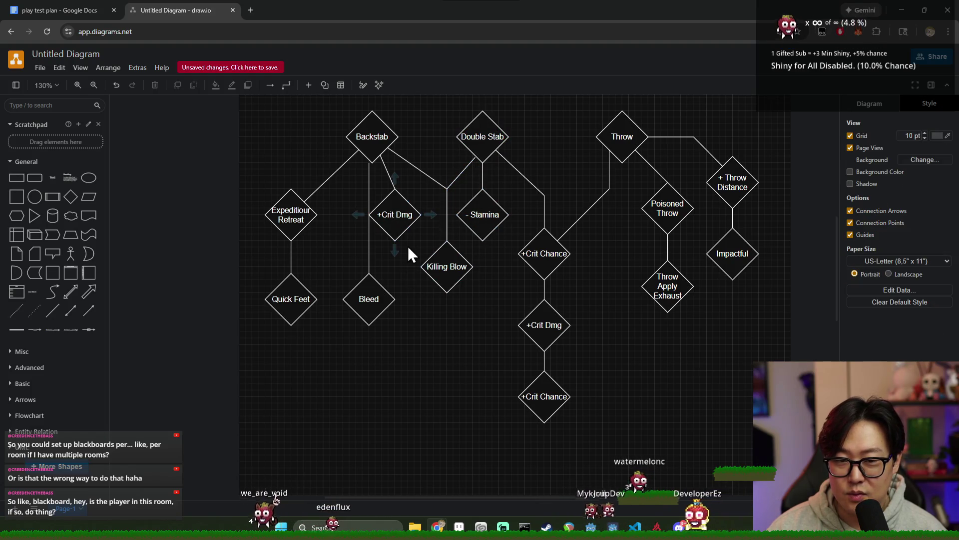
pyautogui.click(466, 164)
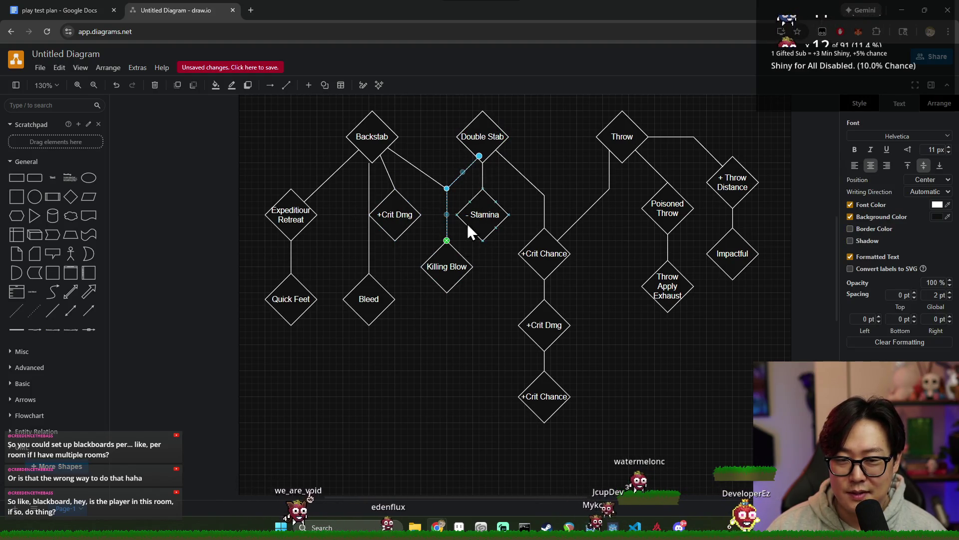
pyautogui.click(499, 269)
pyautogui.click(468, 163)
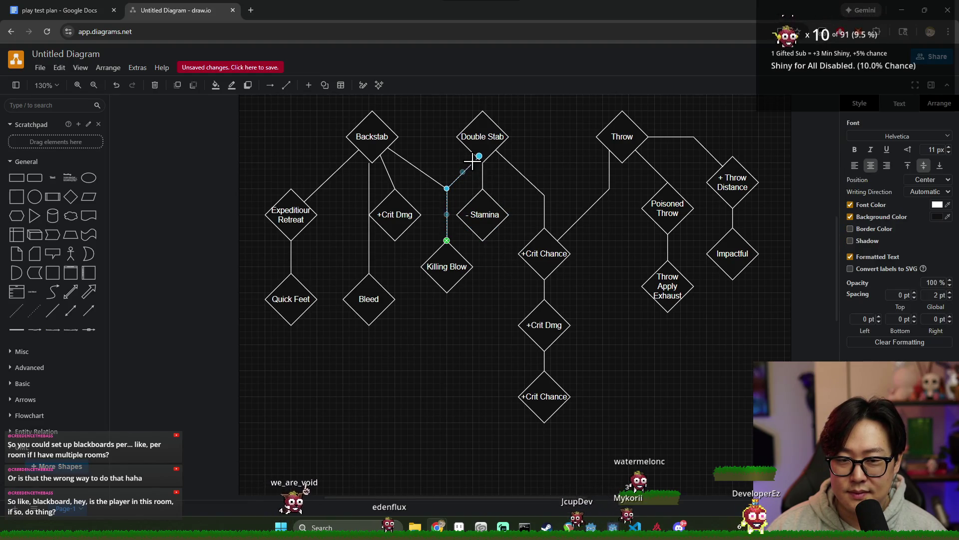
pyautogui.moveTo(477, 160); pyautogui.dragTo(473, 159)
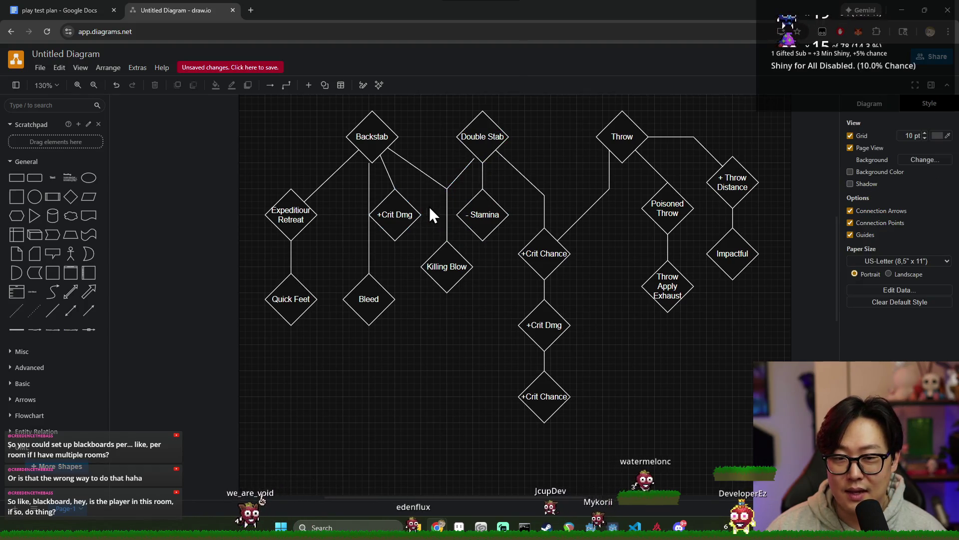
pyautogui.moveTo(474, 159); pyautogui.dragTo(479, 159)
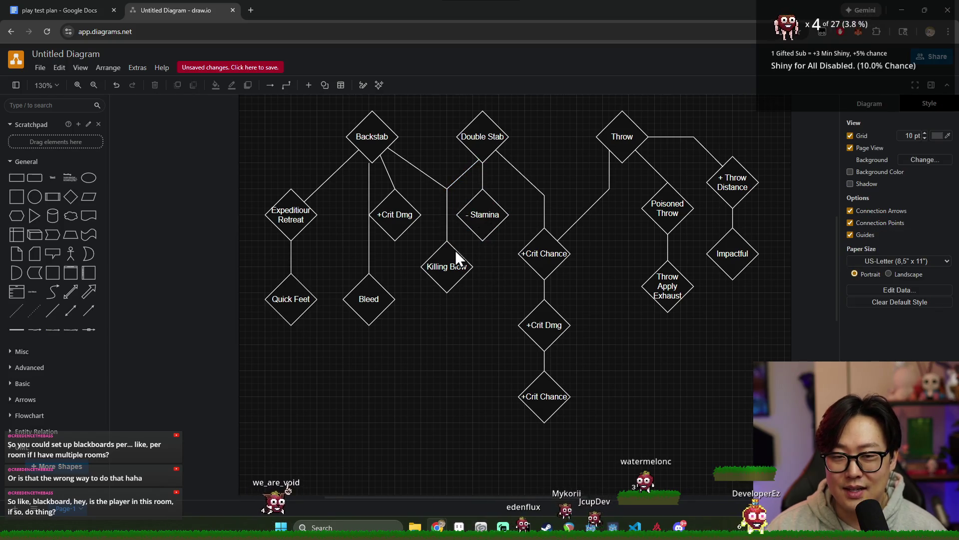
# - Reposition +Crit Dmg and straighten the Backstab to +Crit Dmg connector
pyautogui.moveTo(390, 221); pyautogui.dragTo(404, 221)
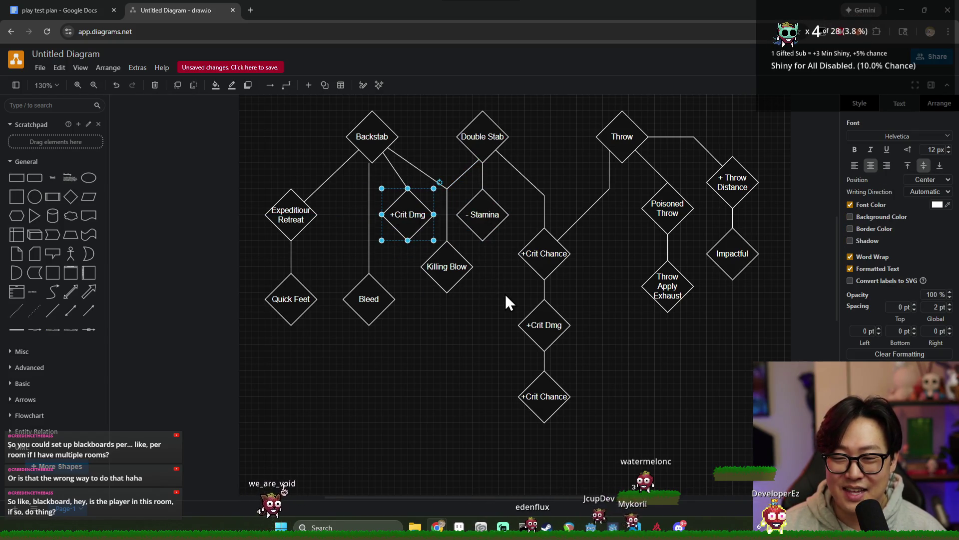
pyautogui.click(397, 179)
pyautogui.click(398, 173)
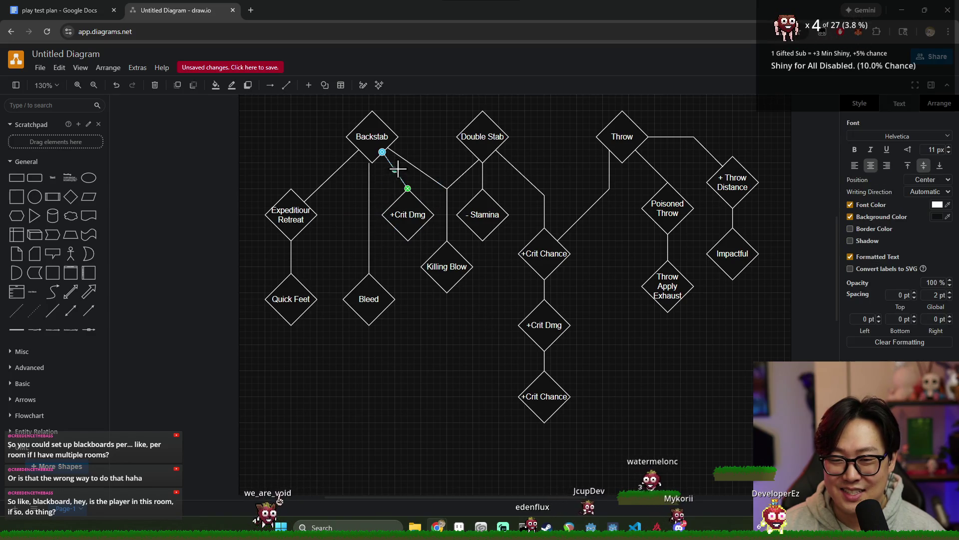
pyautogui.moveTo(408, 167); pyautogui.dragTo(403, 171)
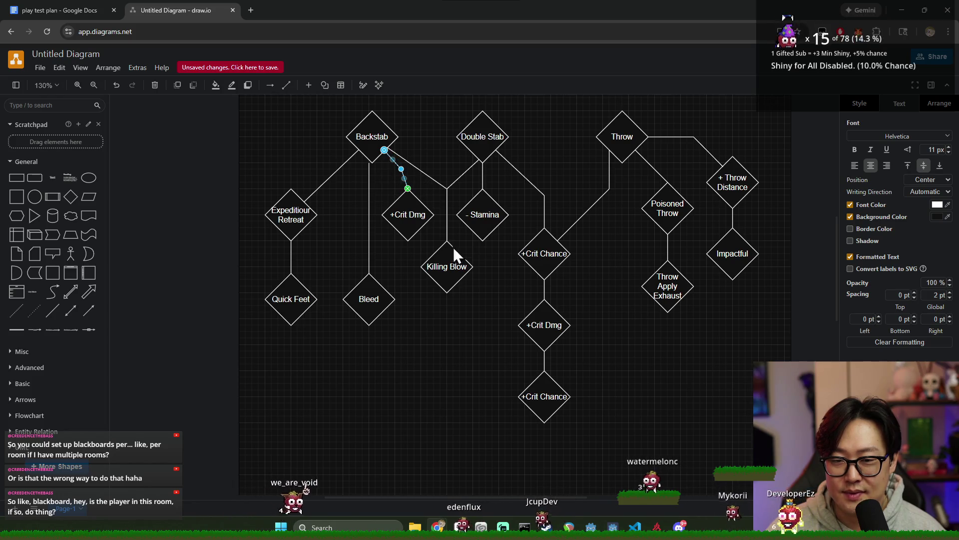
pyautogui.click(422, 332)
pyautogui.moveTo(408, 212)
pyautogui.mouseDown()
pyautogui.moveTo(404, 232)
pyautogui.moveTo(408, 224)
pyautogui.mouseUp()
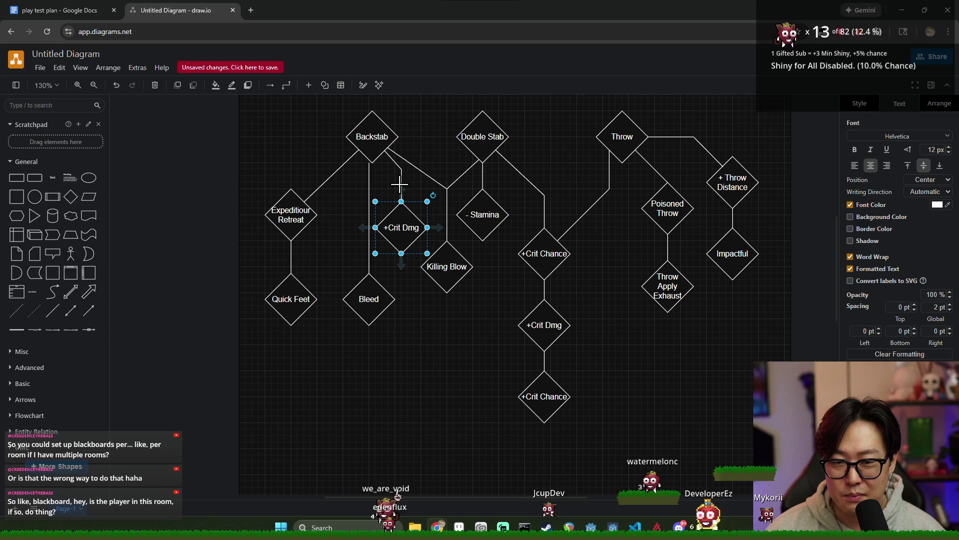
pyautogui.click(441, 331)
# - Attach Bleed's line to Backstab's bottom point and set Bleed directly under Backstab
pyautogui.click(370, 166)
pyautogui.moveTo(369, 164); pyautogui.dragTo(372, 161)
pyautogui.moveTo(372, 300)
pyautogui.mouseDown()
pyautogui.moveTo(379, 322)
pyautogui.moveTo(380, 312)
pyautogui.mouseUp()
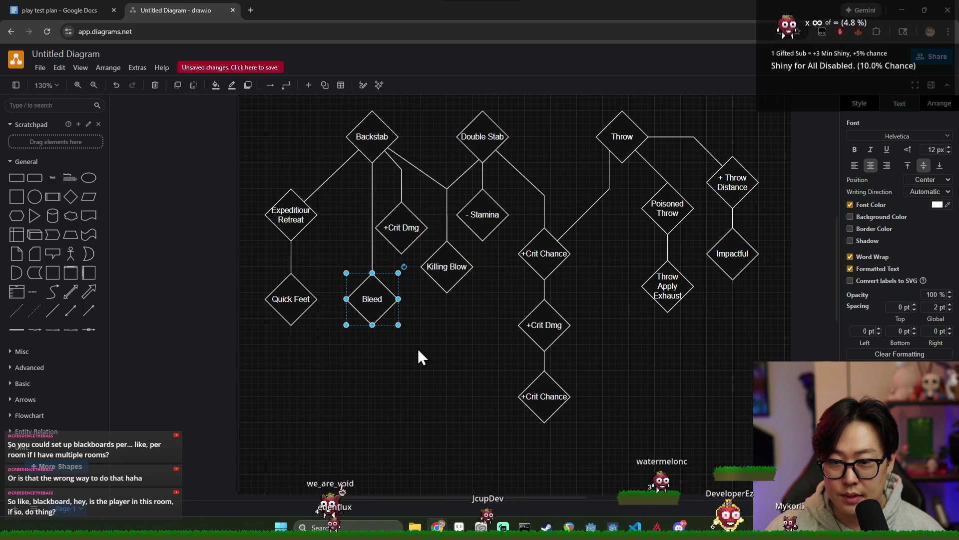
pyautogui.click(411, 340)
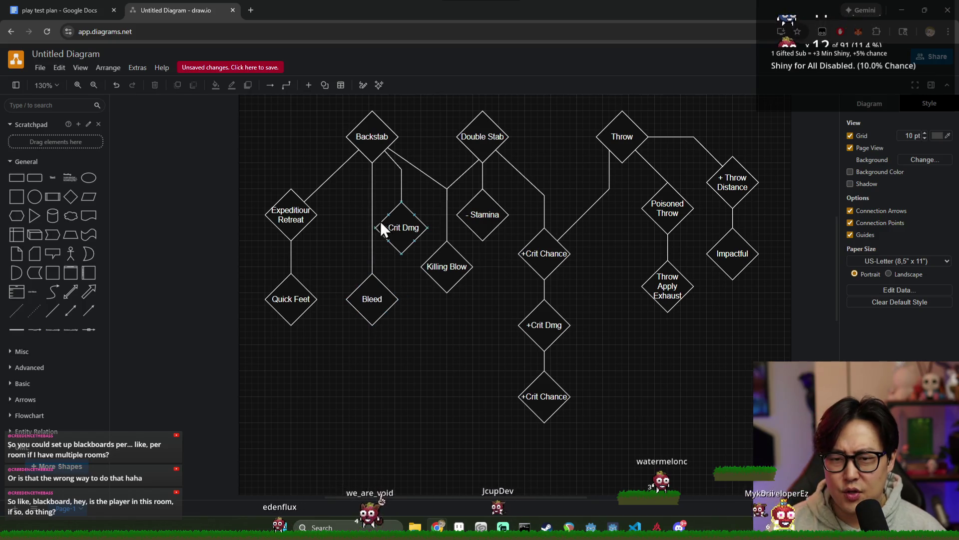
pyautogui.click(382, 286)
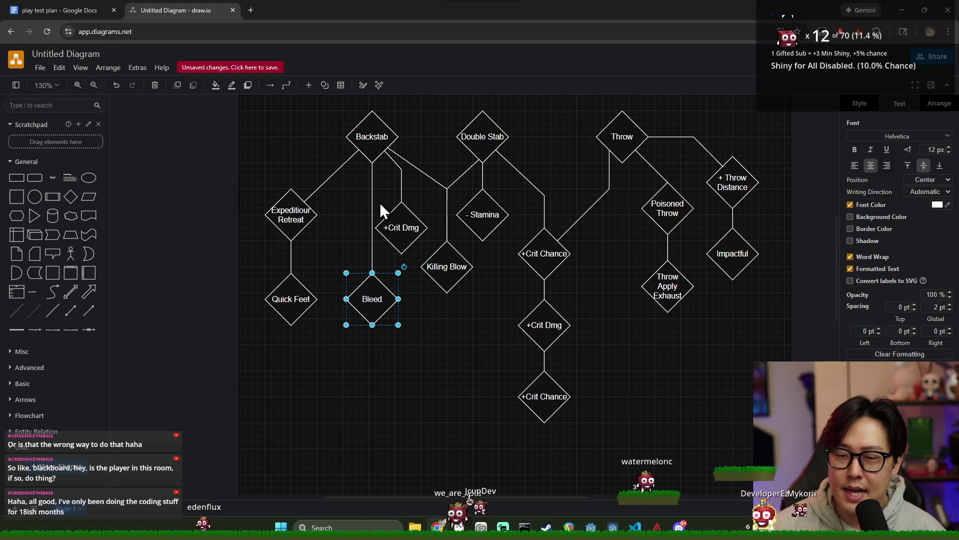
pyautogui.moveTo(373, 293)
pyautogui.mouseDown()
pyautogui.moveTo(371, 214)
pyautogui.moveTo(356, 221)
pyautogui.moveTo(371, 327)
pyautogui.moveTo(372, 307)
pyautogui.mouseUp()
pyautogui.click(390, 354)
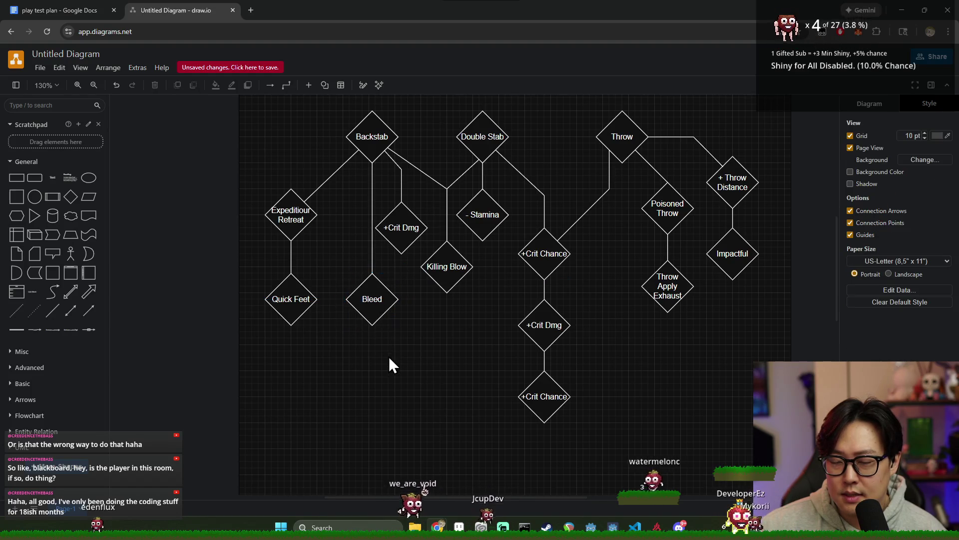
pyautogui.moveTo(381, 312)
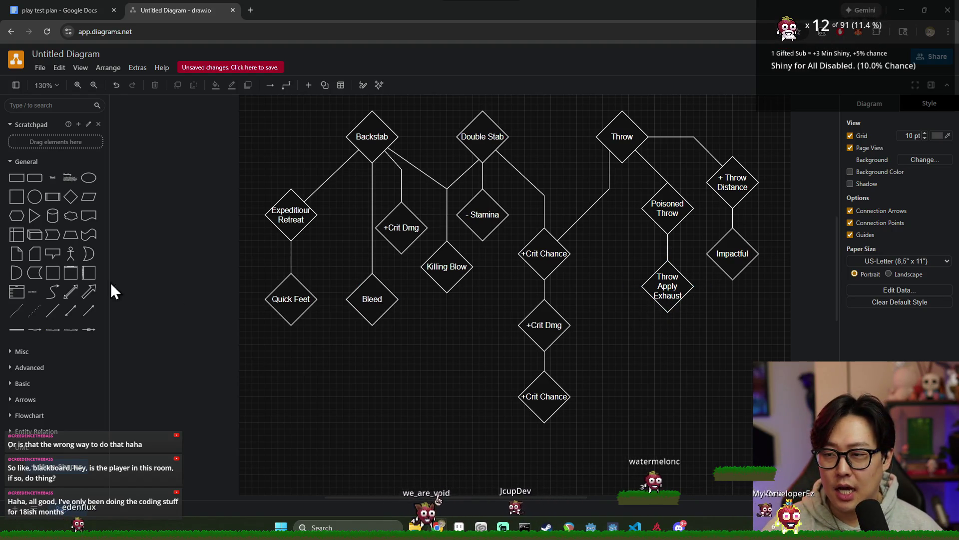
# - Add a diamond labelled 'Salt on Wound' right of +Crit Dmg and lower it slightly
pyautogui.click(71, 197)
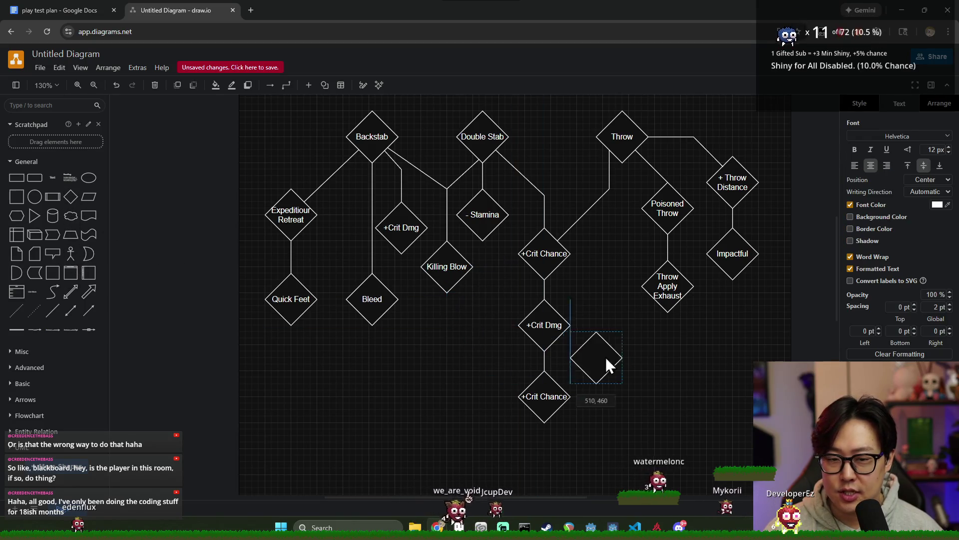
pyautogui.moveTo(759, 333)
pyautogui.mouseDown()
pyautogui.moveTo(455, 340)
pyautogui.moveTo(467, 346)
pyautogui.moveTo(613, 260)
pyautogui.moveTo(615, 345)
pyautogui.moveTo(737, 331)
pyautogui.moveTo(552, 369)
pyautogui.moveTo(431, 345)
pyautogui.moveTo(487, 325)
pyautogui.moveTo(488, 333)
pyautogui.moveTo(633, 336)
pyautogui.moveTo(609, 328)
pyautogui.mouseUp()
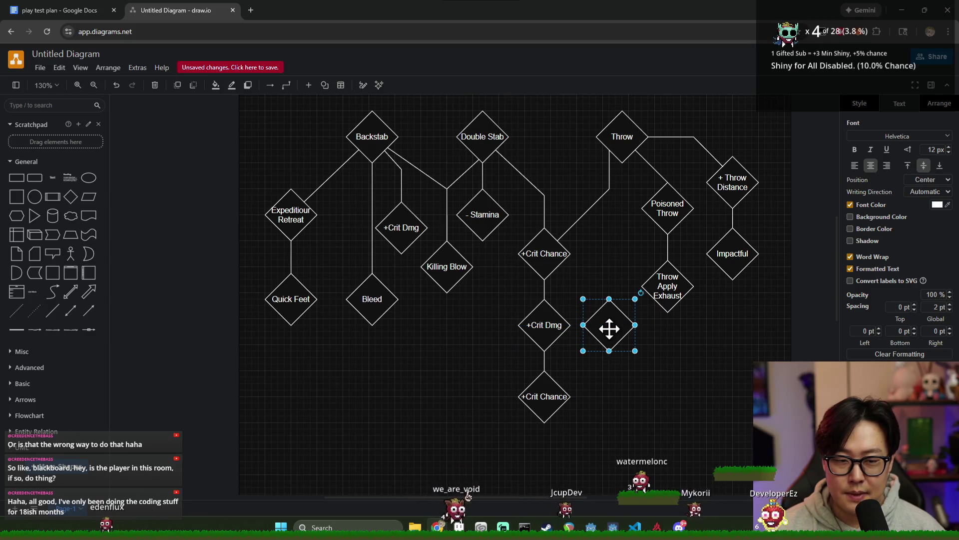
pyautogui.doubleClick(610, 328)
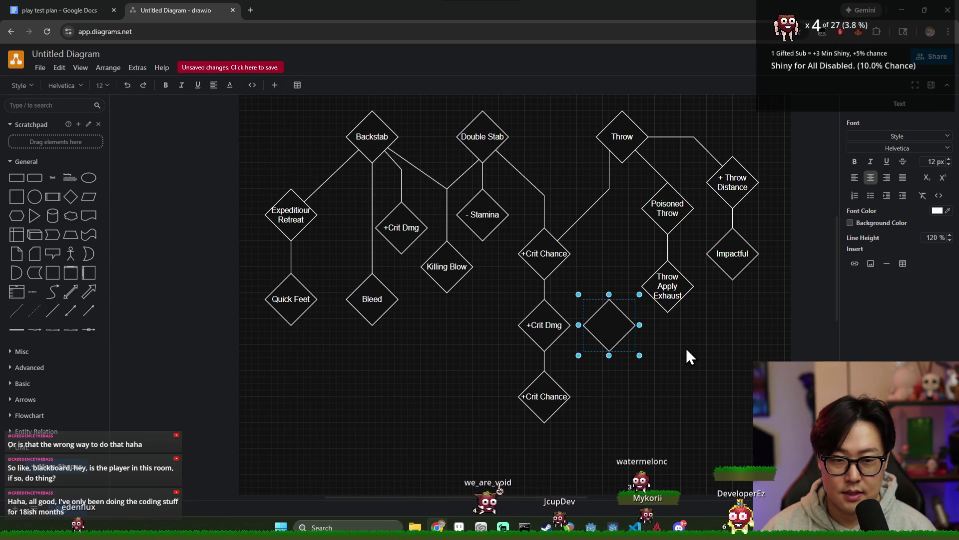
pyautogui.write('Sa')
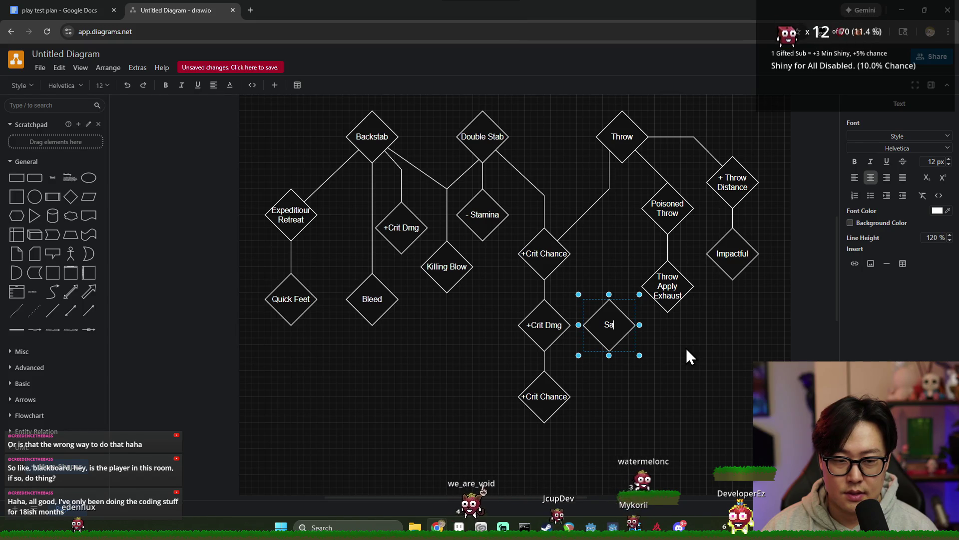
pyautogui.write('lt on Ground')
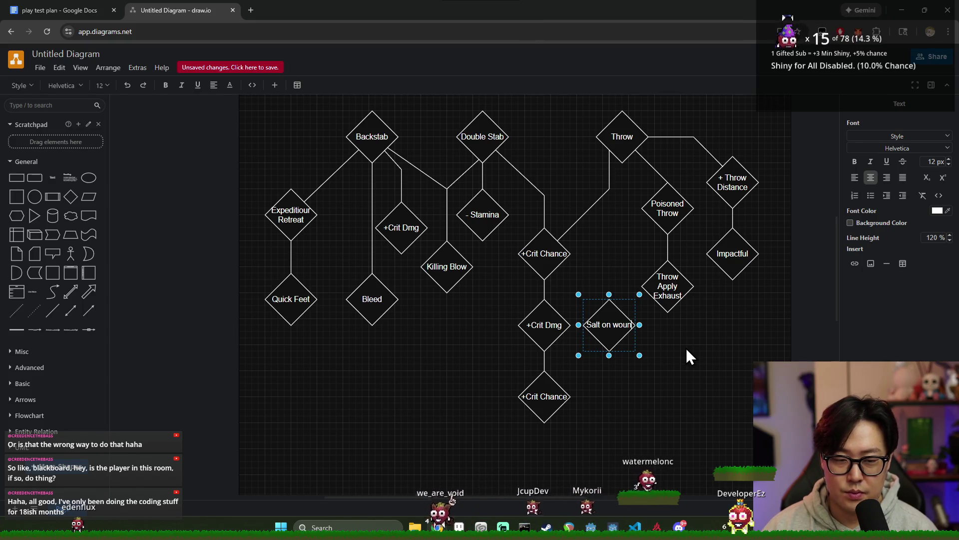
pyautogui.click(613, 329)
pyautogui.press('BackSpace')
pyautogui.press('BackSpace')
pyautogui.write('W')
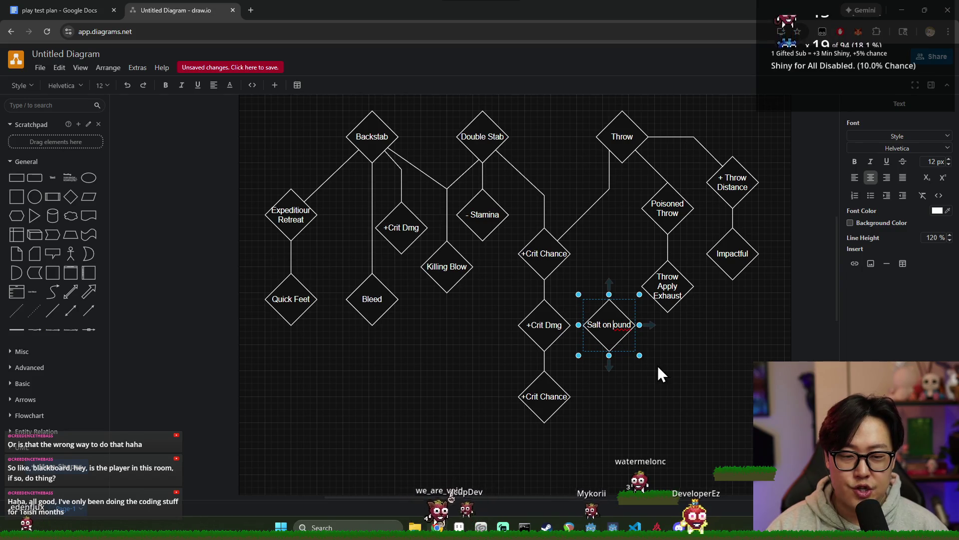
pyautogui.click(654, 364)
pyautogui.click(607, 322)
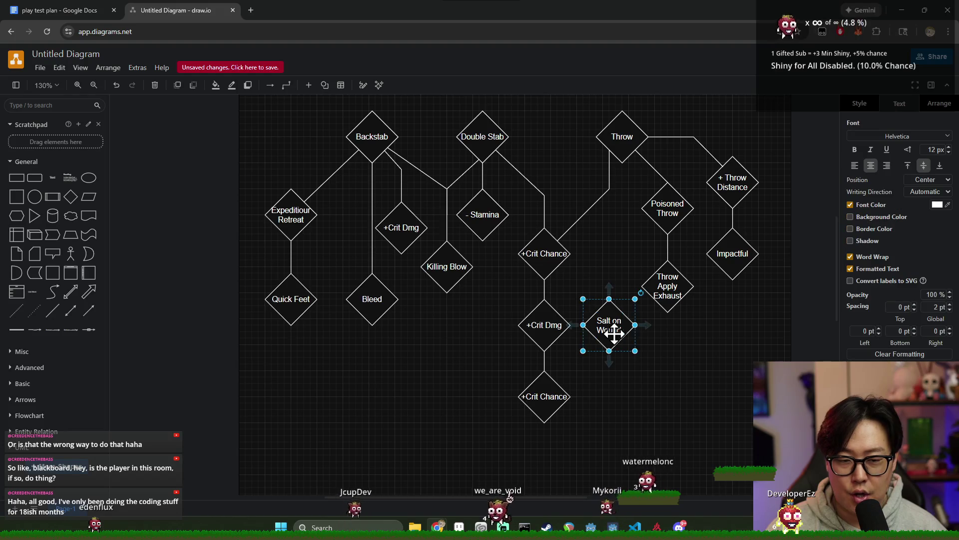
pyautogui.moveTo(611, 331); pyautogui.dragTo(607, 348)
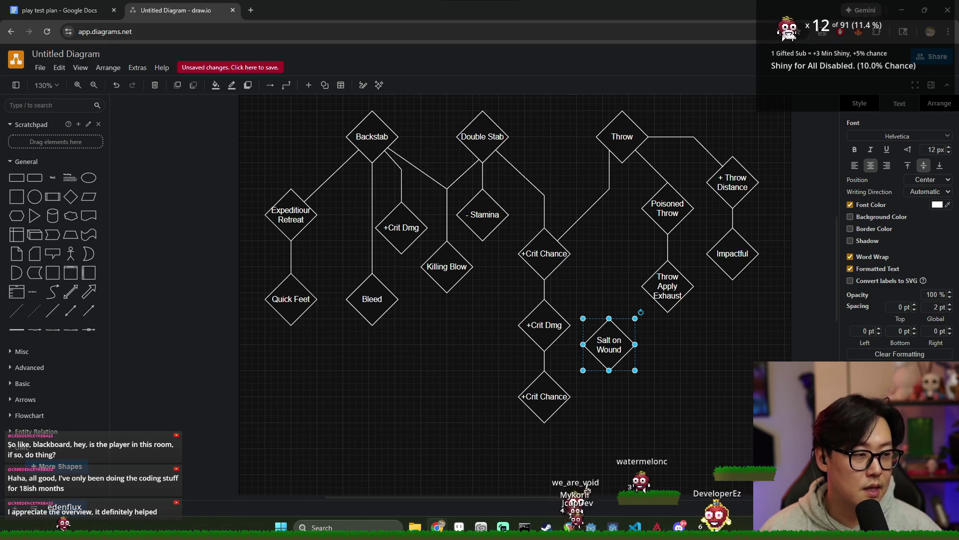
# - Nudge Salt on Wound slightly to the right
pyautogui.click(672, 401)
pyautogui.scroll(-2, 664, 341)
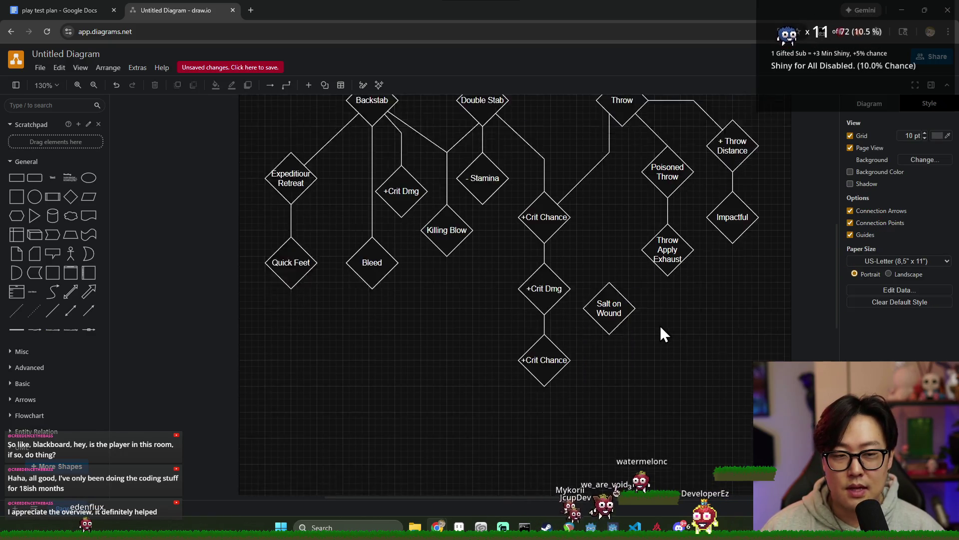
pyautogui.click(609, 295)
pyautogui.click(657, 322)
pyautogui.moveTo(611, 305); pyautogui.dragTo(619, 306)
pyautogui.click(679, 327)
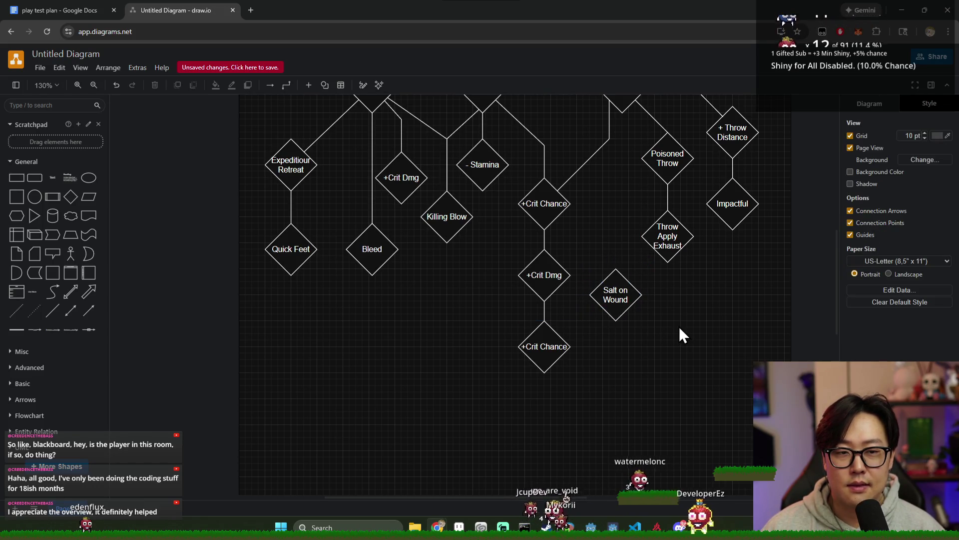
pyautogui.scroll(4, 675, 325)
pyautogui.scroll(-4, 656, 372)
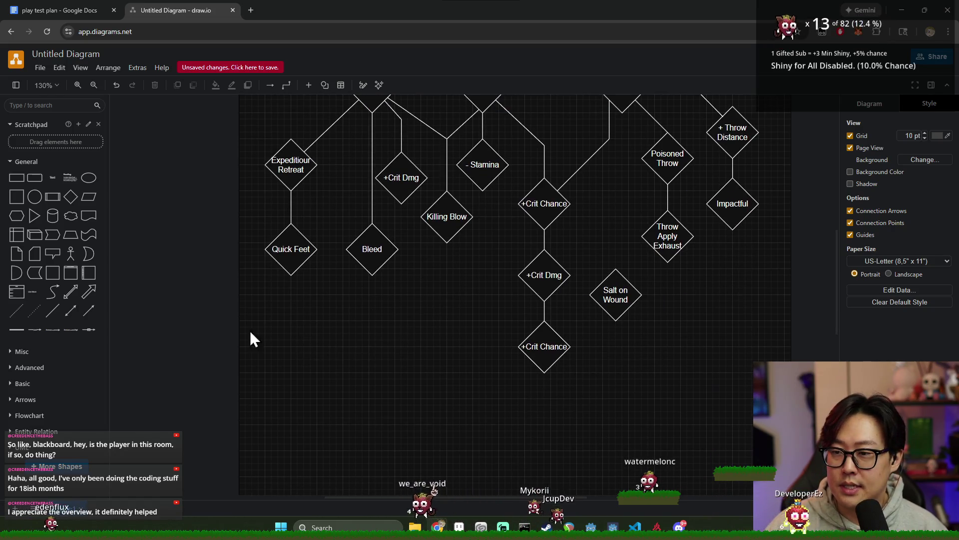
# - Add a plain line segment and delete a stray short line
pyautogui.click(53, 310)
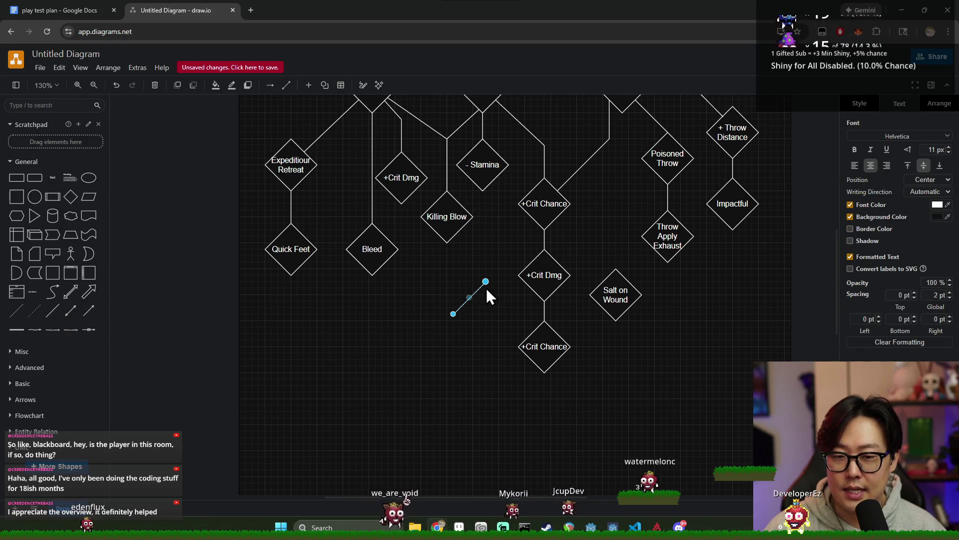
pyautogui.moveTo(486, 282); pyautogui.dragTo(427, 281)
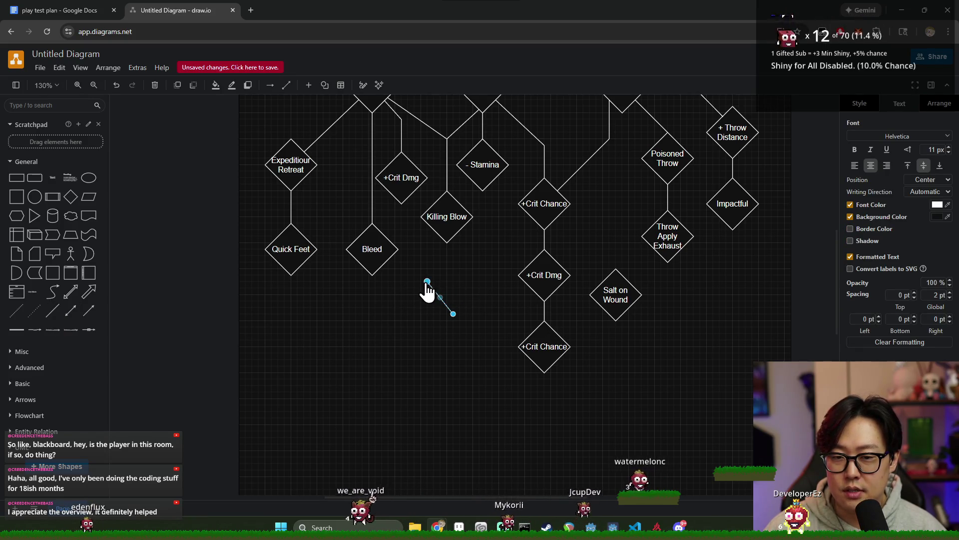
pyautogui.click(298, 283)
pyautogui.click(451, 298)
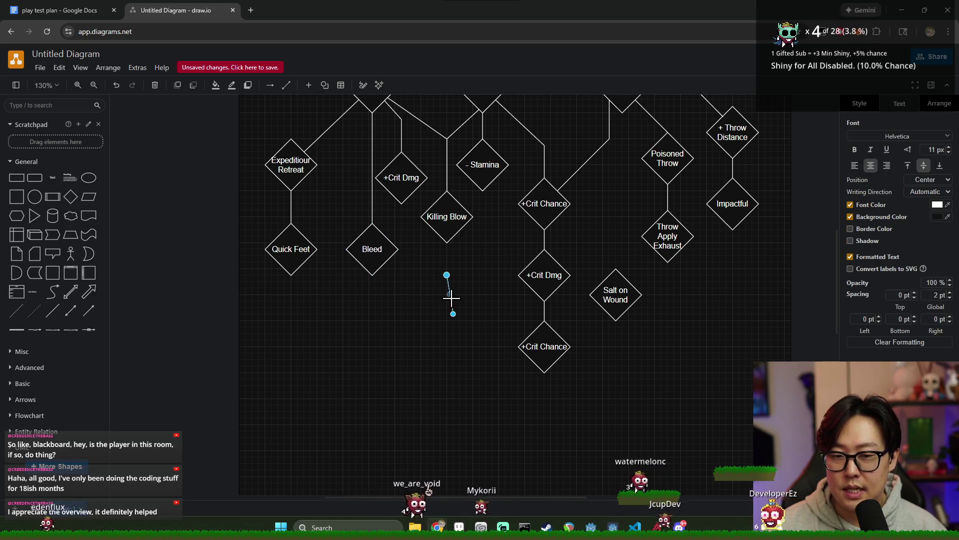
pyautogui.press('Delete')
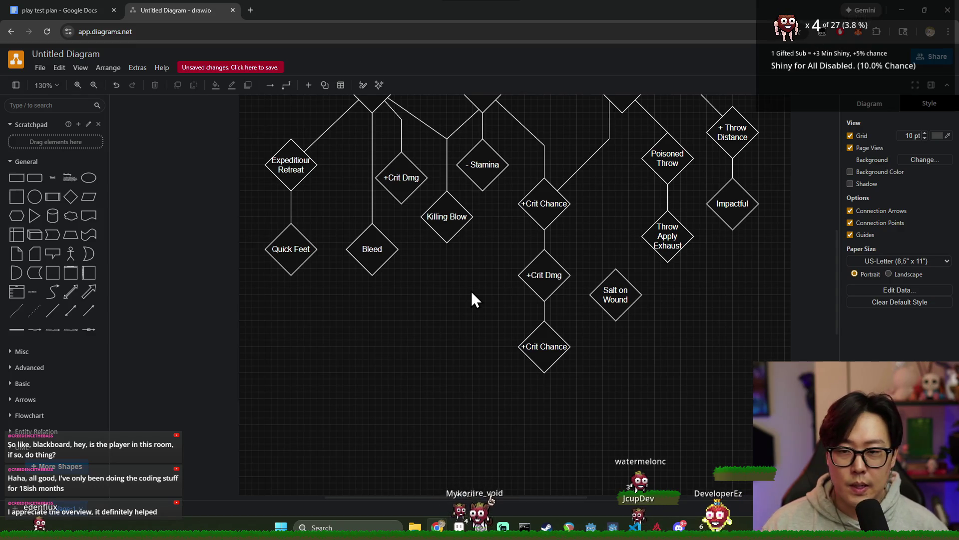
pyautogui.scroll(-2, 450, 319)
pyautogui.scroll(2, 452, 299)
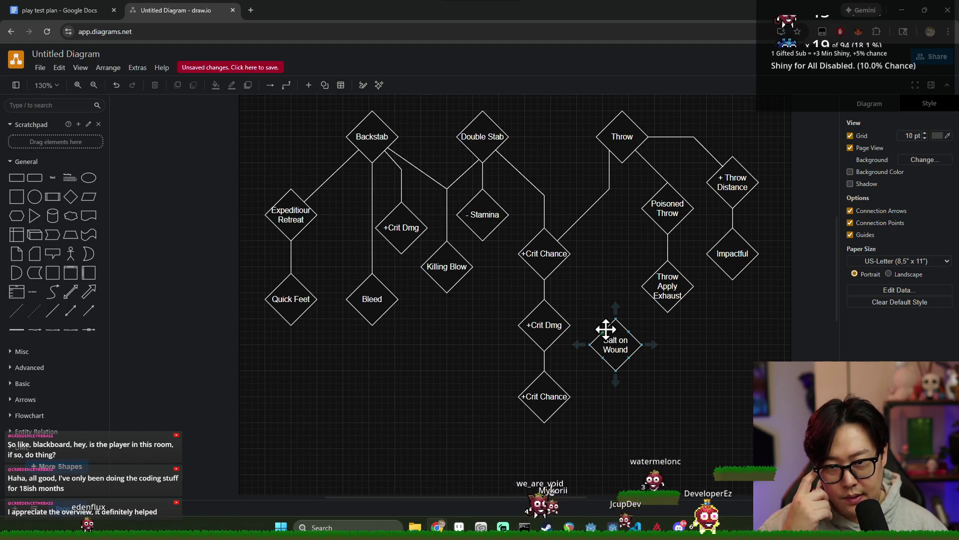
# - Lower Killing Blow so it sits level with Bleed
pyautogui.click(446, 274)
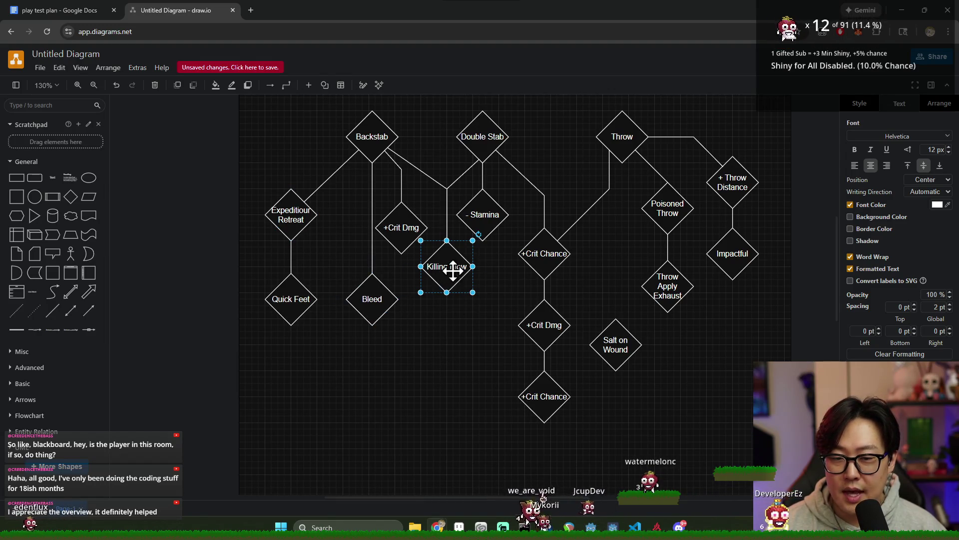
pyautogui.moveTo(453, 270); pyautogui.dragTo(448, 302)
pyautogui.click(502, 354)
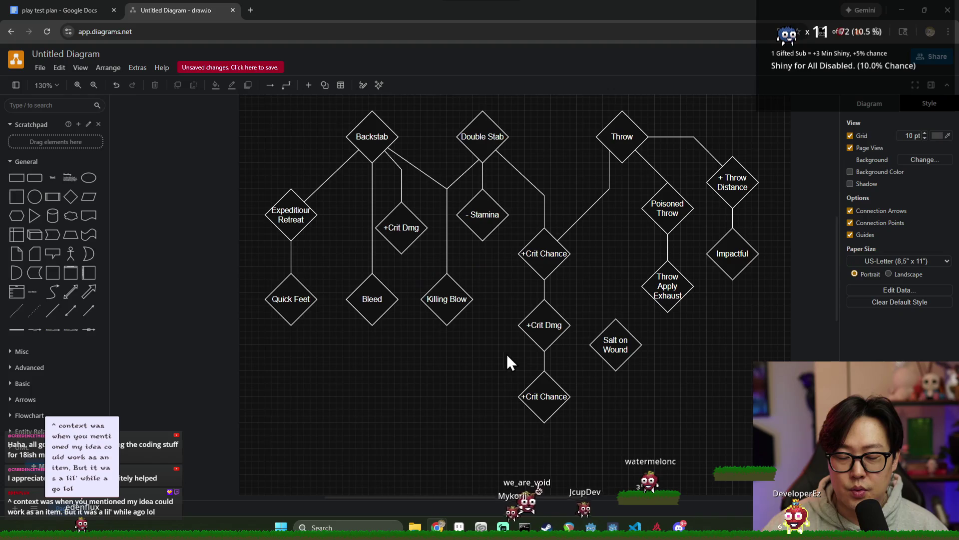
# - Move Salt on Wound directly beneath Bleed so it connects to it
pyautogui.click(614, 361)
pyautogui.scroll(-5, 662, 409)
pyautogui.moveTo(600, 260)
pyautogui.mouseDown()
pyautogui.moveTo(468, 260)
pyautogui.moveTo(621, 262)
pyautogui.moveTo(608, 260)
pyautogui.mouseUp()
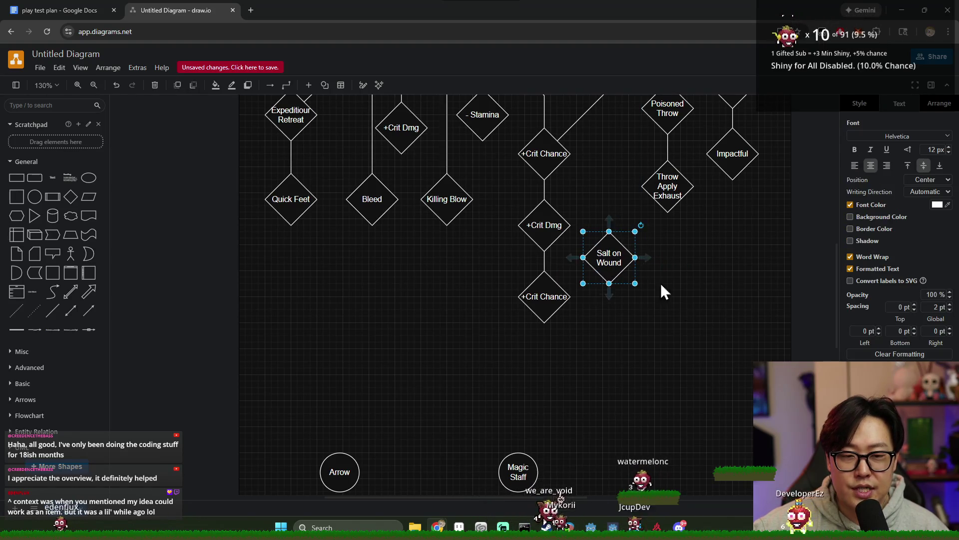
pyautogui.click(663, 300)
pyautogui.scroll(2, 663, 298)
pyautogui.click(611, 304)
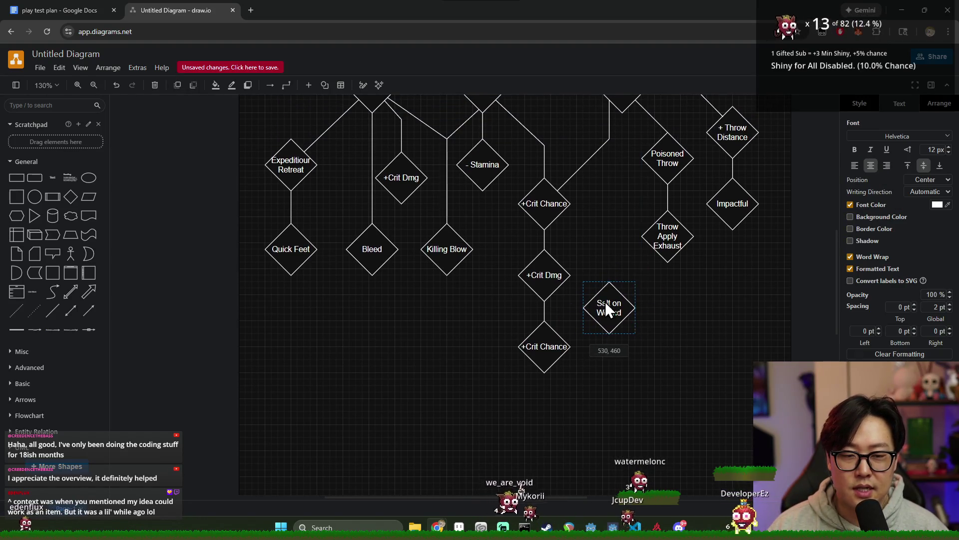
pyautogui.moveTo(617, 309); pyautogui.dragTo(630, 309)
pyautogui.click(660, 312)
pyautogui.click(636, 313)
pyautogui.click(697, 334)
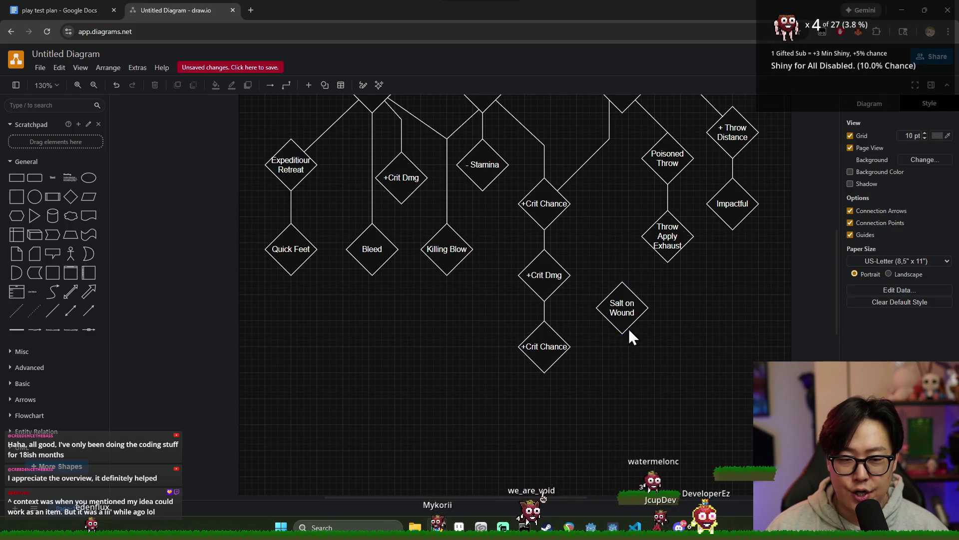
pyautogui.scroll(2, 619, 354)
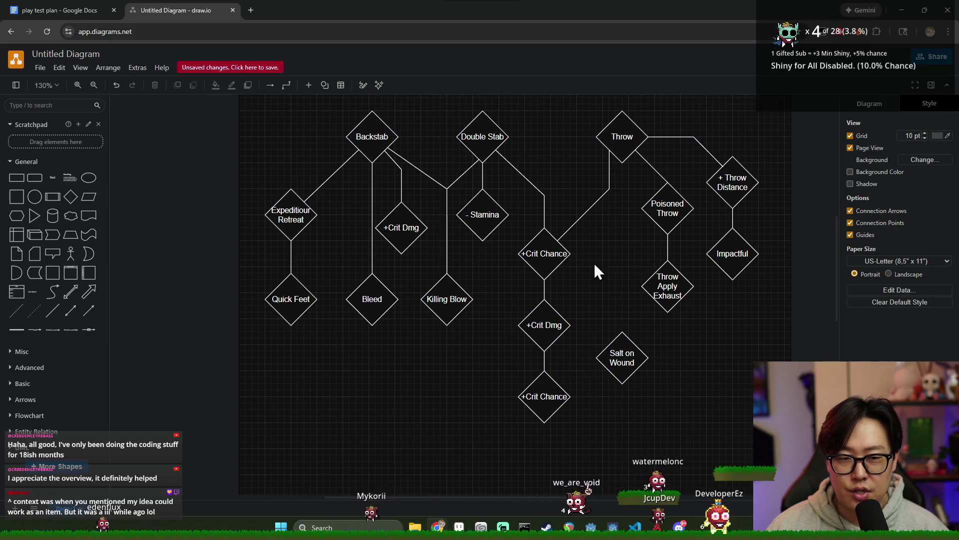
pyautogui.click(621, 358)
pyautogui.click(696, 397)
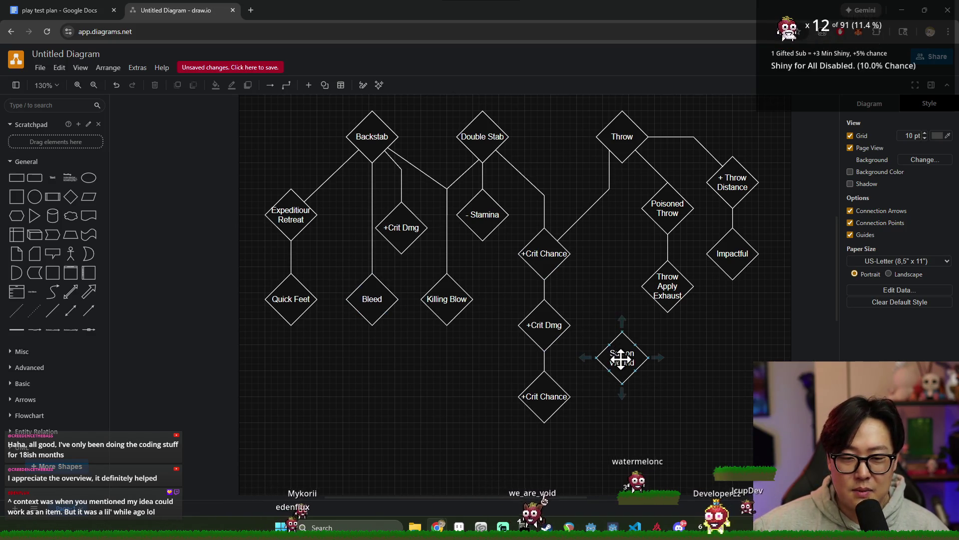
pyautogui.moveTo(621, 357); pyautogui.dragTo(372, 378)
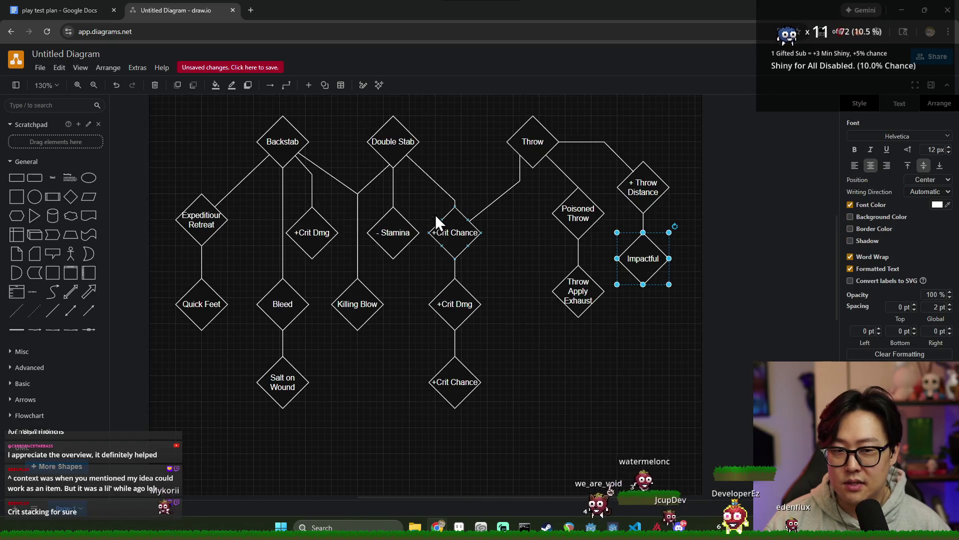
# - Add a two-line 'Exploding Throw' diamond right of +Crit Dmg, raised slightly
pyautogui.moveTo(71, 196)
pyautogui.mouseDown()
pyautogui.moveTo(345, 293)
pyautogui.moveTo(519, 303)
pyautogui.mouseUp()
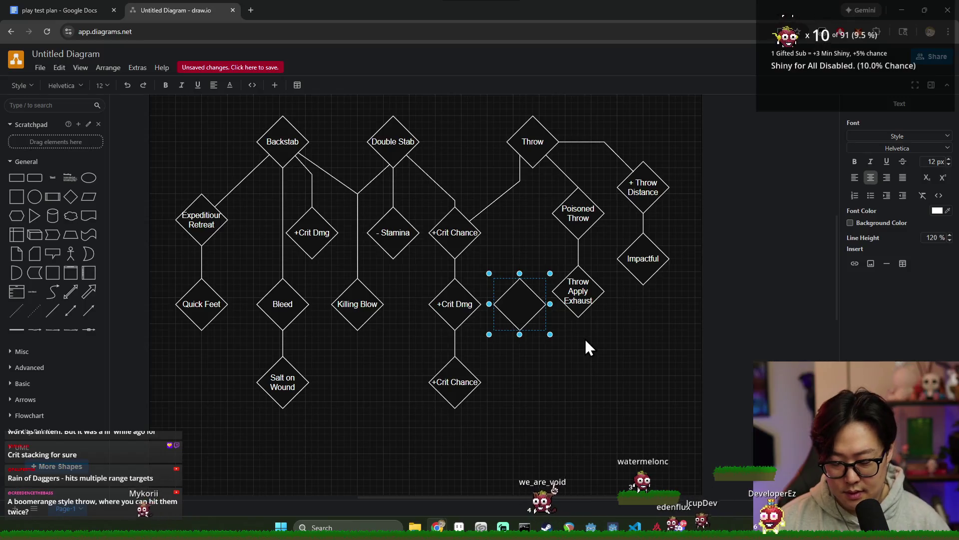
pyautogui.write('Exploding')
pyautogui.press('Return')
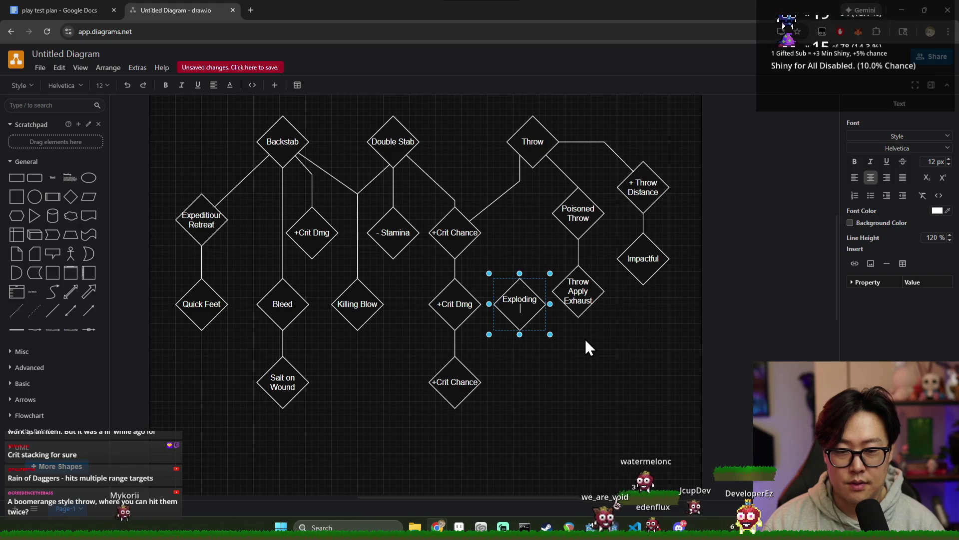
pyautogui.write('Throw')
pyautogui.click(530, 325)
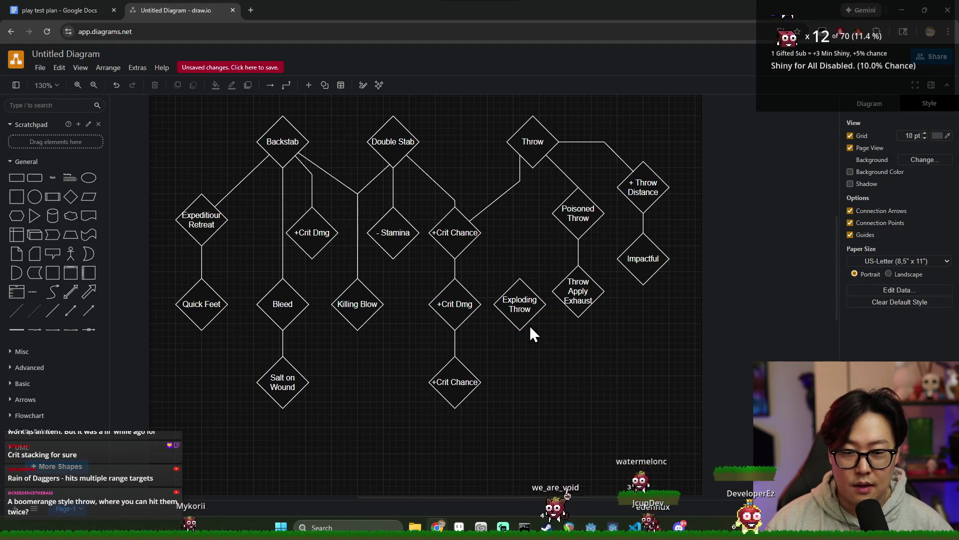
pyautogui.moveTo(524, 313); pyautogui.dragTo(524, 300)
pyautogui.click(563, 347)
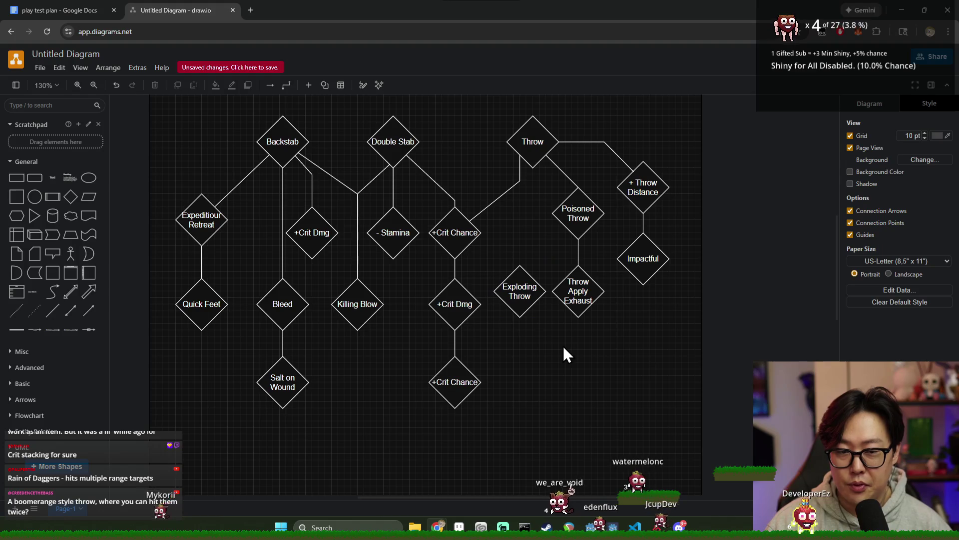
# - Connect Poisoned Throw down to Exploding Throw with a new line
pyautogui.moveTo(455, 310); pyautogui.dragTo(487, 278)
pyautogui.moveTo(568, 246); pyautogui.dragTo(565, 226)
pyautogui.moveTo(455, 310); pyautogui.dragTo(533, 281)
pyautogui.click(517, 297)
pyautogui.click(557, 350)
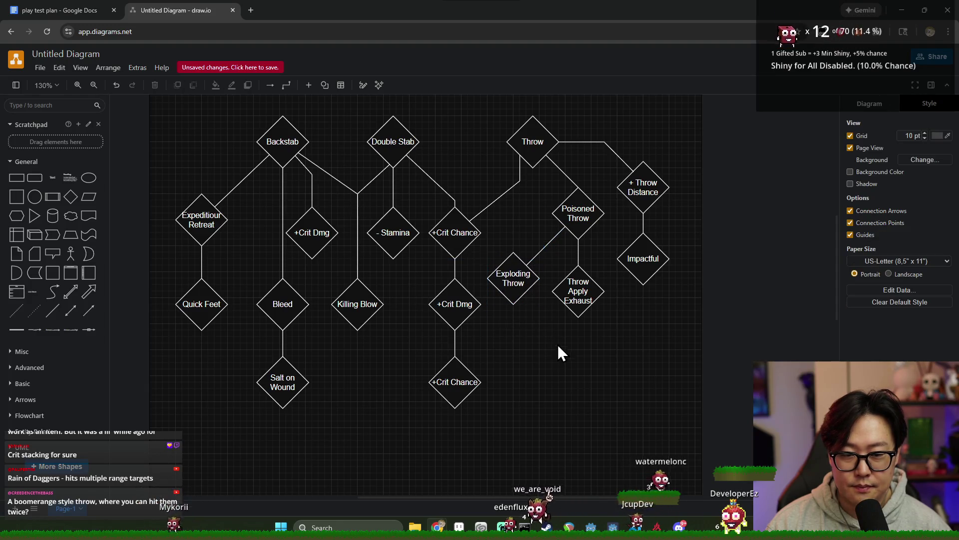
# - Nudge Throw Apply Exhaust slightly to the right
pyautogui.moveTo(574, 286)
pyautogui.mouseDown()
pyautogui.moveTo(589, 334)
pyautogui.moveTo(587, 284)
pyautogui.mouseUp()
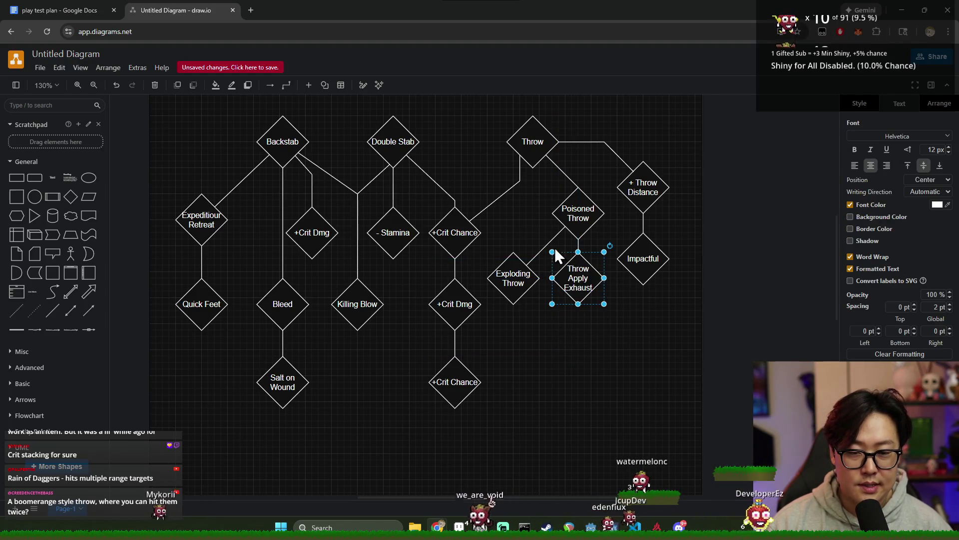
pyautogui.click(560, 337)
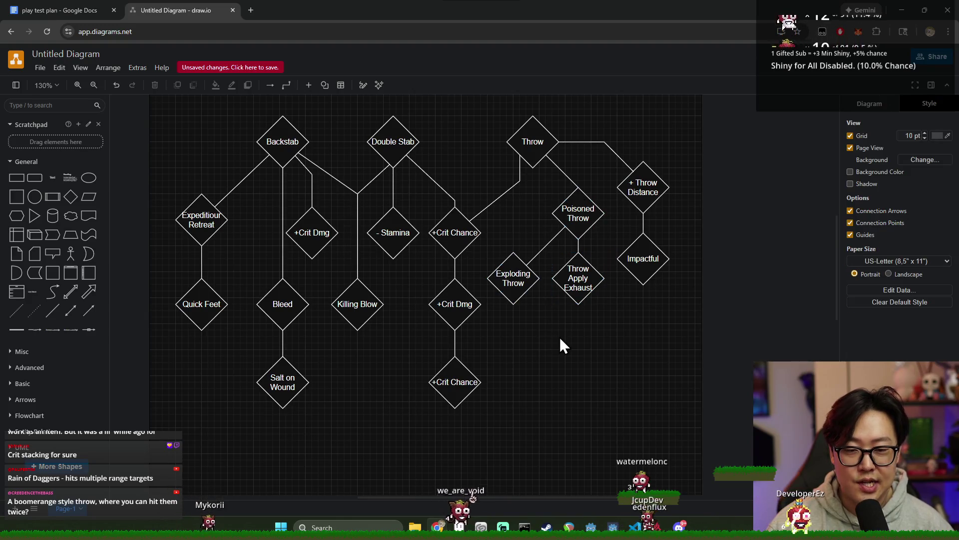
pyautogui.click(580, 282)
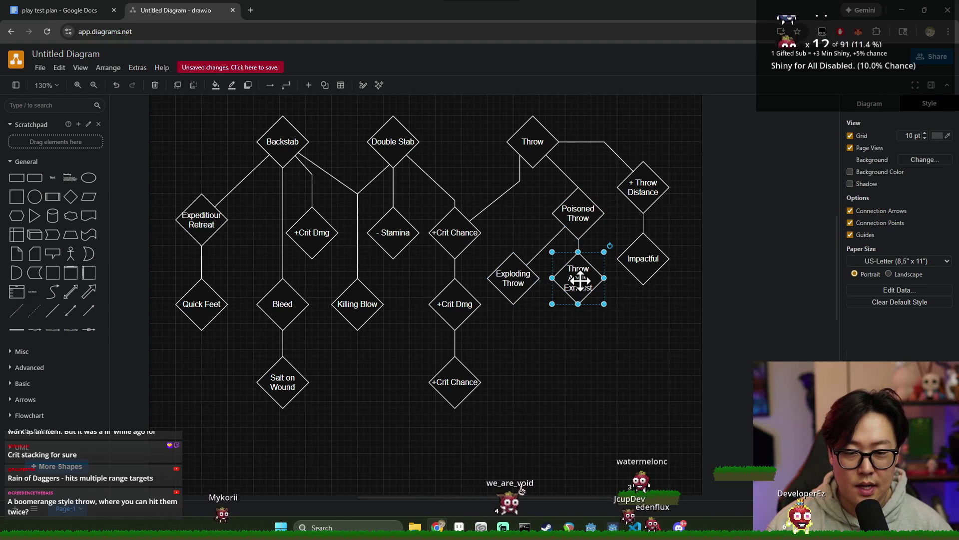
pyautogui.click(514, 284)
pyautogui.click(587, 220)
pyautogui.click(501, 287)
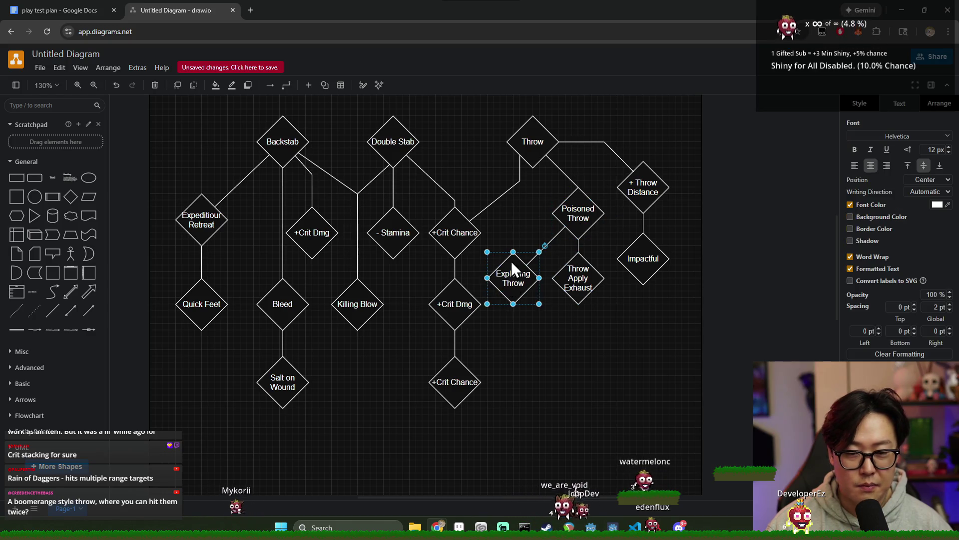
pyautogui.click(576, 329)
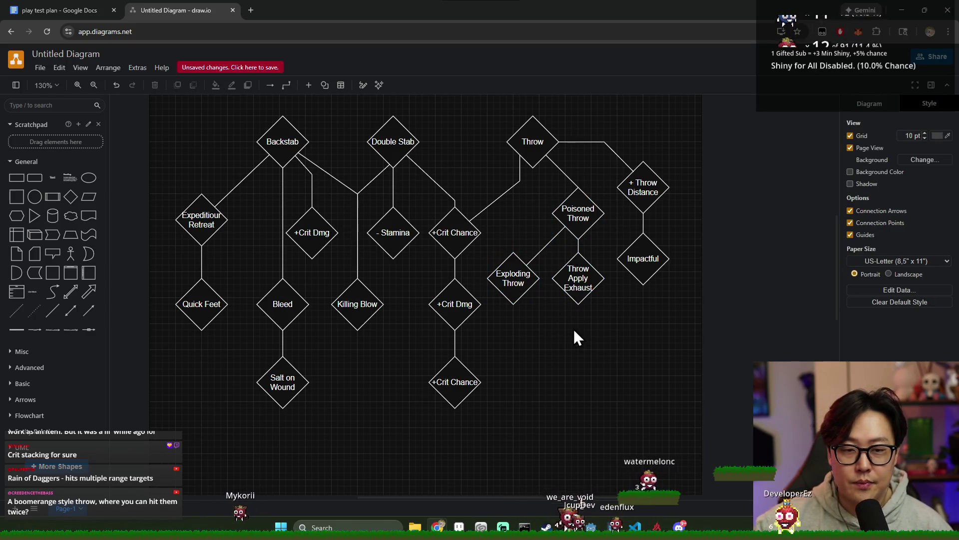
# - Lower Impactful and reattach the + Throw Distance connector's end onto it
pyautogui.moveTo(653, 252); pyautogui.dragTo(656, 272)
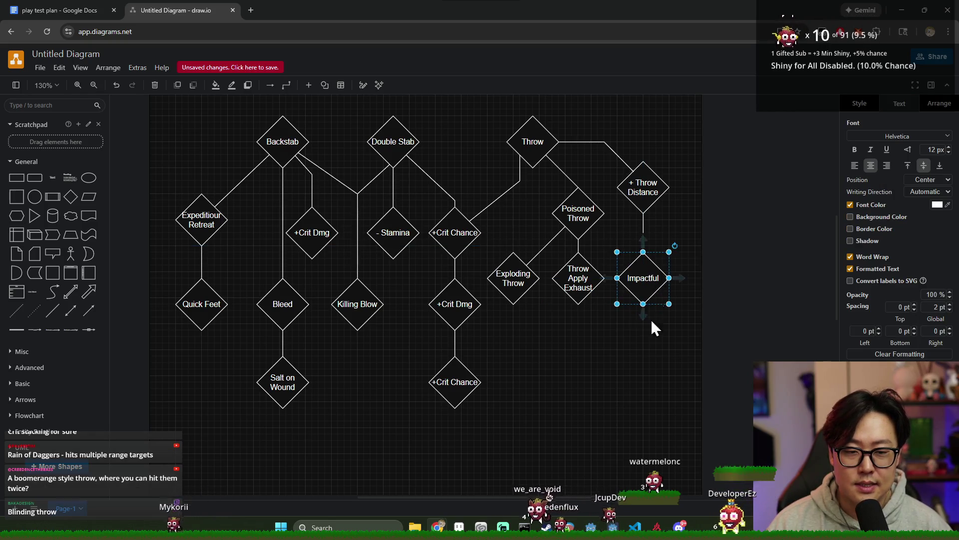
pyautogui.click(500, 350)
pyautogui.click(643, 233)
pyautogui.moveTo(643, 233); pyautogui.dragTo(644, 252)
pyautogui.click(595, 358)
pyautogui.click(501, 278)
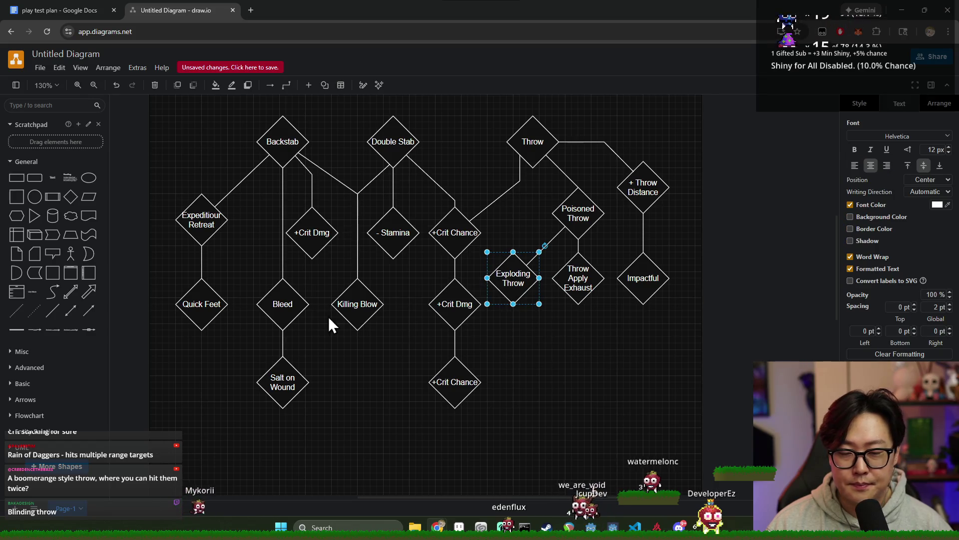
pyautogui.click(538, 342)
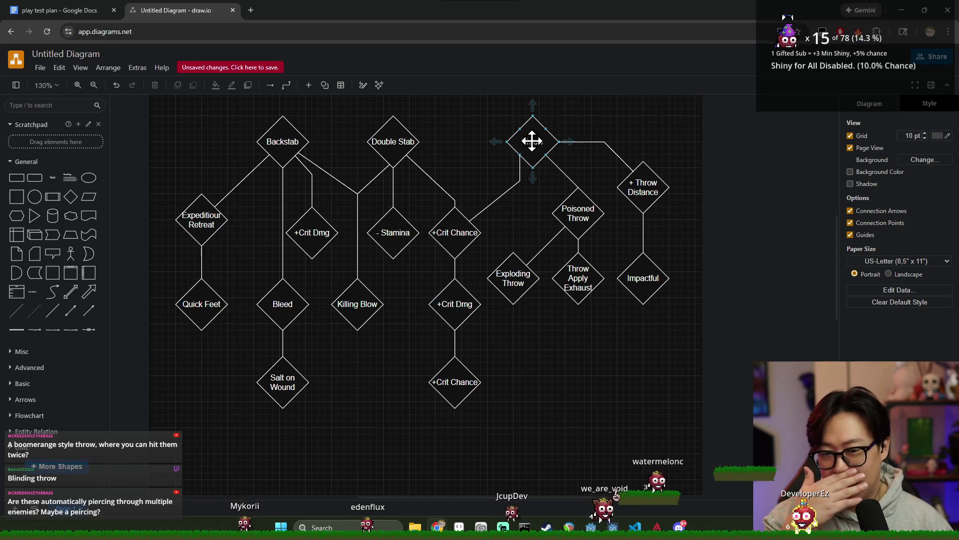
pyautogui.click(389, 223)
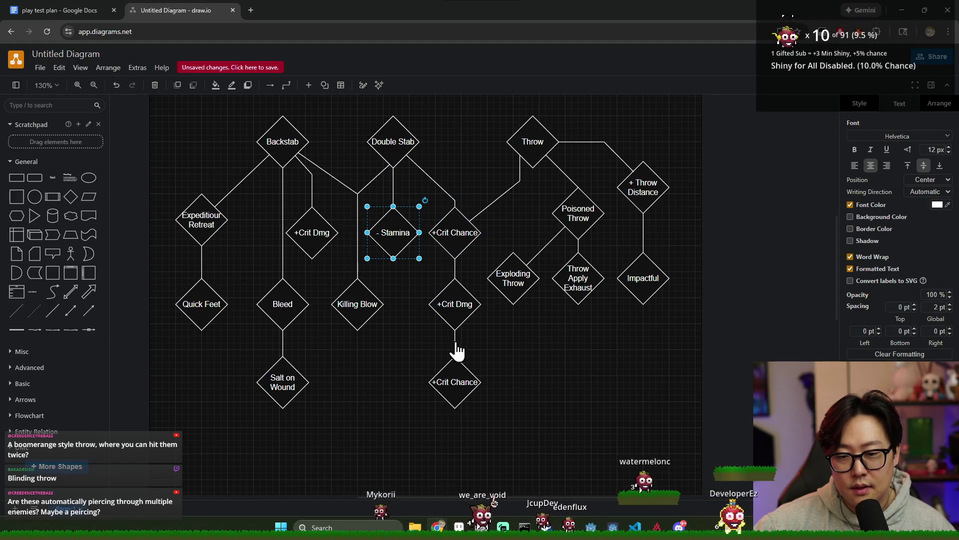
pyautogui.click(370, 314)
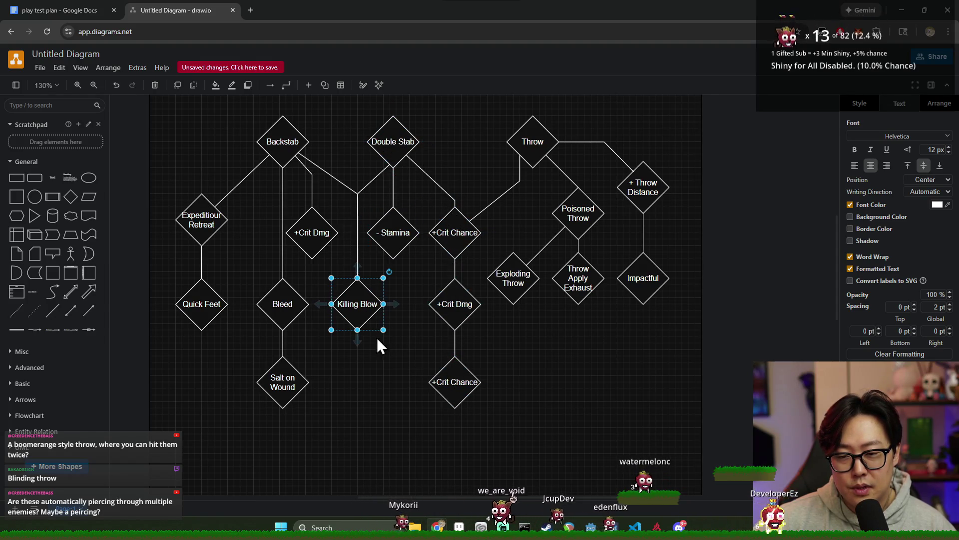
pyautogui.click(383, 368)
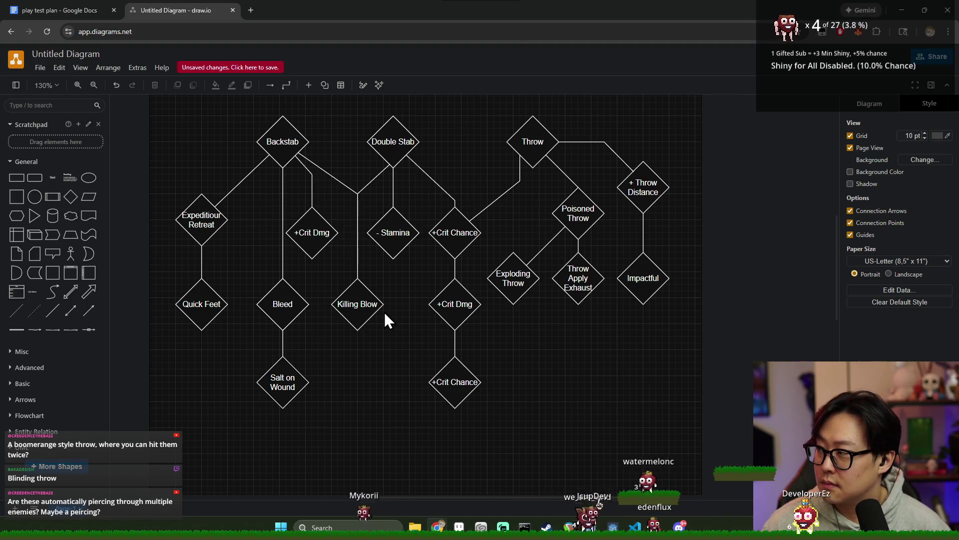
pyautogui.click(394, 242)
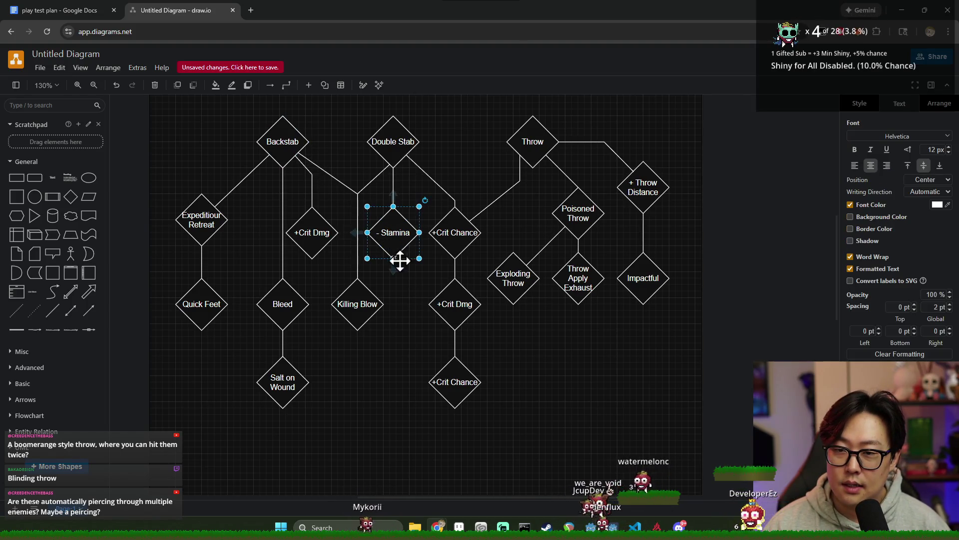
pyautogui.click(527, 364)
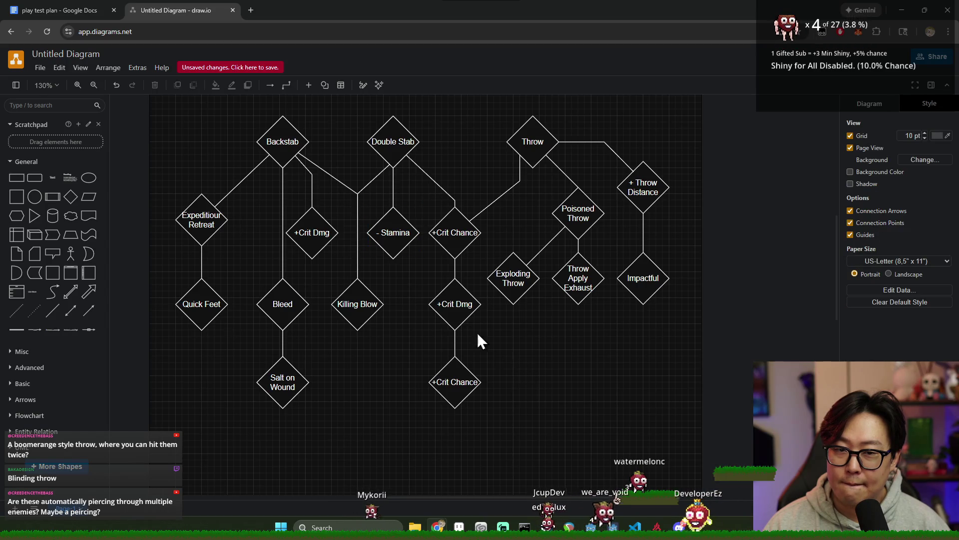
pyautogui.click(393, 246)
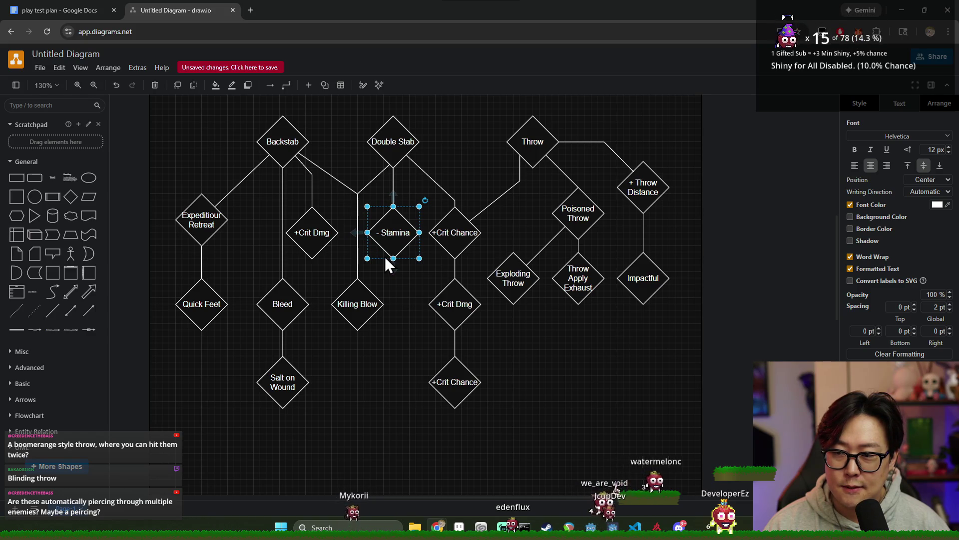
pyautogui.click(393, 299)
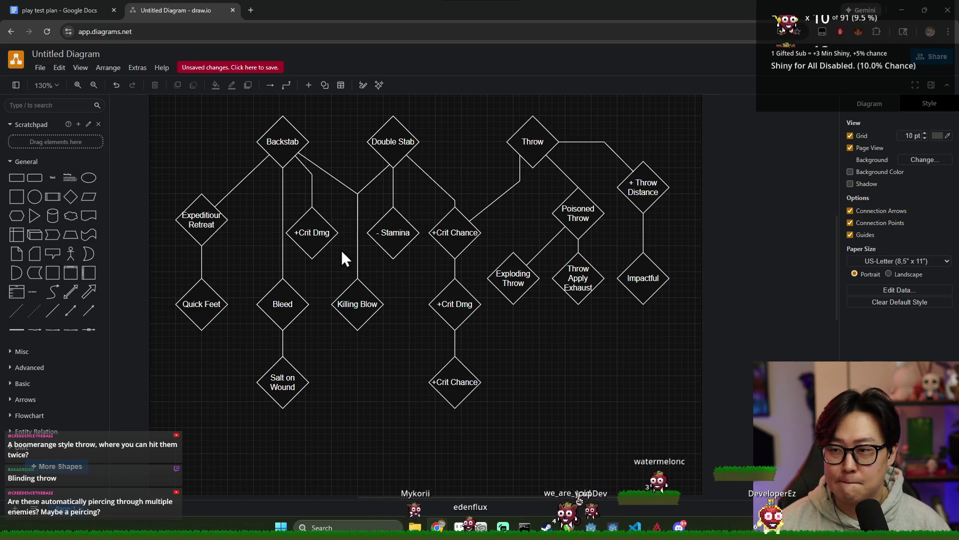
pyautogui.click(389, 224)
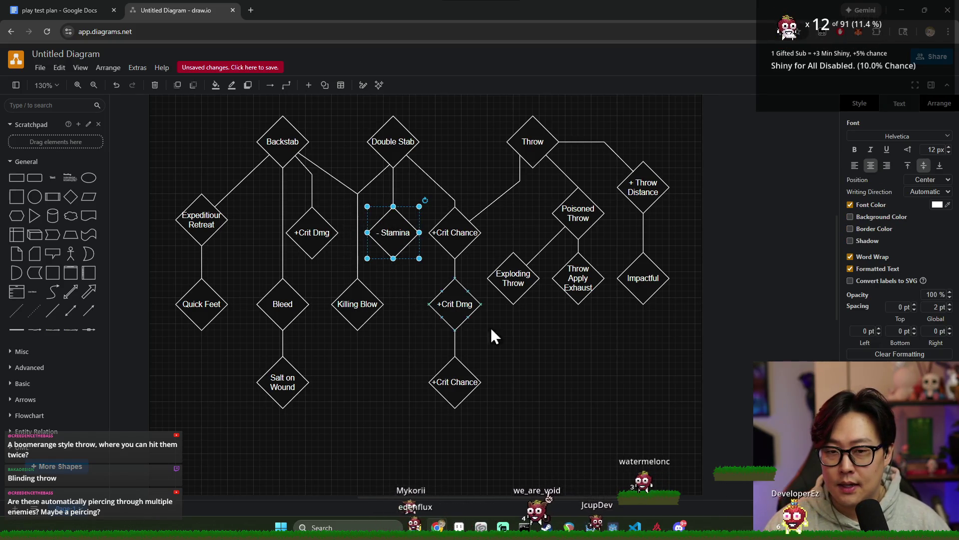
pyautogui.click(524, 325)
pyautogui.click(391, 235)
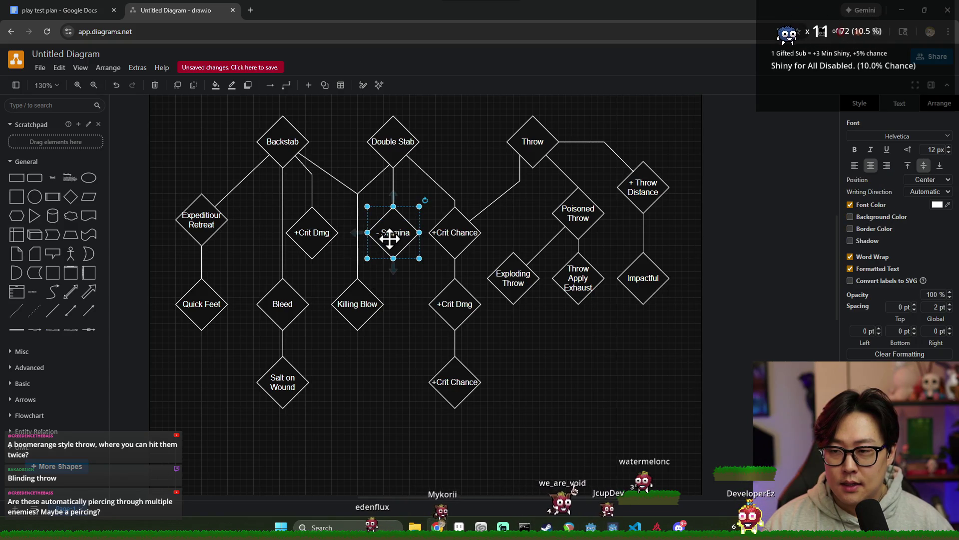
pyautogui.click(392, 134)
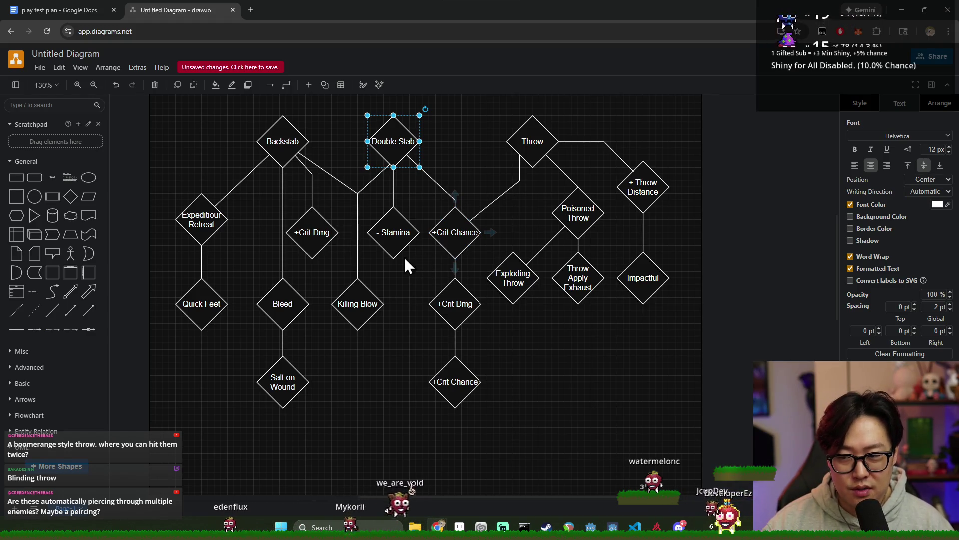
pyautogui.click(456, 134)
pyautogui.click(374, 146)
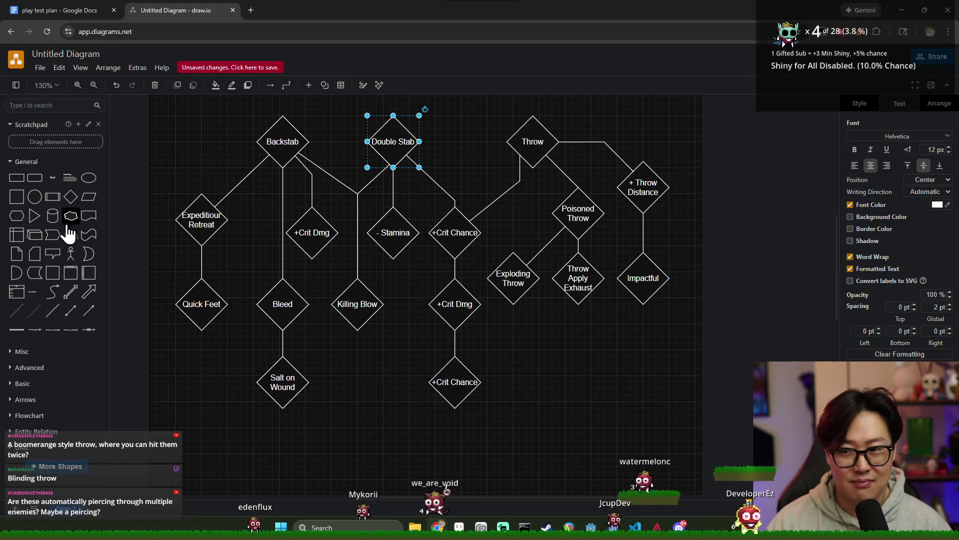
# - Drop a blank diamond and reconnect Killing Blow's link from Backstab to Double Stab
pyautogui.moveTo(72, 205)
pyautogui.mouseDown()
pyautogui.moveTo(452, 310)
pyautogui.moveTo(384, 346)
pyautogui.moveTo(391, 354)
pyautogui.moveTo(378, 361)
pyautogui.moveTo(397, 349)
pyautogui.moveTo(395, 312)
pyautogui.moveTo(385, 387)
pyautogui.moveTo(353, 383)
pyautogui.mouseUp()
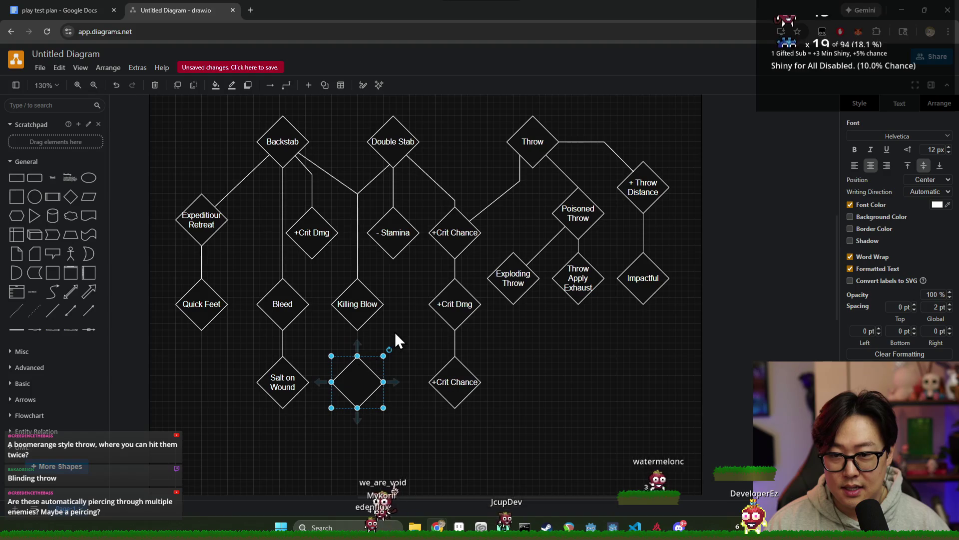
pyautogui.click(356, 258)
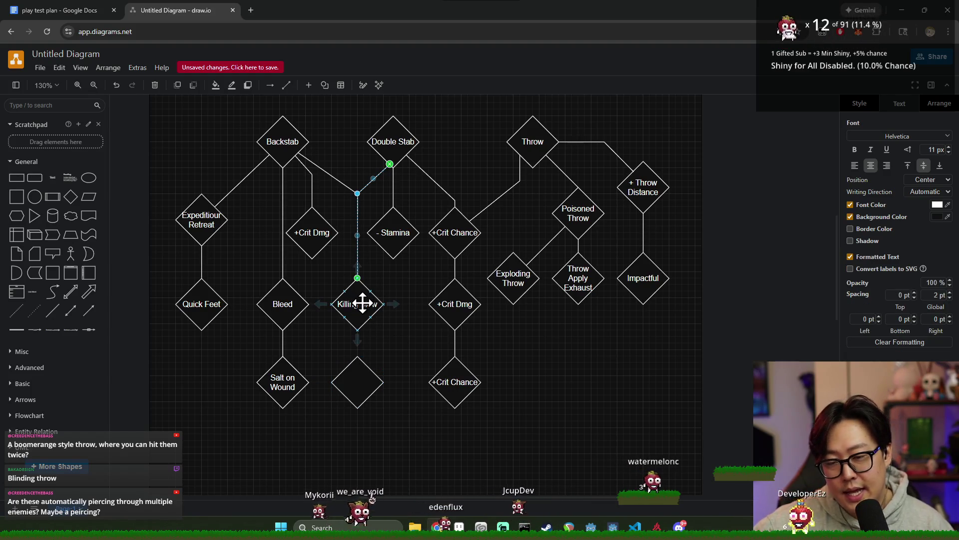
pyautogui.click(364, 304)
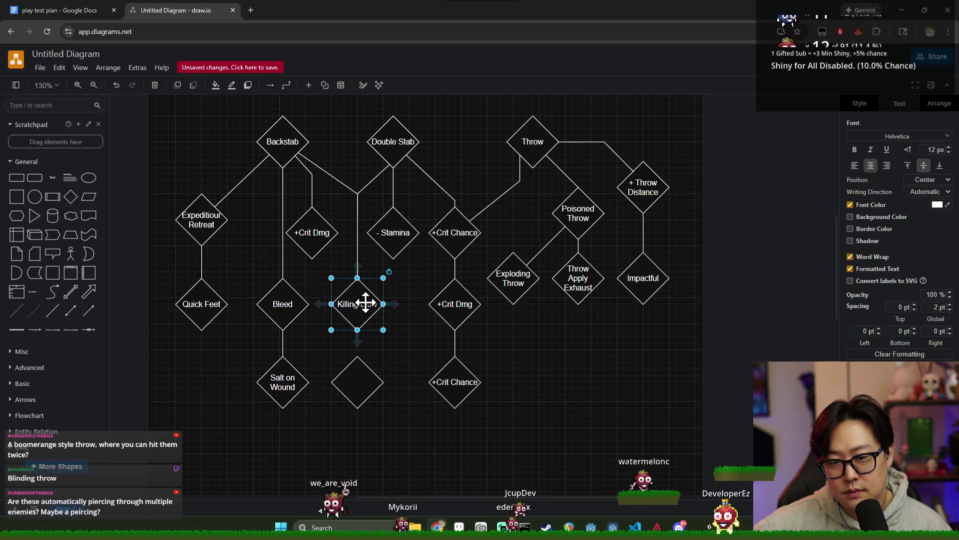
pyautogui.click(403, 284)
pyautogui.click(344, 184)
pyautogui.moveTo(298, 152); pyautogui.dragTo(390, 164)
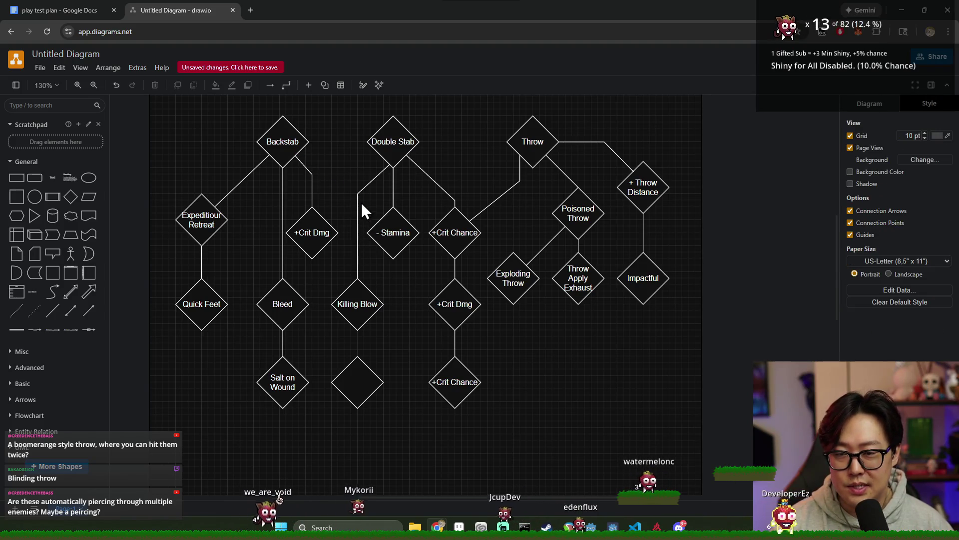
# - Move Killing Blow down a row beneath the blank diamond, level with Salt on Wound
pyautogui.click(358, 291)
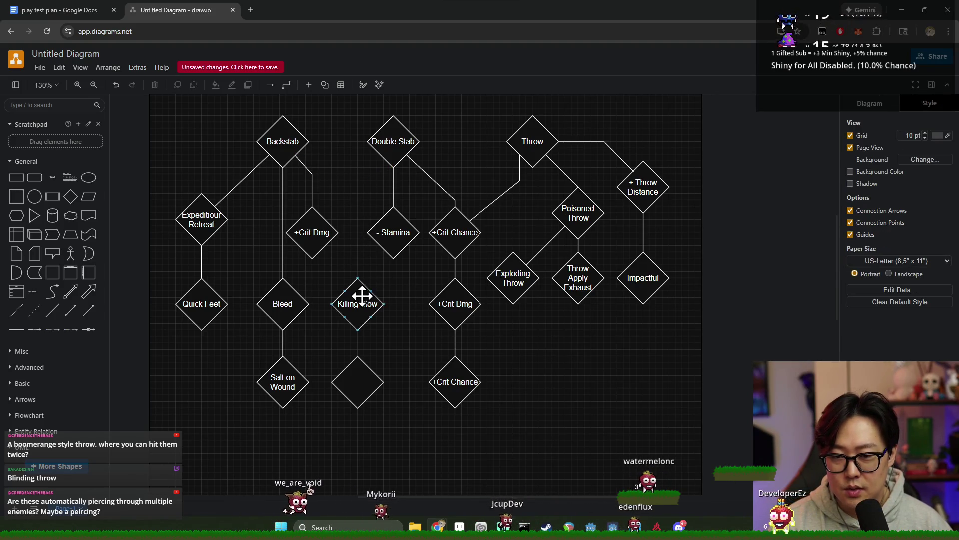
pyautogui.moveTo(358, 292); pyautogui.dragTo(393, 427)
pyautogui.moveTo(359, 286); pyautogui.dragTo(360, 280)
pyautogui.moveTo(397, 438); pyautogui.dragTo(362, 380)
pyautogui.click(374, 344)
pyautogui.click(368, 303)
pyautogui.doubleClick(367, 293)
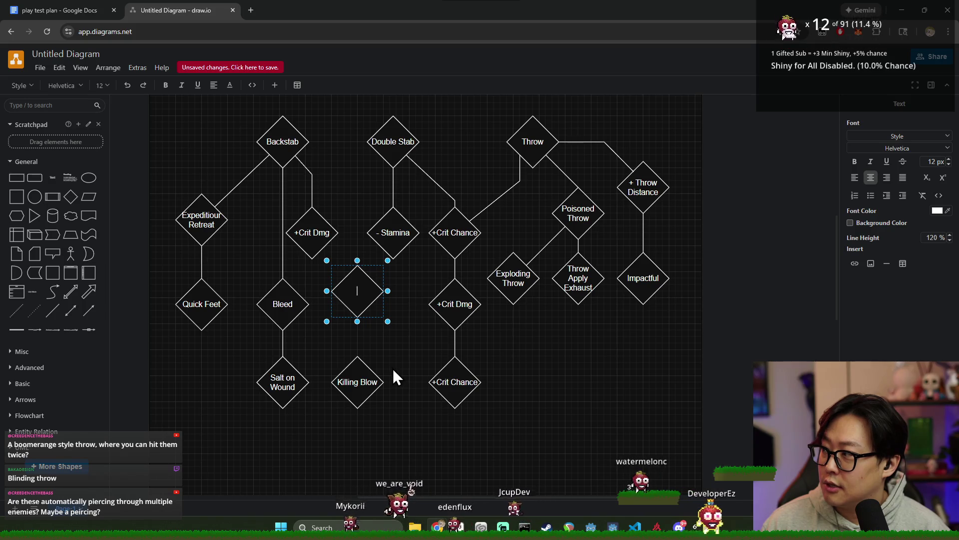
pyautogui.click(409, 343)
pyautogui.click(366, 375)
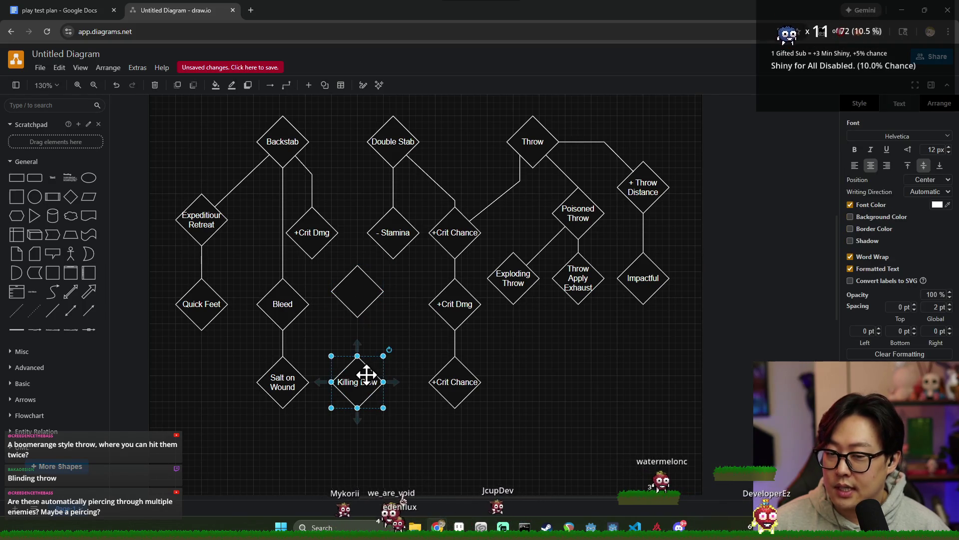
pyautogui.click(360, 298)
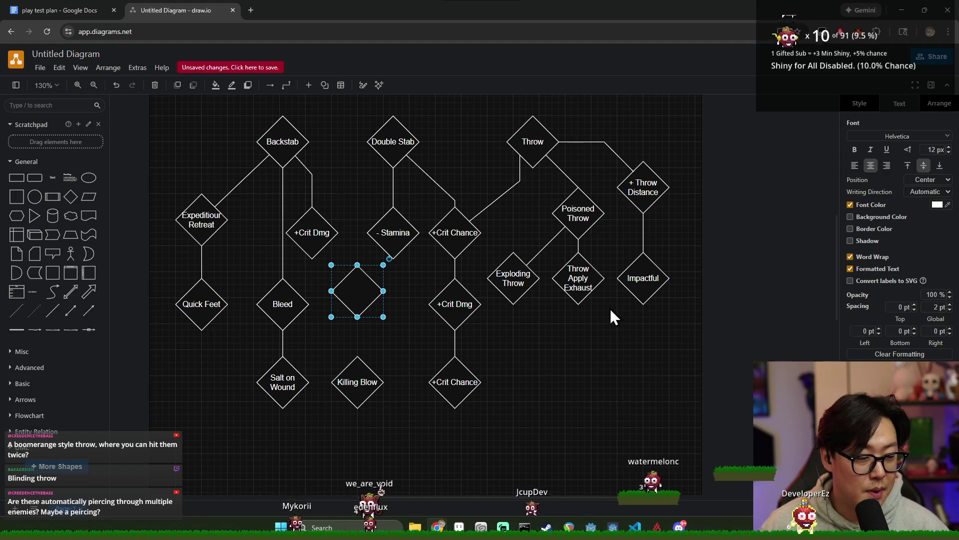
pyautogui.click(497, 319)
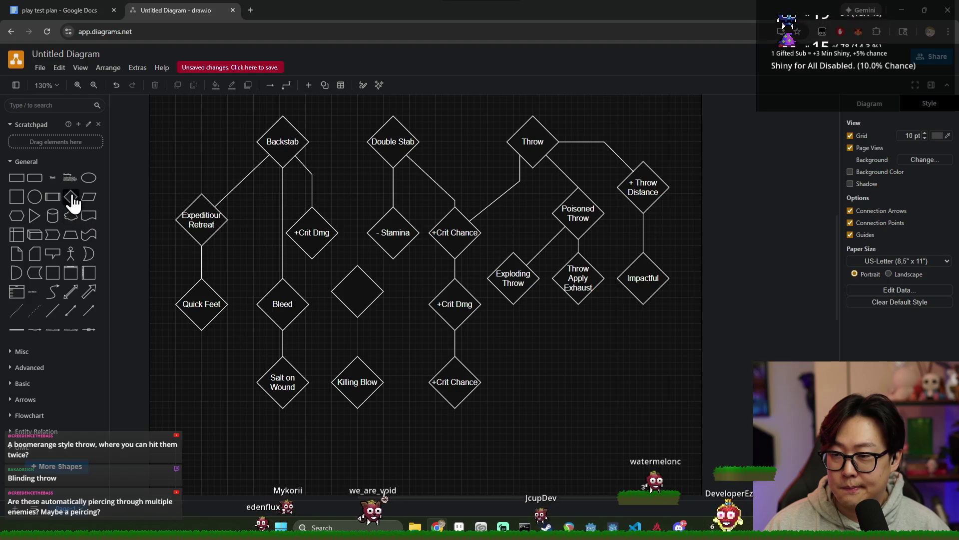
# - Add a diamond below Exploding Throw and label it 'Blinding Throw'
pyautogui.click(84, 265)
pyautogui.moveTo(465, 294)
pyautogui.mouseDown()
pyautogui.moveTo(615, 398)
pyautogui.moveTo(612, 408)
pyautogui.mouseUp()
pyautogui.moveTo(477, 299)
pyautogui.mouseDown()
pyautogui.moveTo(517, 359)
pyautogui.moveTo(515, 388)
pyautogui.mouseUp()
pyautogui.doubleClick(514, 383)
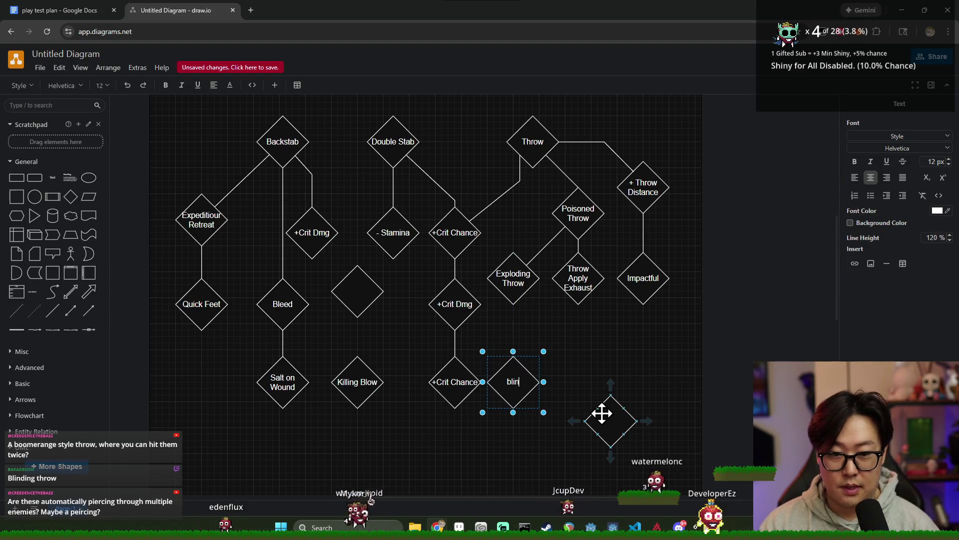
pyautogui.press('BackSpace')
pyautogui.press('BackSpace')
pyautogui.press('BackSpace')
pyautogui.write('Bli')
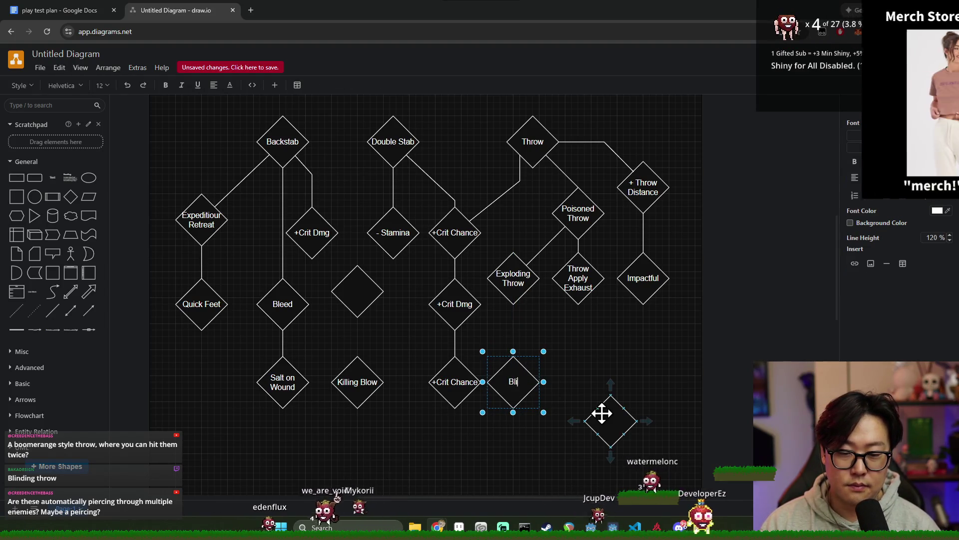
pyautogui.write('nding Throw')
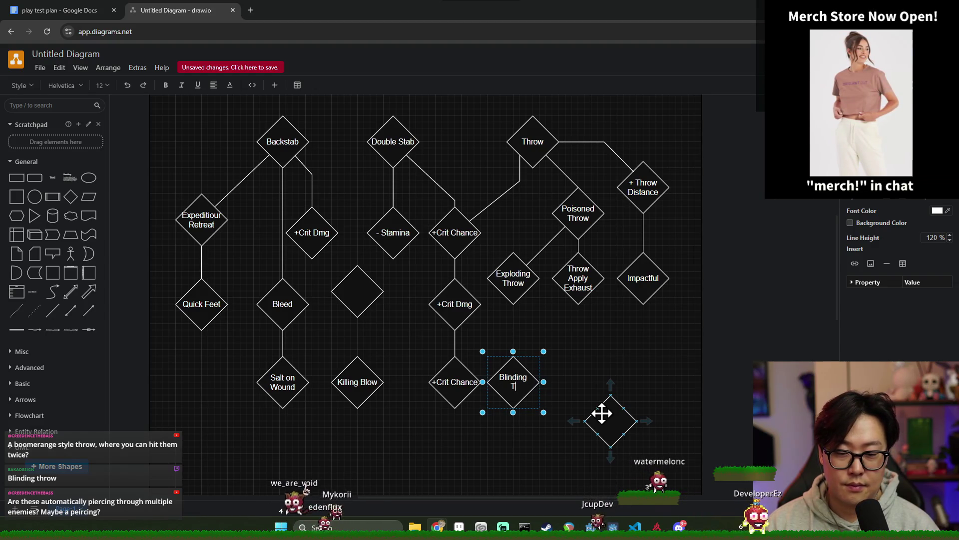
# - Connect Blinding Throw to Exploding Throw with a line and shift the blank diamond left
pyautogui.click(610, 364)
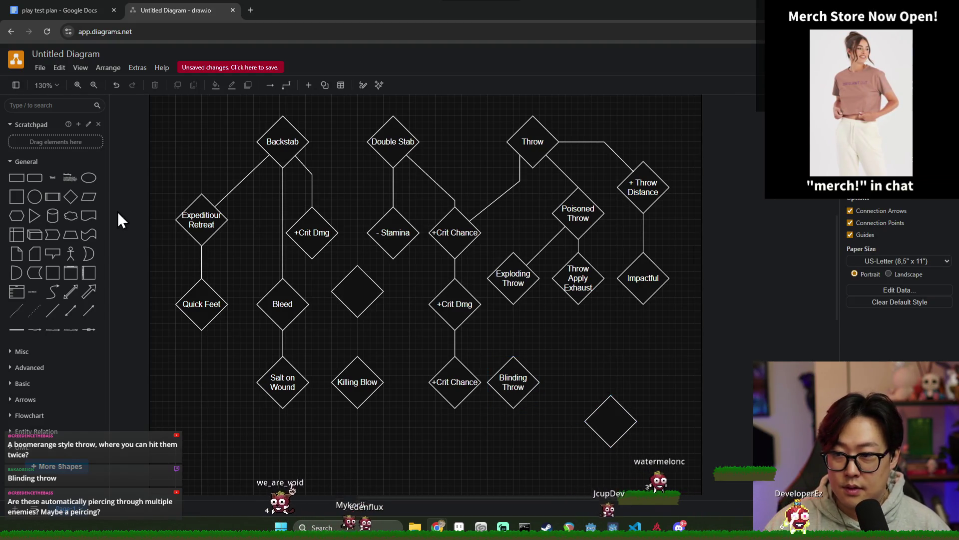
pyautogui.click(53, 310)
pyautogui.moveTo(487, 278); pyautogui.dragTo(513, 303)
pyautogui.moveTo(454, 310)
pyautogui.mouseDown()
pyautogui.moveTo(514, 364)
pyautogui.moveTo(513, 356)
pyautogui.mouseUp()
pyautogui.moveTo(614, 422)
pyautogui.mouseDown()
pyautogui.moveTo(592, 372)
pyautogui.moveTo(598, 439)
pyautogui.moveTo(392, 348)
pyautogui.moveTo(401, 360)
pyautogui.mouseUp()
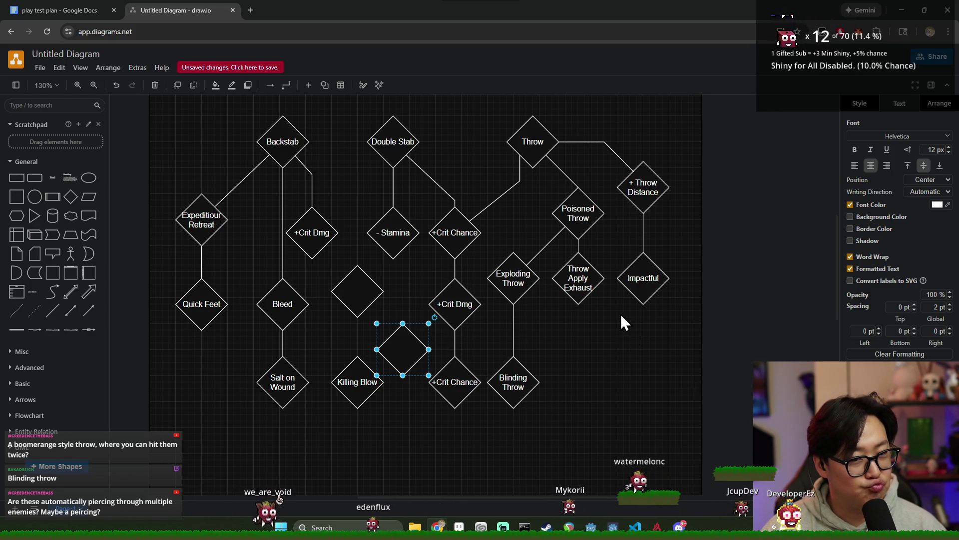
# - Move the blank diamond right of Blinding Throw, beneath Throw Apply Exhaust
pyautogui.moveTo(376, 358)
pyautogui.mouseDown()
pyautogui.moveTo(716, 351)
pyautogui.moveTo(591, 358)
pyautogui.mouseUp()
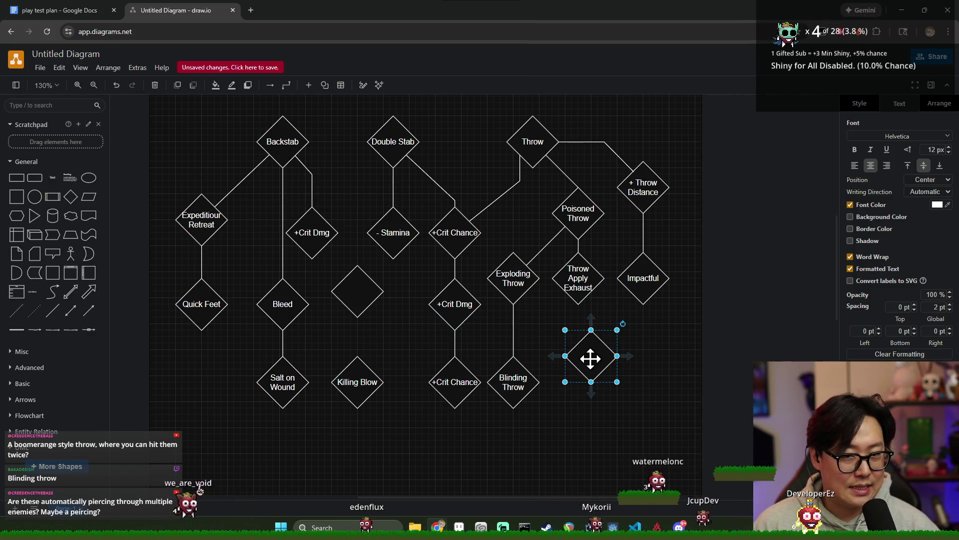
pyautogui.scroll(-1, 587, 353)
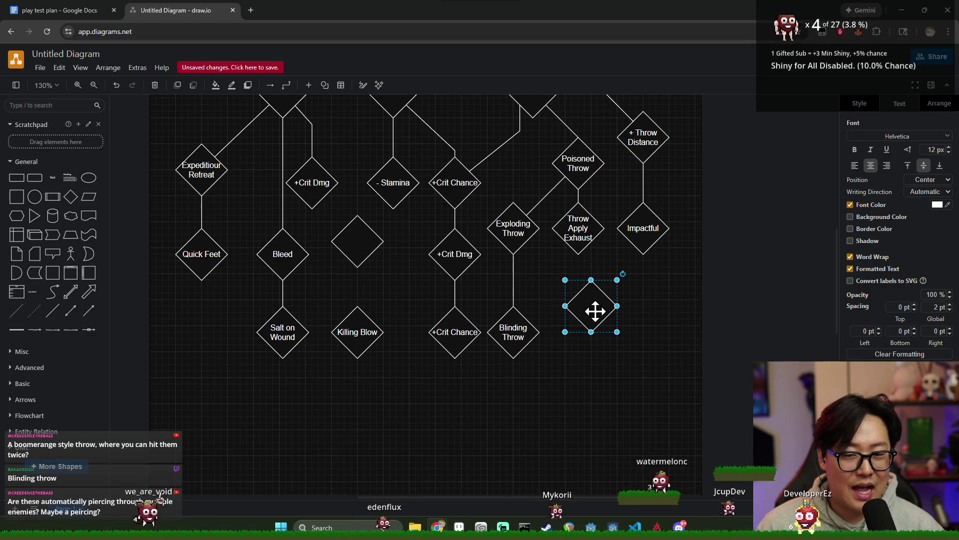
pyautogui.scroll(2, 589, 304)
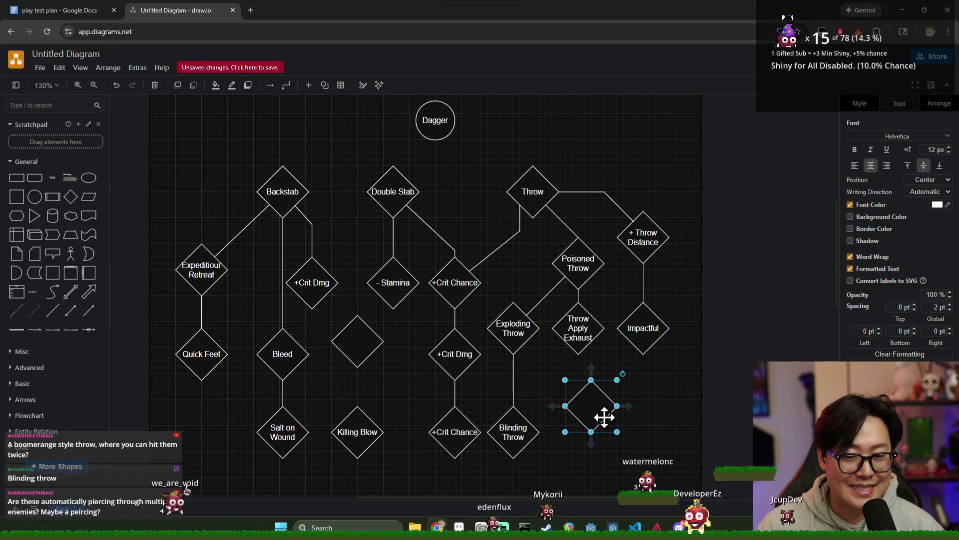
pyautogui.moveTo(597, 411)
pyautogui.mouseDown()
pyautogui.moveTo(587, 415)
pyautogui.moveTo(587, 437)
pyautogui.moveTo(594, 423)
pyautogui.mouseUp()
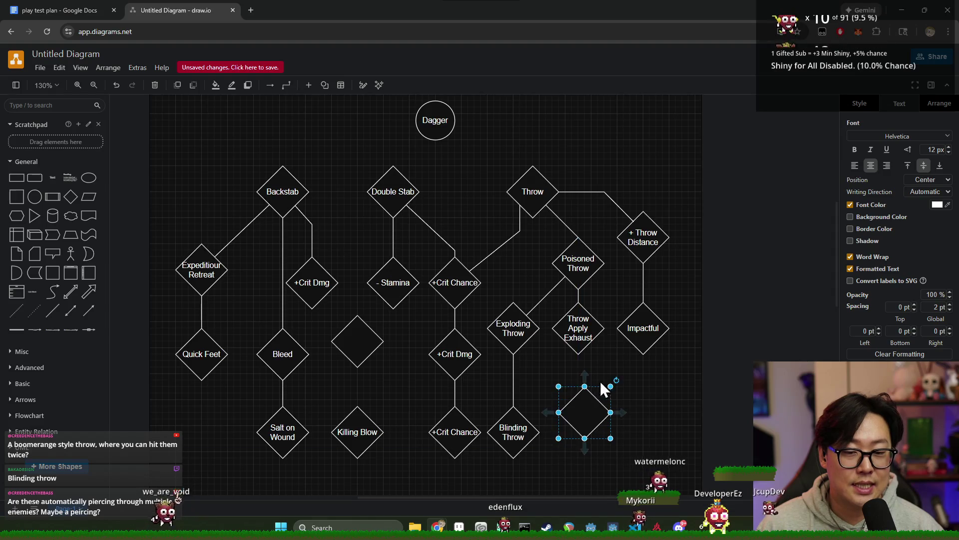
pyautogui.scroll(-4, 611, 373)
pyautogui.scroll(-3, 611, 375)
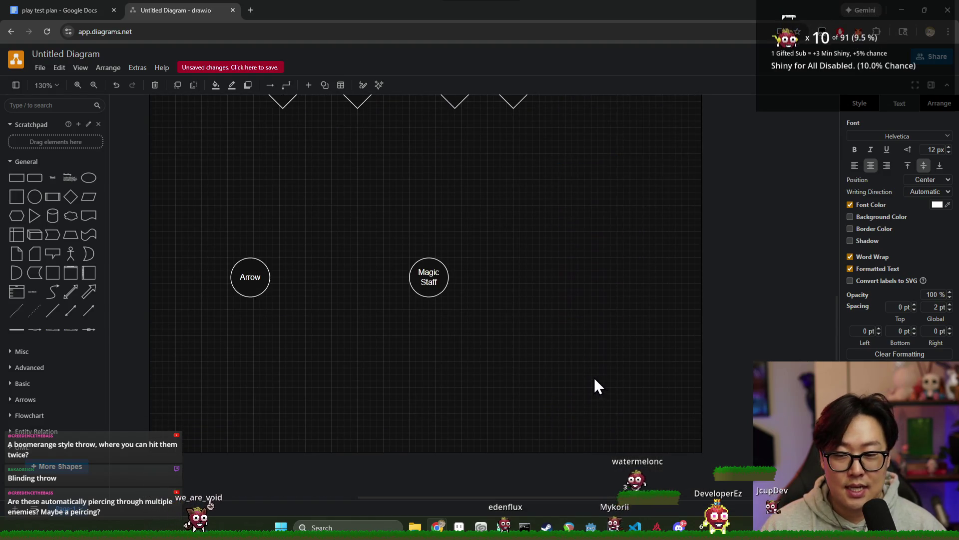
# - Rename the Arrow weapon circle to 'Bow'
pyautogui.click(246, 287)
pyautogui.scroll(3, 334, 329)
pyautogui.scroll(-3, 325, 360)
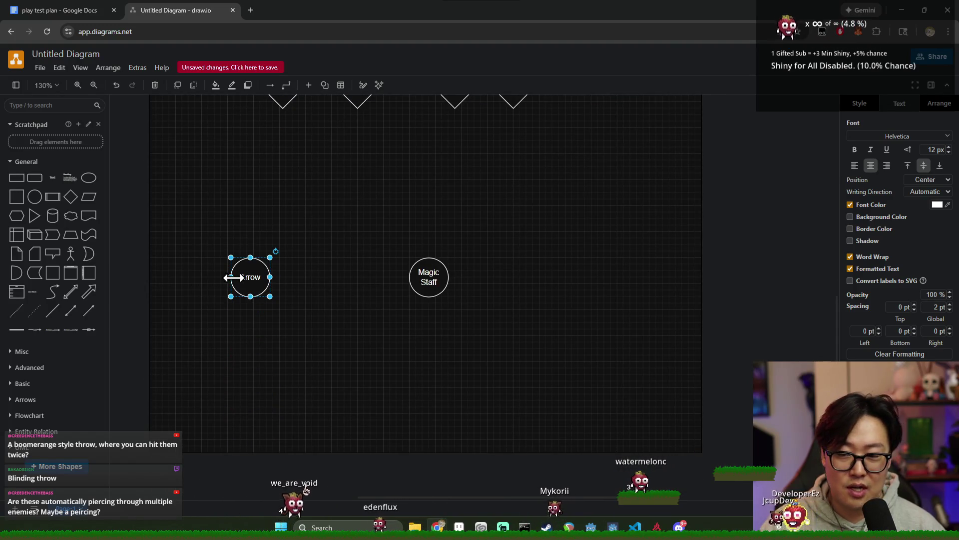
pyautogui.doubleClick(251, 278)
pyautogui.write('w')
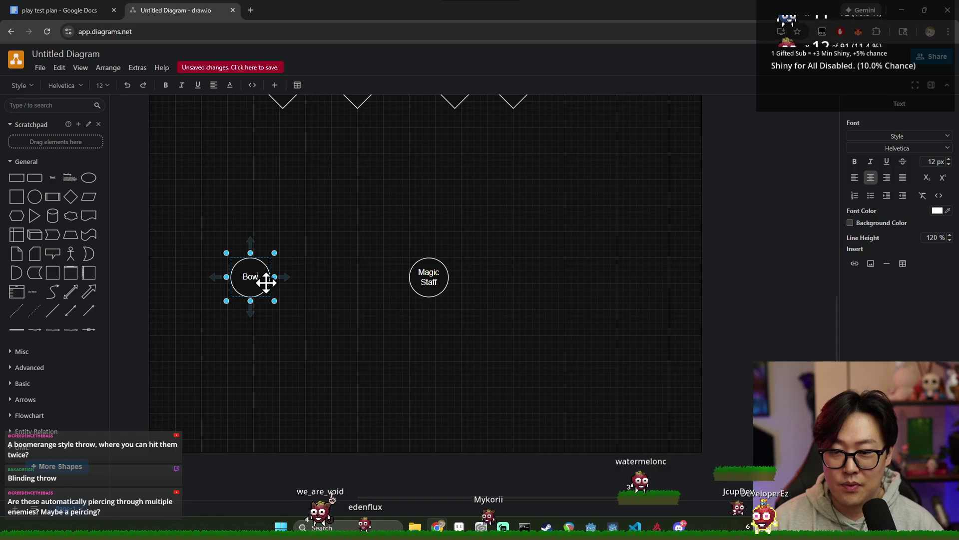
pyautogui.click(364, 361)
# - Select the Bow and Magic Staff circles to inspect them
pyautogui.scroll(2, 276, 299)
pyautogui.scroll(6, 285, 350)
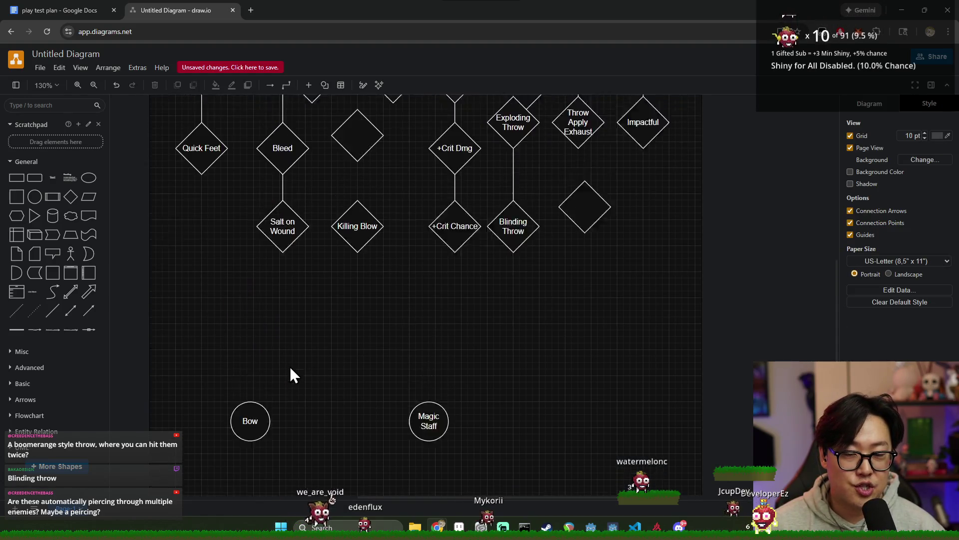
pyautogui.scroll(-4, 269, 435)
pyautogui.click(254, 378)
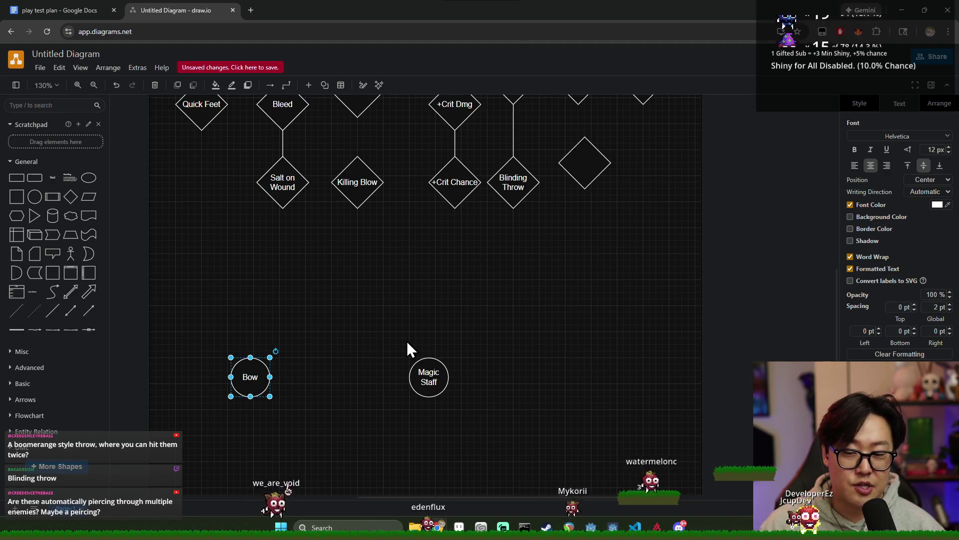
pyautogui.scroll(3, 539, 344)
pyautogui.scroll(-7, 539, 344)
pyautogui.click(429, 280)
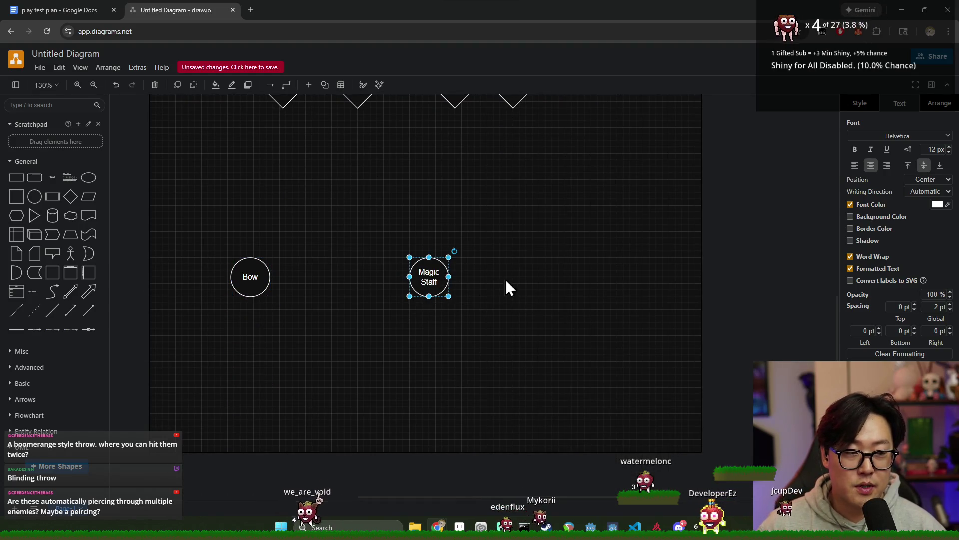
pyautogui.scroll(7, 537, 308)
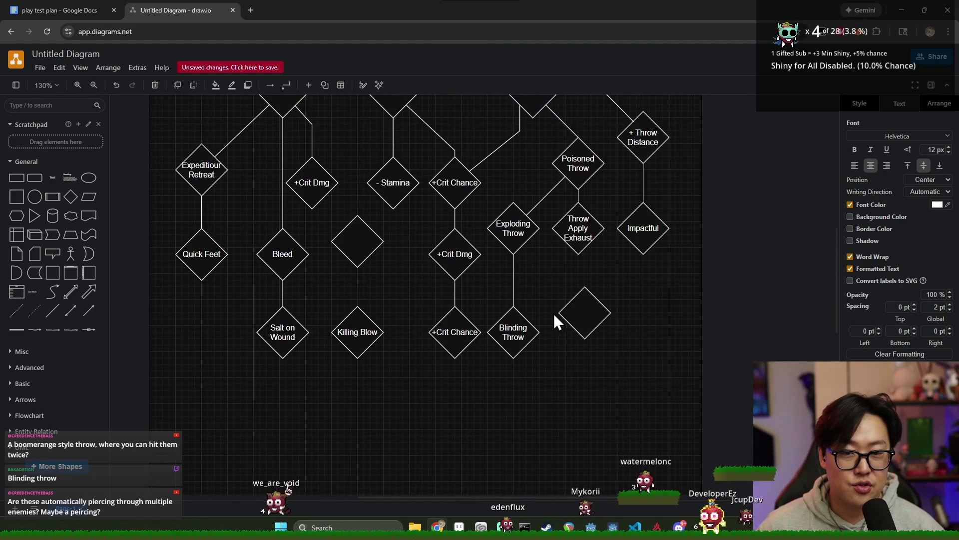
pyautogui.scroll(5, 571, 324)
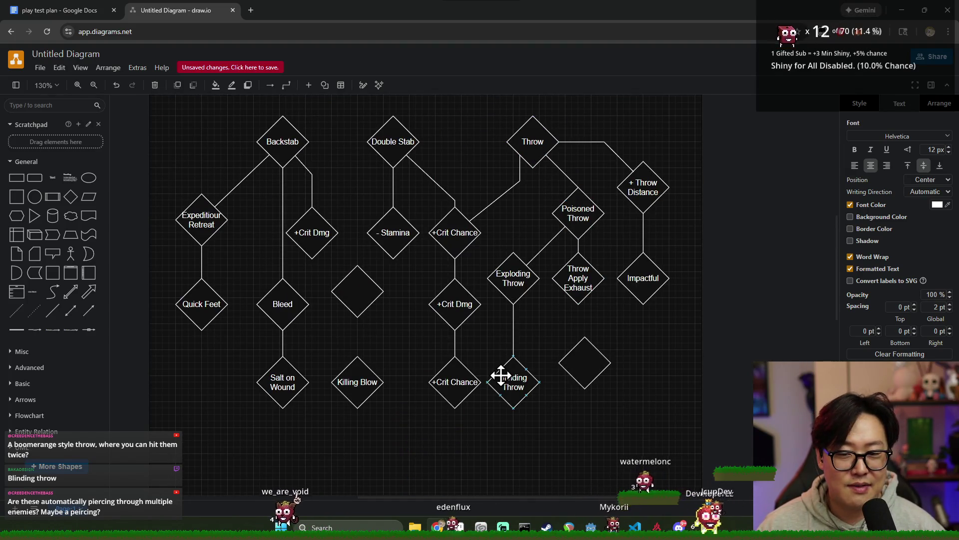
# - Line the empty diamond up in Blinding Throw's row
pyautogui.scroll(-4, 507, 377)
pyautogui.scroll(2, 509, 376)
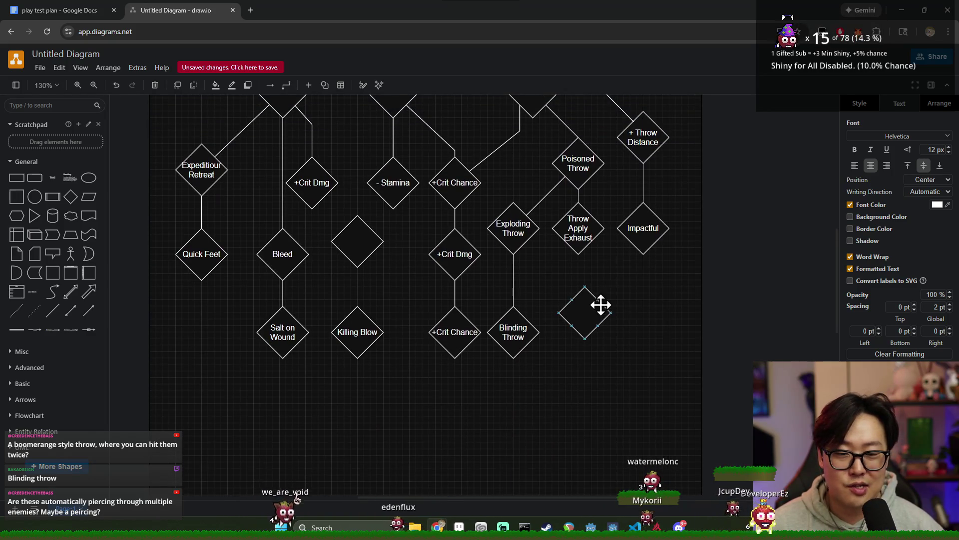
pyautogui.moveTo(598, 312)
pyautogui.mouseDown()
pyautogui.moveTo(656, 343)
pyautogui.moveTo(656, 334)
pyautogui.mouseUp()
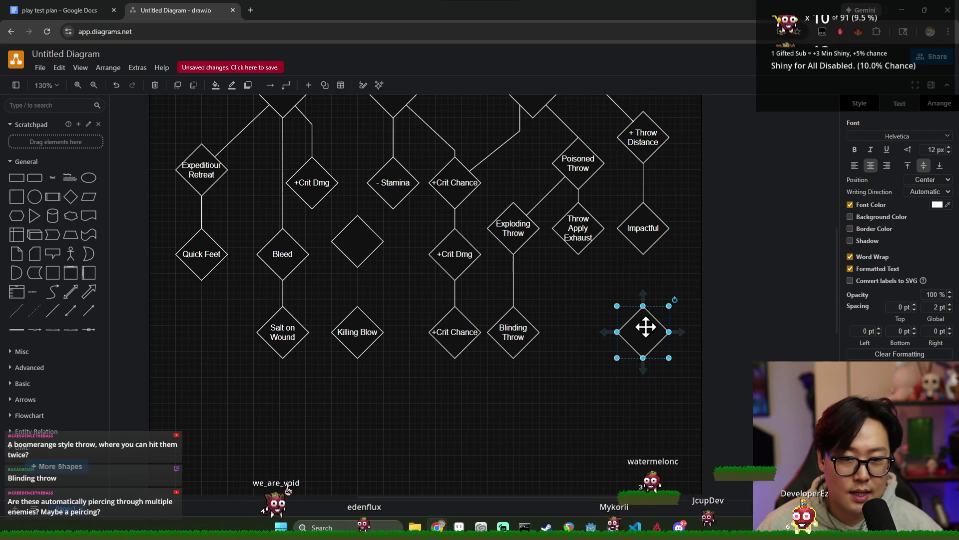
pyautogui.moveTo(649, 336)
pyautogui.mouseDown()
pyautogui.moveTo(584, 336)
pyautogui.moveTo(602, 338)
pyautogui.mouseUp()
pyautogui.click(520, 332)
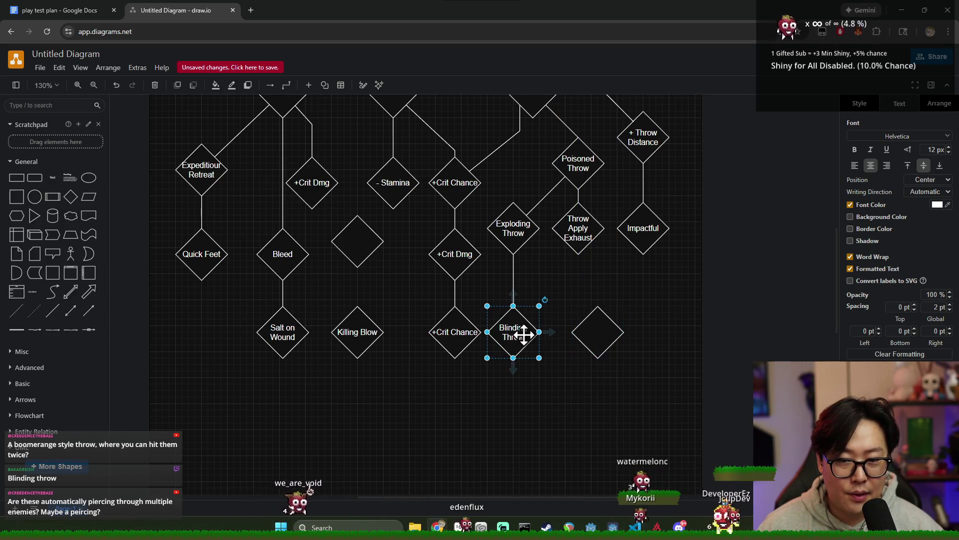
pyautogui.click(569, 159)
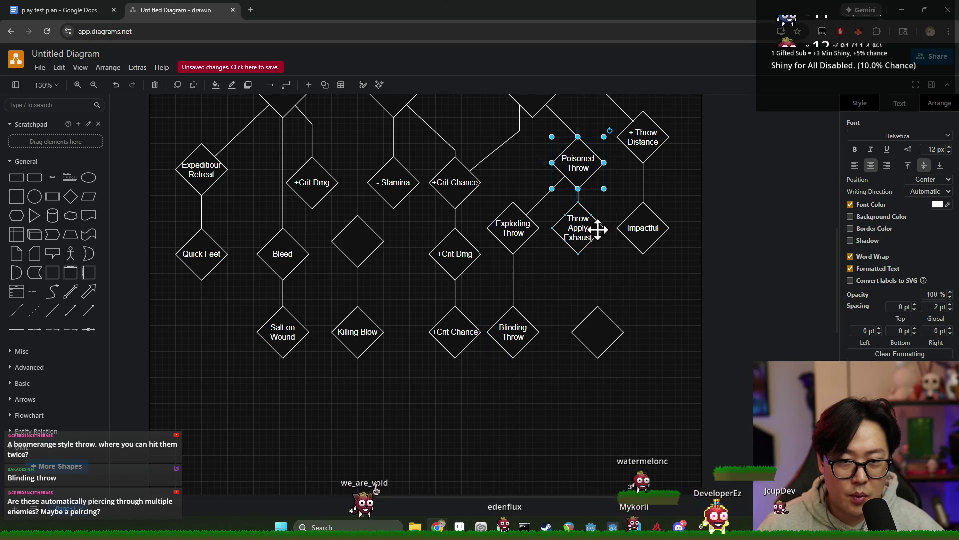
pyautogui.click(284, 254)
pyautogui.moveTo(607, 336)
pyautogui.mouseDown()
pyautogui.moveTo(645, 331)
pyautogui.moveTo(618, 332)
pyautogui.mouseUp()
# - Label the empty diamond 'Already Dead'
pyautogui.doubleClick(617, 331)
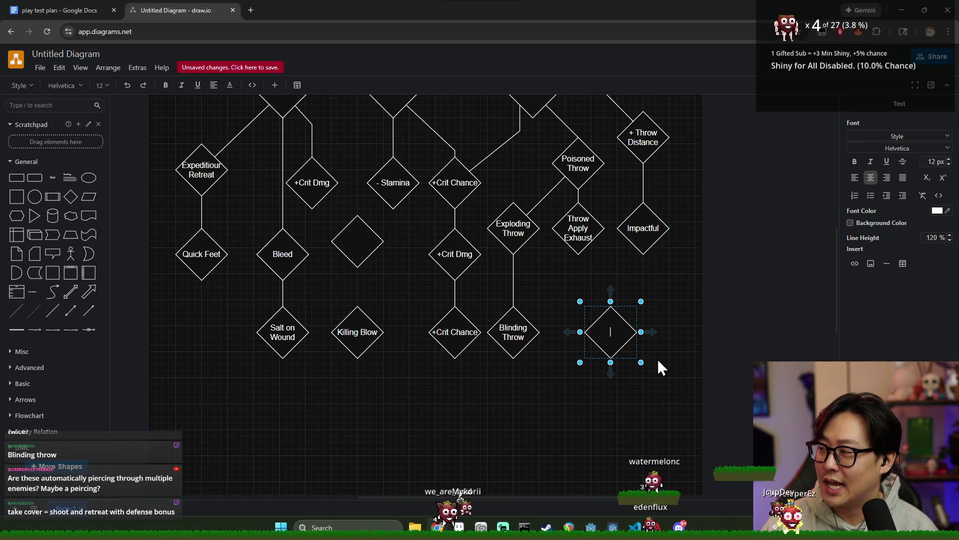
pyautogui.write('Crit')
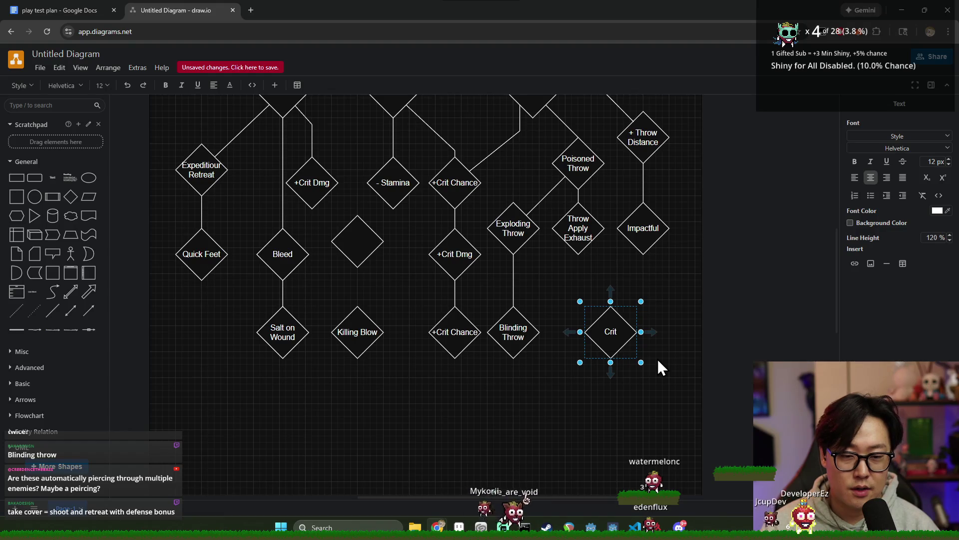
pyautogui.press('BackSpace')
pyautogui.press('BackSpace')
pyautogui.press('BackSpace')
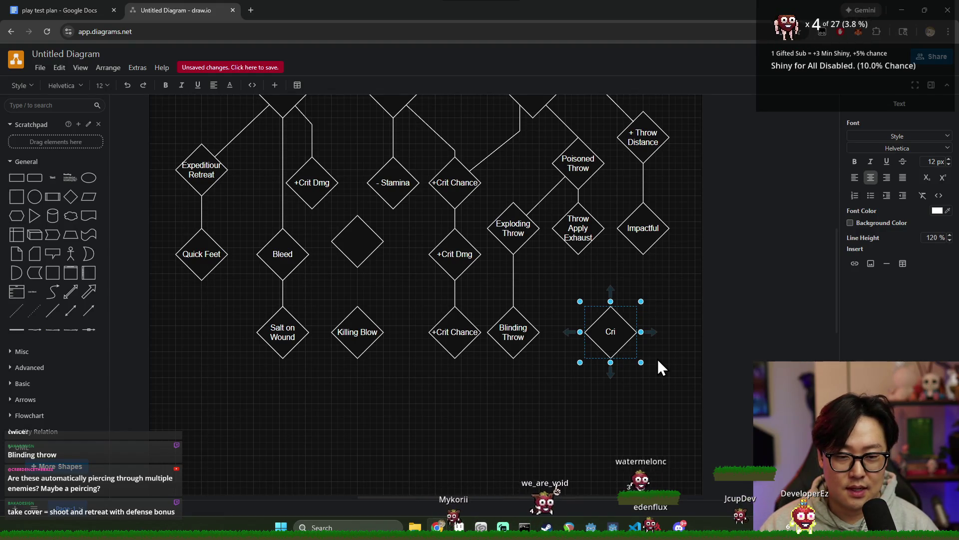
pyautogui.write('Al')
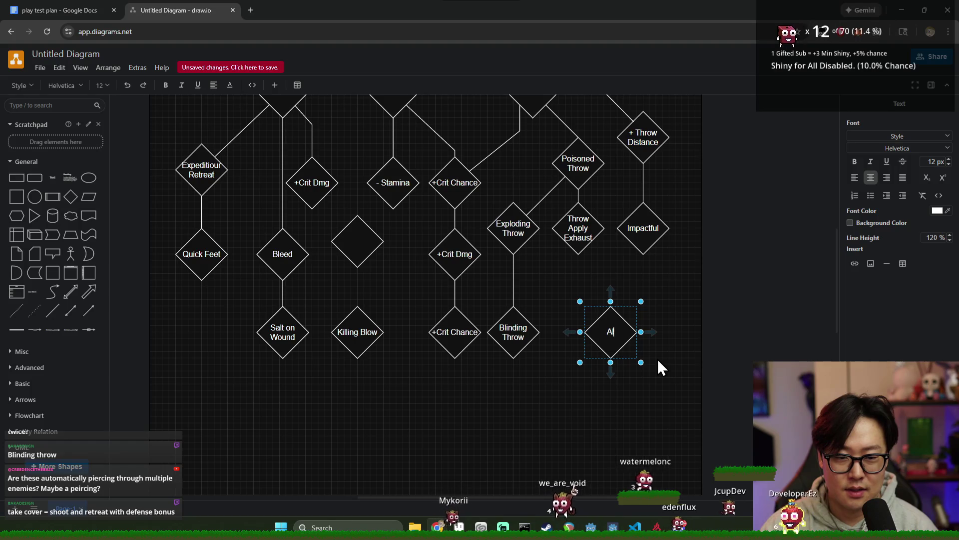
pyautogui.write('ready Dead')
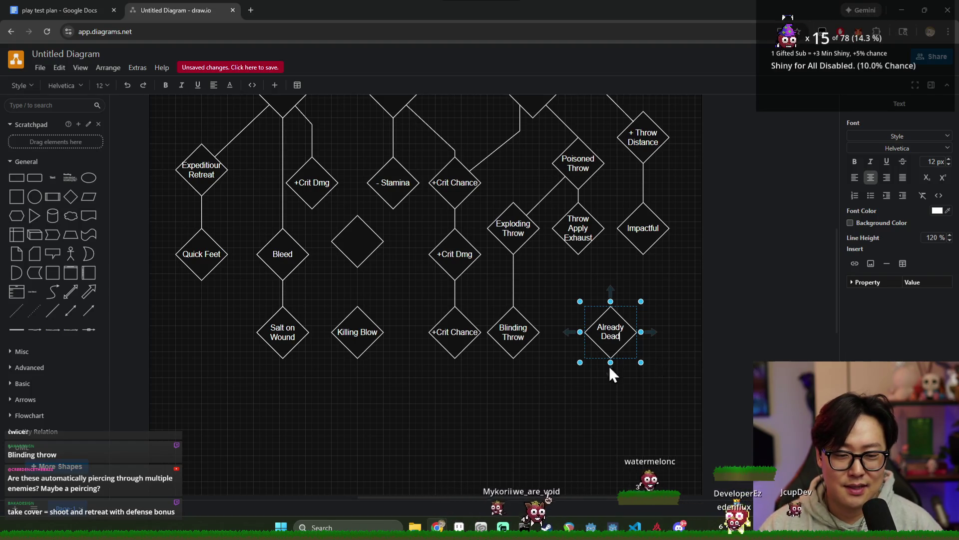
pyautogui.click(614, 349)
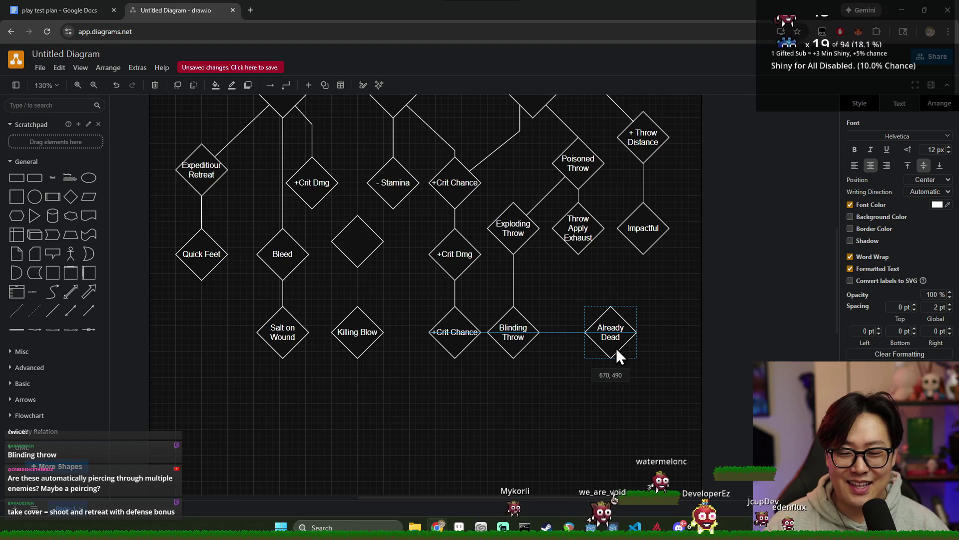
pyautogui.click(229, 242)
# - Connect Throw Apply Exhaust to Already Dead with a bent line
pyautogui.hscroll(2, 239, 295)
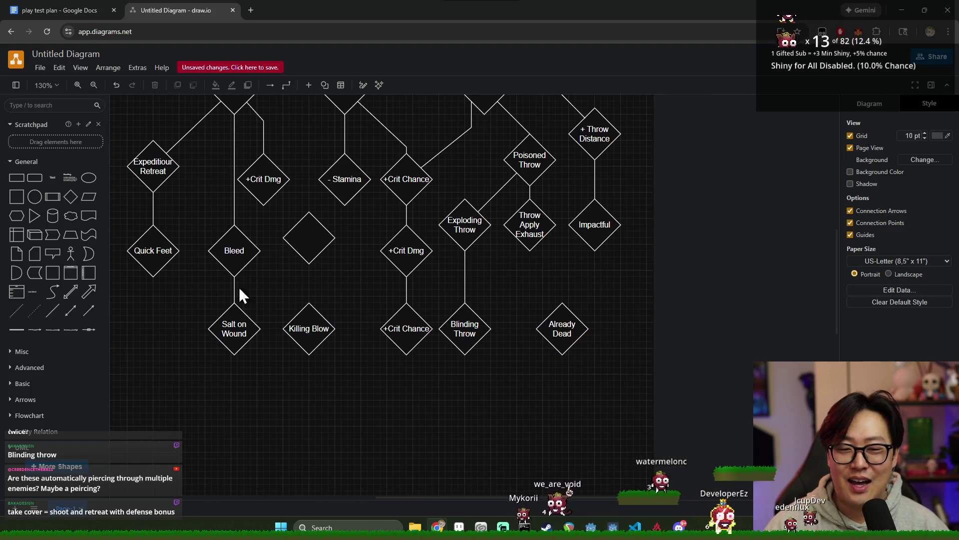
pyautogui.click(55, 312)
pyautogui.moveTo(531, 271)
pyautogui.mouseDown()
pyautogui.moveTo(538, 253)
pyautogui.moveTo(575, 250)
pyautogui.moveTo(532, 254)
pyautogui.moveTo(514, 286)
pyautogui.moveTo(528, 250)
pyautogui.mouseUp()
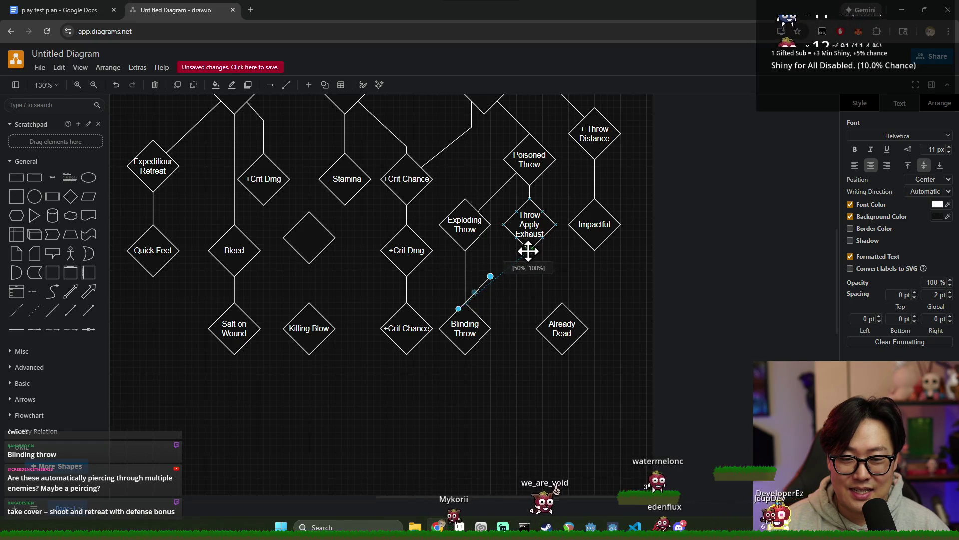
pyautogui.moveTo(459, 308)
pyautogui.mouseDown()
pyautogui.moveTo(557, 310)
pyautogui.moveTo(562, 273)
pyautogui.mouseUp()
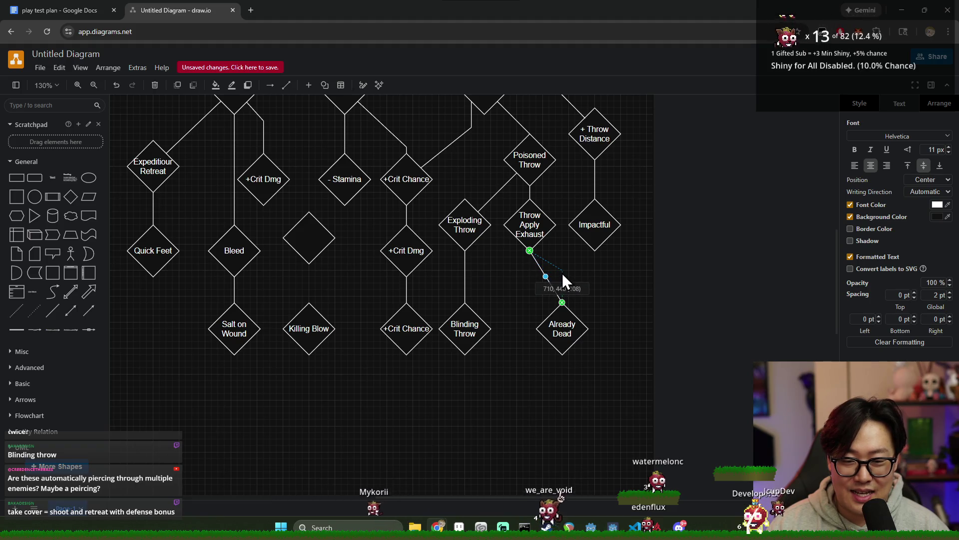
pyautogui.click(594, 311)
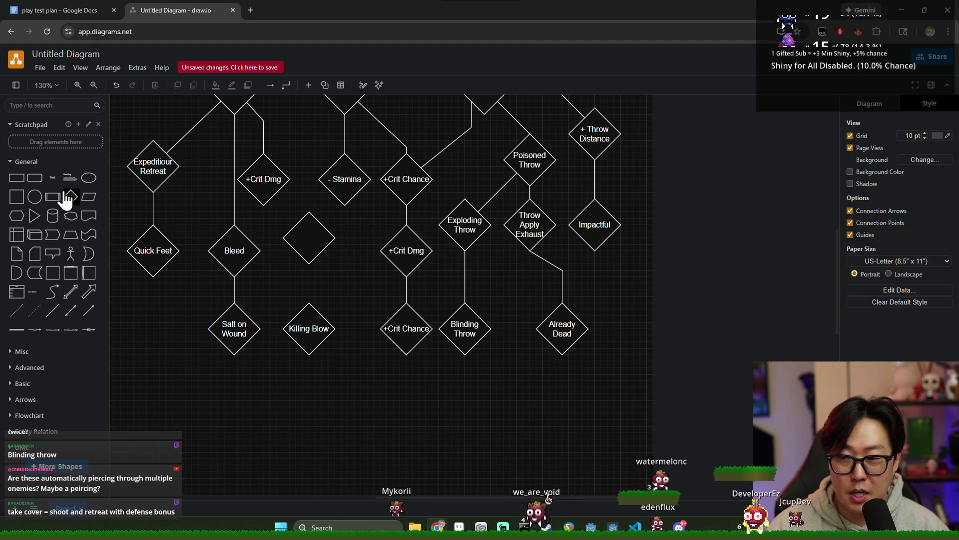
# - Link Blinding Throw's right corner to Already Dead with a straight line
pyautogui.click(71, 310)
pyautogui.moveTo(488, 283)
pyautogui.mouseDown()
pyautogui.moveTo(561, 328)
pyautogui.moveTo(536, 328)
pyautogui.mouseUp()
pyautogui.moveTo(460, 315); pyautogui.dragTo(492, 327)
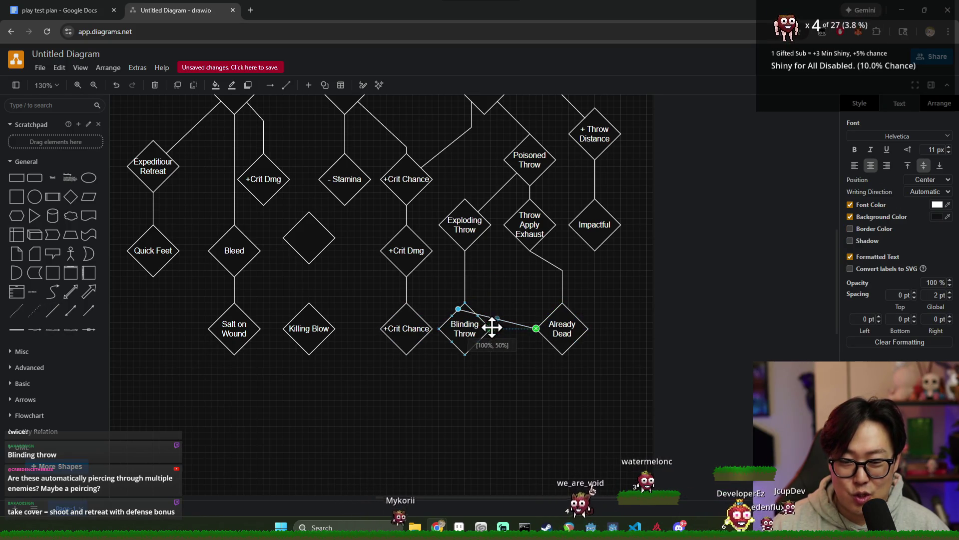
pyautogui.moveTo(572, 332)
pyautogui.mouseDown()
pyautogui.moveTo(568, 348)
pyautogui.moveTo(562, 330)
pyautogui.mouseUp()
# - Lower the Throw Apply Exhaust connector's bend and shift Already Dead slightly right
pyautogui.click(562, 269)
pyautogui.moveTo(562, 269); pyautogui.dragTo(562, 276)
pyautogui.click(601, 307)
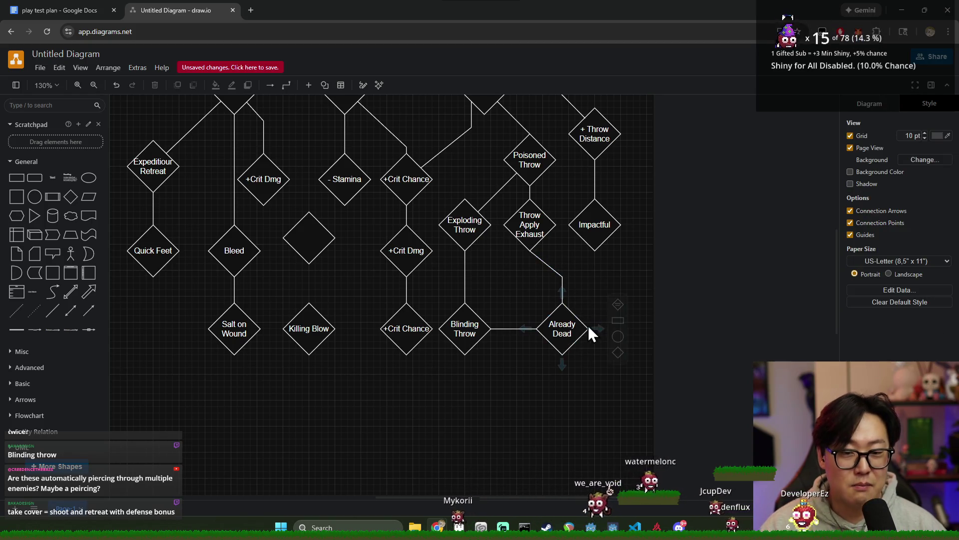
pyautogui.moveTo(535, 274); pyautogui.dragTo(605, 384)
pyautogui.click(605, 385)
pyautogui.click(562, 275)
pyautogui.moveTo(562, 275); pyautogui.dragTo(563, 283)
pyautogui.click(594, 288)
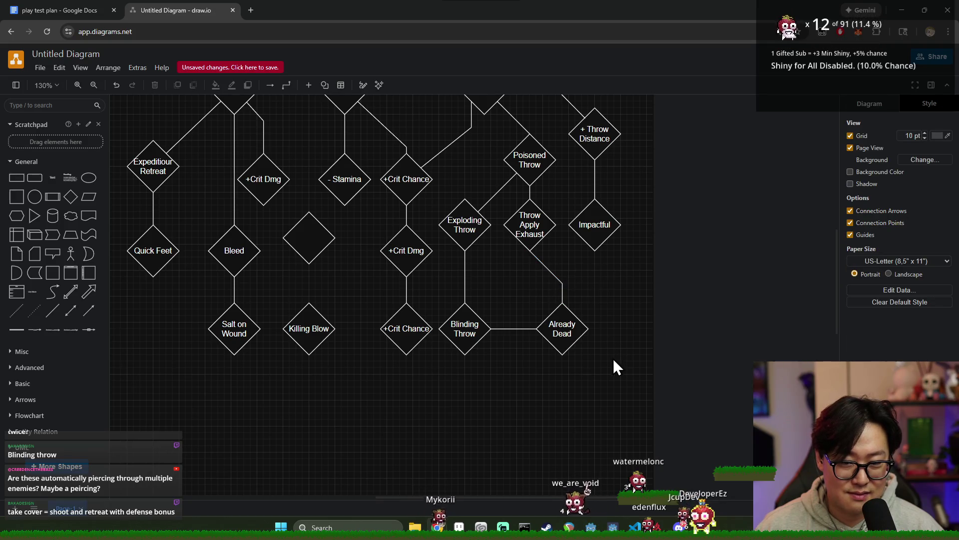
pyautogui.click(574, 331)
pyautogui.moveTo(592, 336)
pyautogui.mouseDown()
pyautogui.moveTo(584, 334)
pyautogui.moveTo(604, 332)
pyautogui.mouseUp()
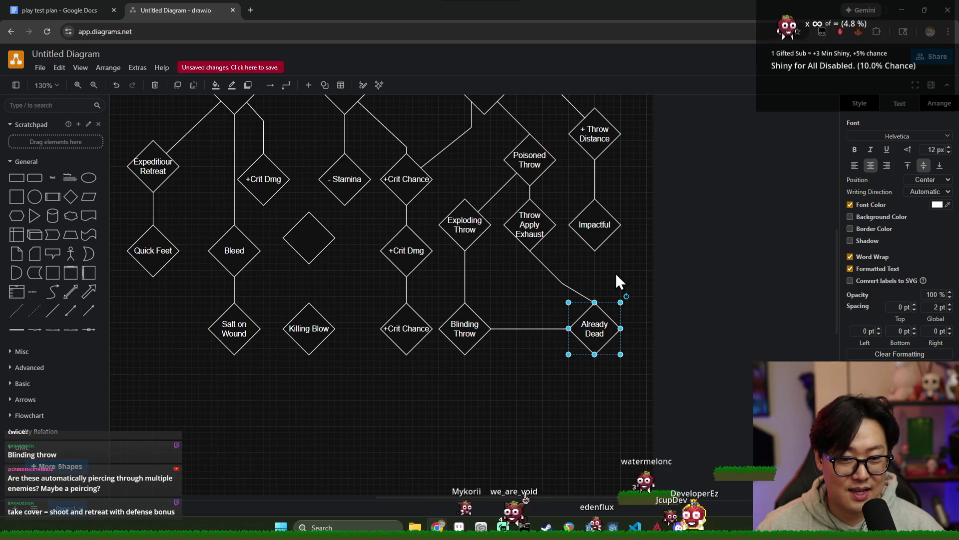
# - Reattach the connector on Throw Apply Exhaust and bend it down into Already Dead
pyautogui.click(560, 283)
pyautogui.moveTo(594, 273); pyautogui.dragTo(595, 273)
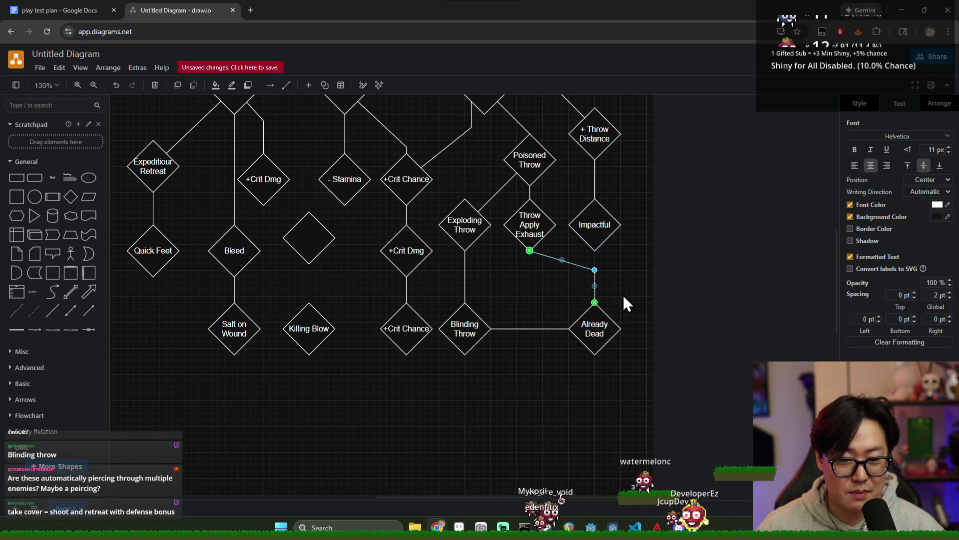
pyautogui.click(623, 295)
pyautogui.click(536, 251)
pyautogui.moveTo(542, 243); pyautogui.dragTo(541, 243)
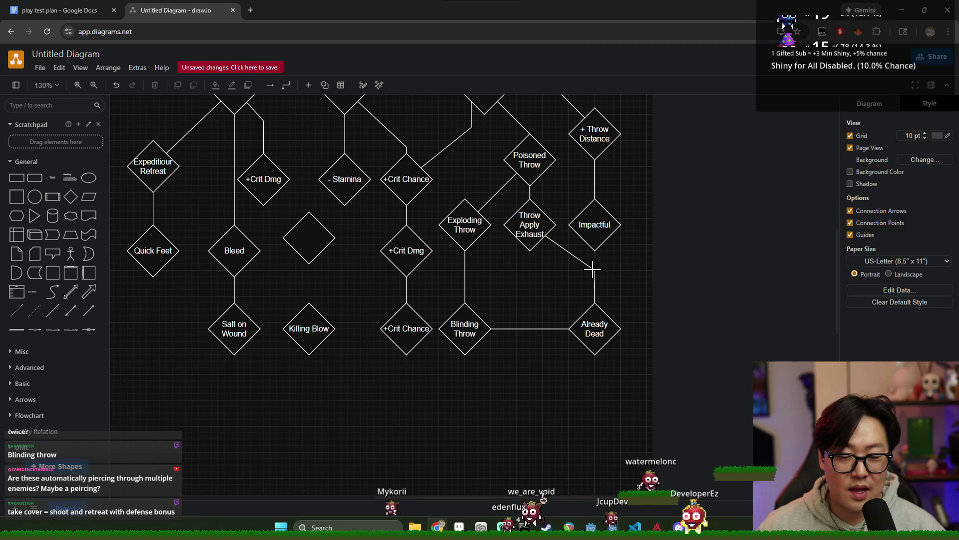
pyautogui.moveTo(594, 270); pyautogui.dragTo(595, 276)
pyautogui.click(616, 289)
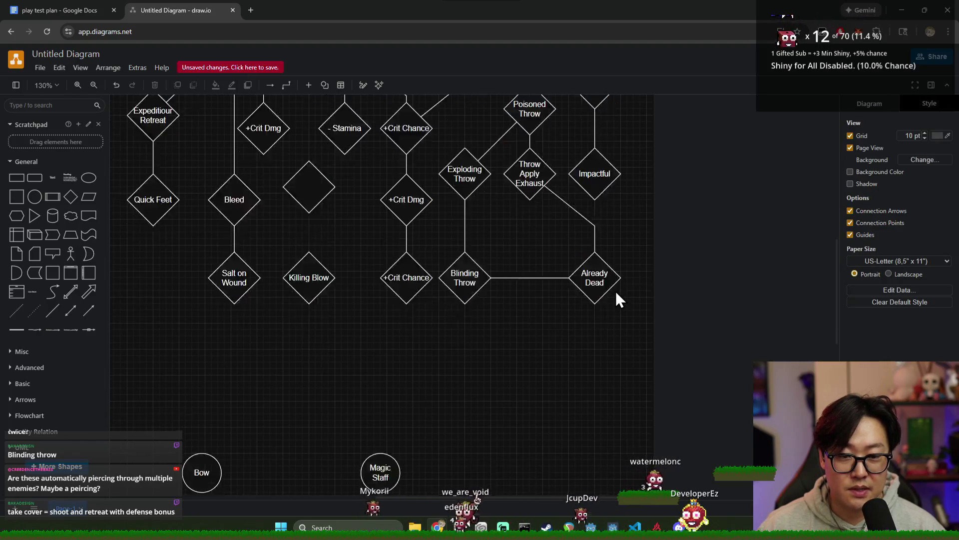
# - Drop the Throw Apply Exhaust connector's bend lower, then switch to the play test plan
pyautogui.scroll(2, 605, 307)
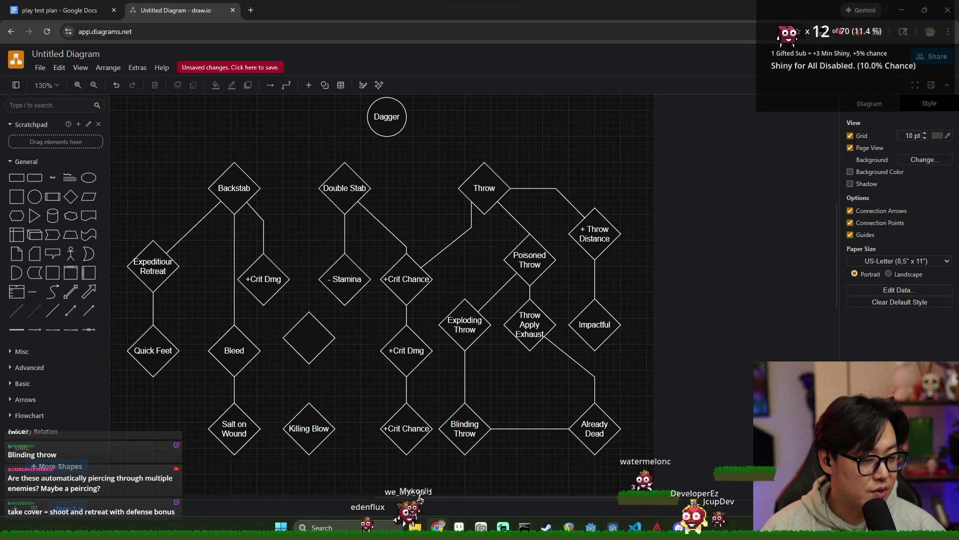
pyautogui.scroll(-2, 562, 397)
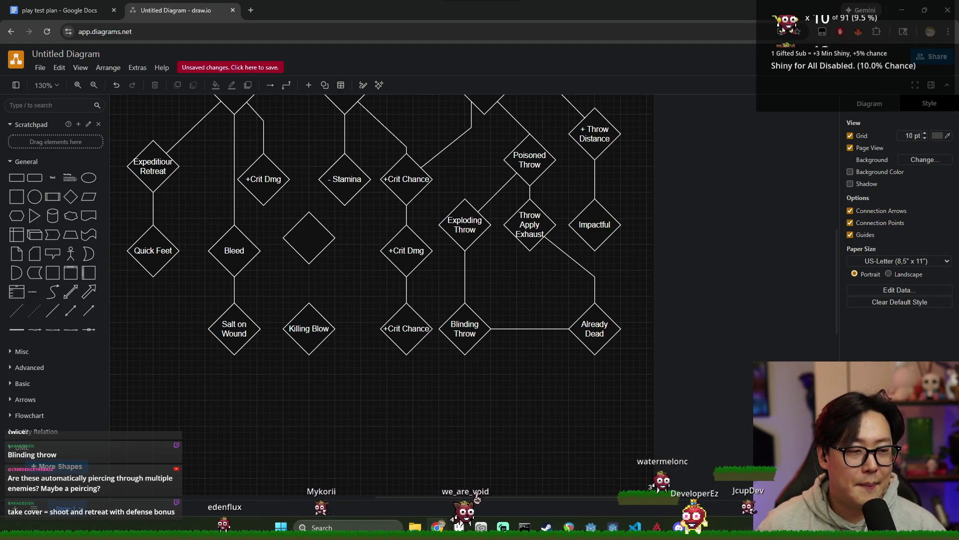
pyautogui.click(593, 274)
pyautogui.moveTo(594, 273); pyautogui.dragTo(594, 283)
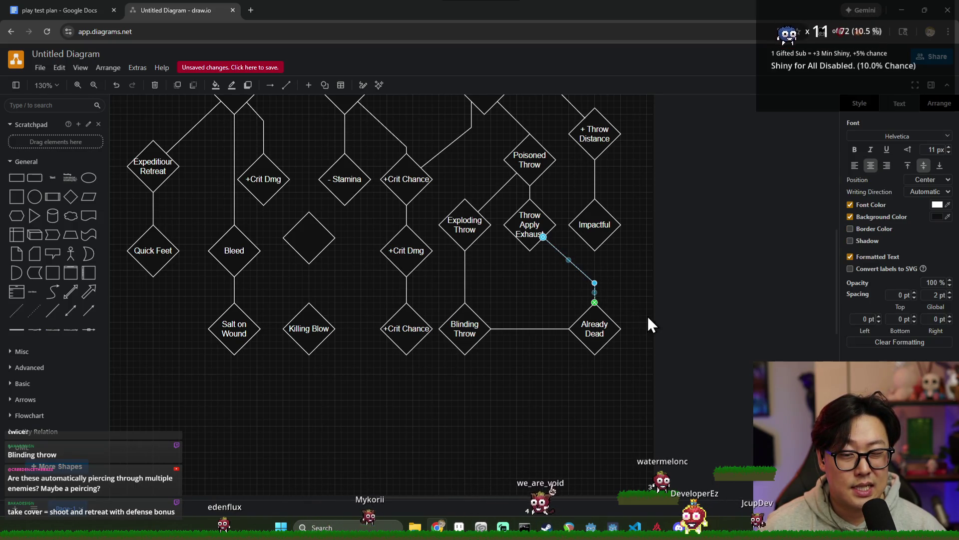
pyautogui.click(640, 284)
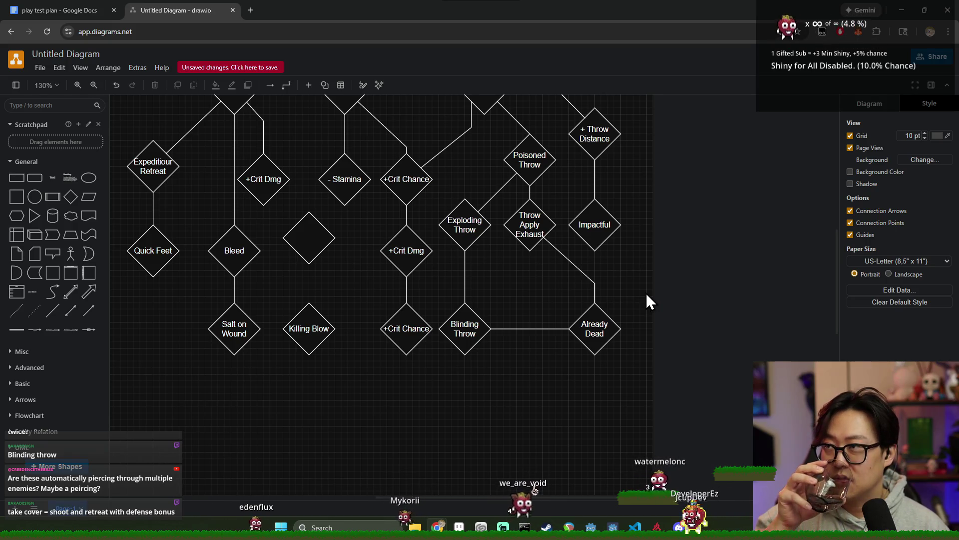
pyautogui.click(70, 10)
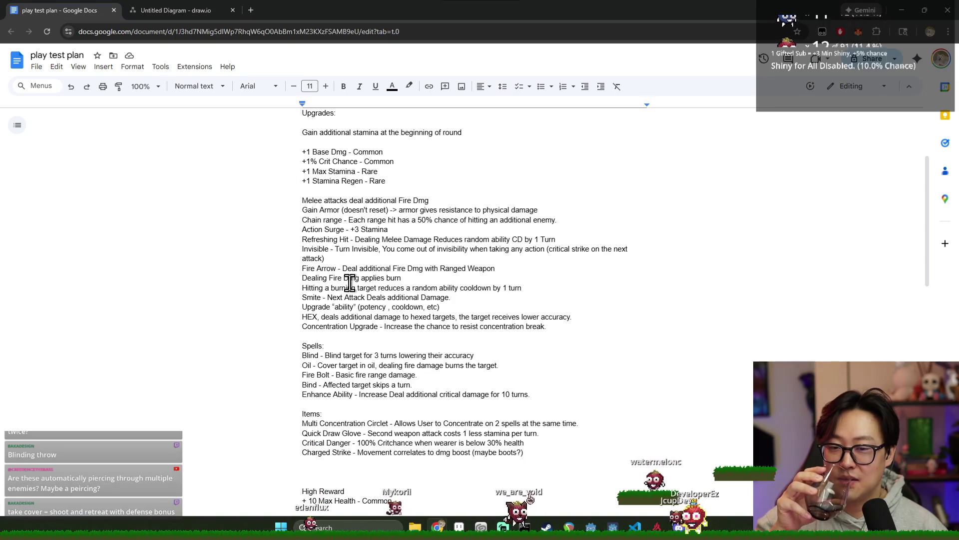
pyautogui.click(215, 13)
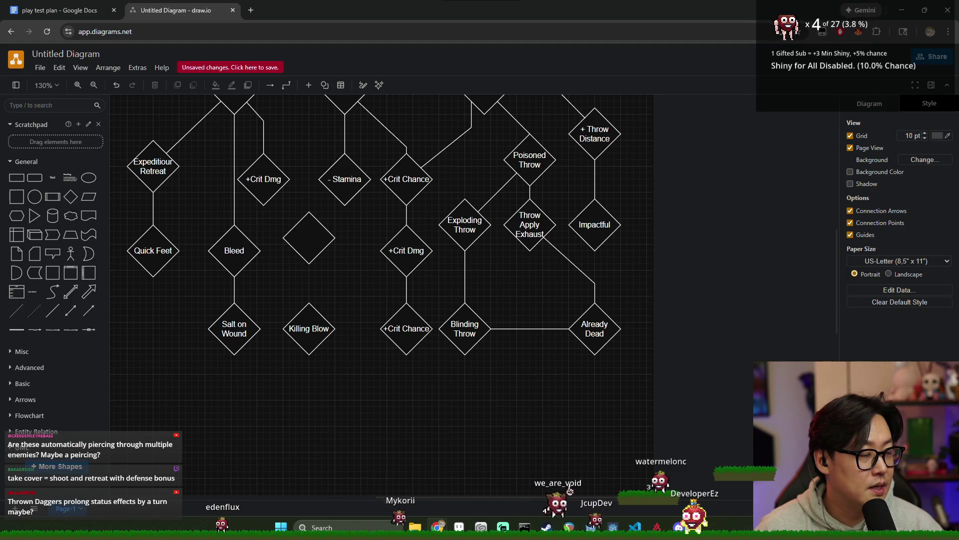
# - Select and deselect the Already Dead node without changing it
pyautogui.scroll(1, 573, 328)
pyautogui.scroll(-1, 547, 289)
pyautogui.click(577, 326)
pyautogui.click(696, 333)
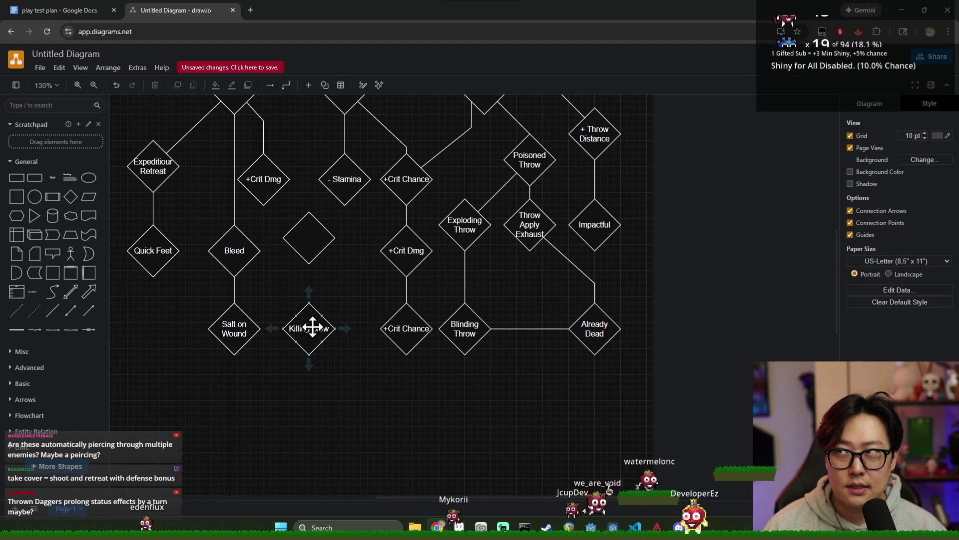
pyautogui.click(594, 322)
pyautogui.click(673, 314)
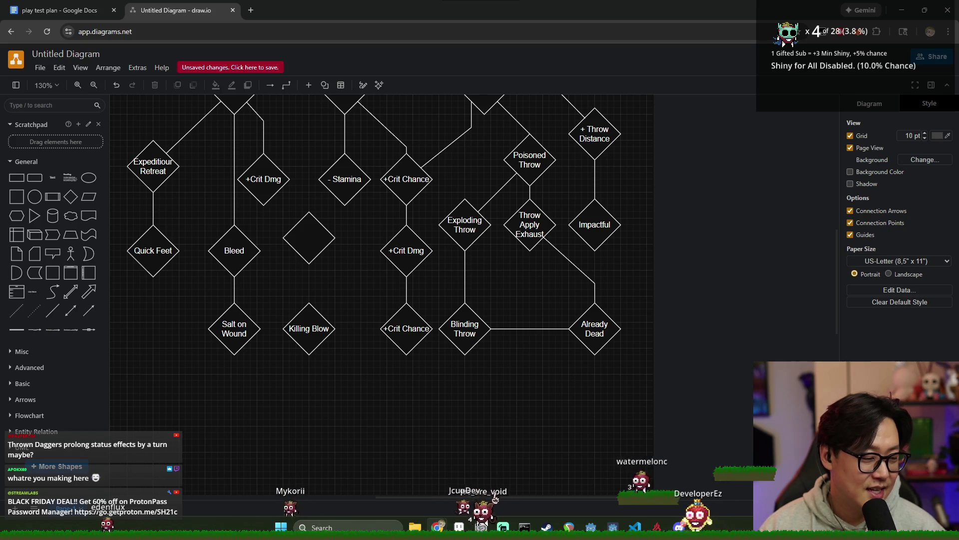
# - Switch to Discord and enlarge the shared combat screenshot
pyautogui.hscroll(-3, 604, 341)
pyautogui.scroll(5, 634, 326)
pyautogui.scroll(-3, 520, 210)
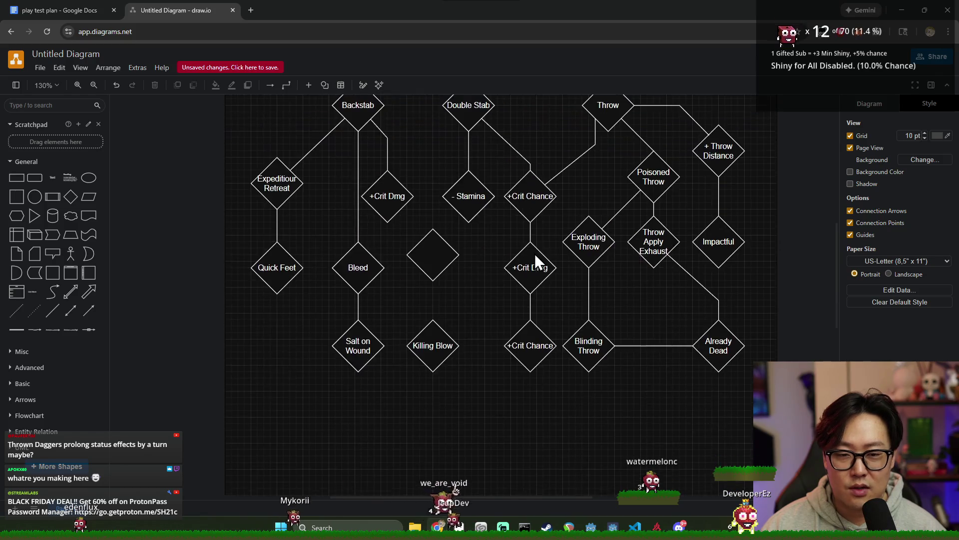
pyautogui.scroll(2, 502, 248)
pyautogui.hotkey('alt', 'Tab')
pyautogui.click(356, 180)
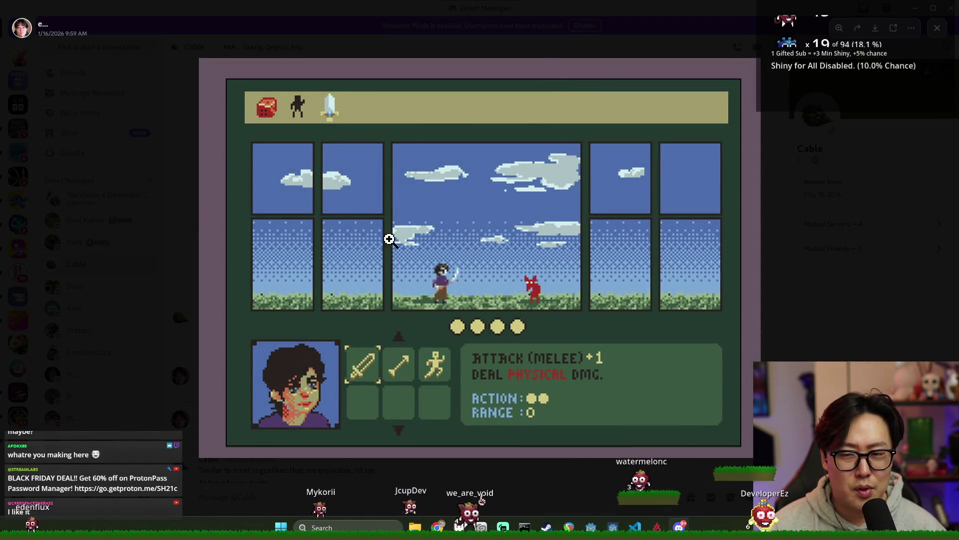
# - Close the combat screenshot, then view and close the shared map screenshot
pyautogui.click(880, 133)
pyautogui.hotkey('alt', 'Tab')
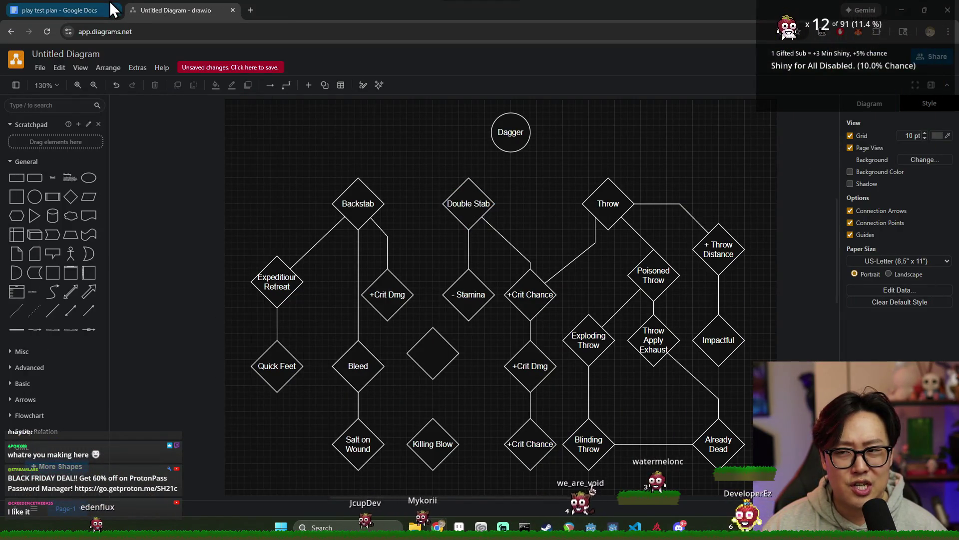
pyautogui.hotkey('alt', 'Tab')
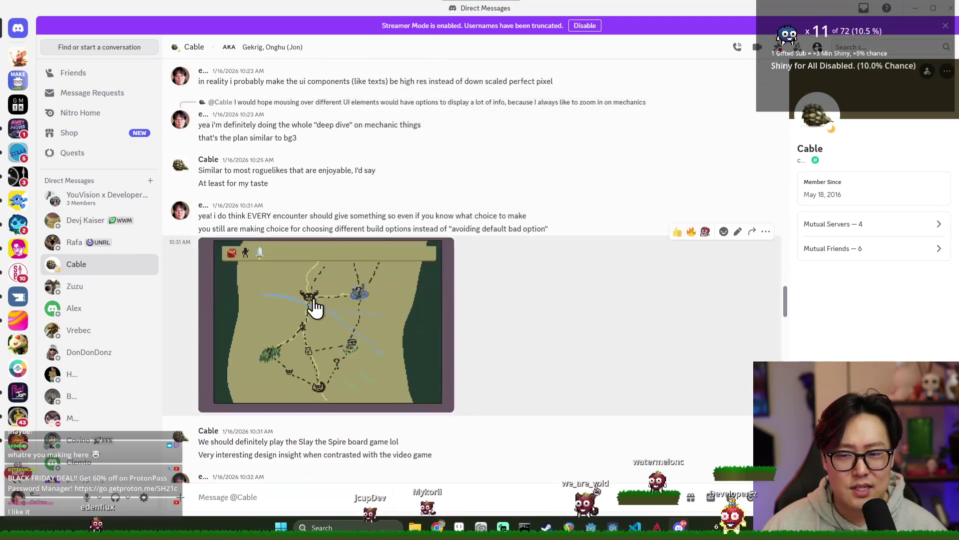
pyautogui.click(314, 302)
pyautogui.click(863, 183)
# - Highlight the 'Choose from 3 Weapon' note in the play test plan document
pyautogui.hotkey('alt', 'Tab')
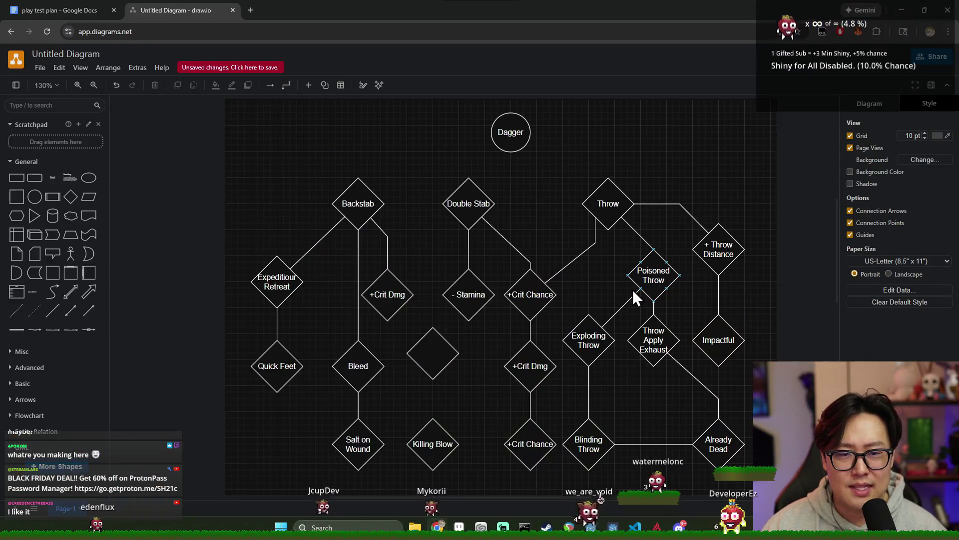
pyautogui.scroll(-1, 600, 288)
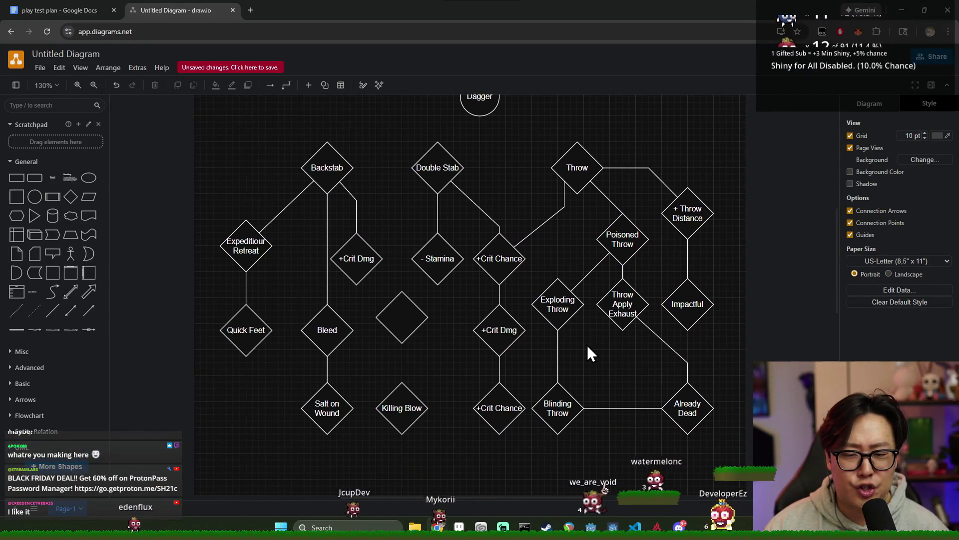
pyautogui.scroll(-2, 587, 345)
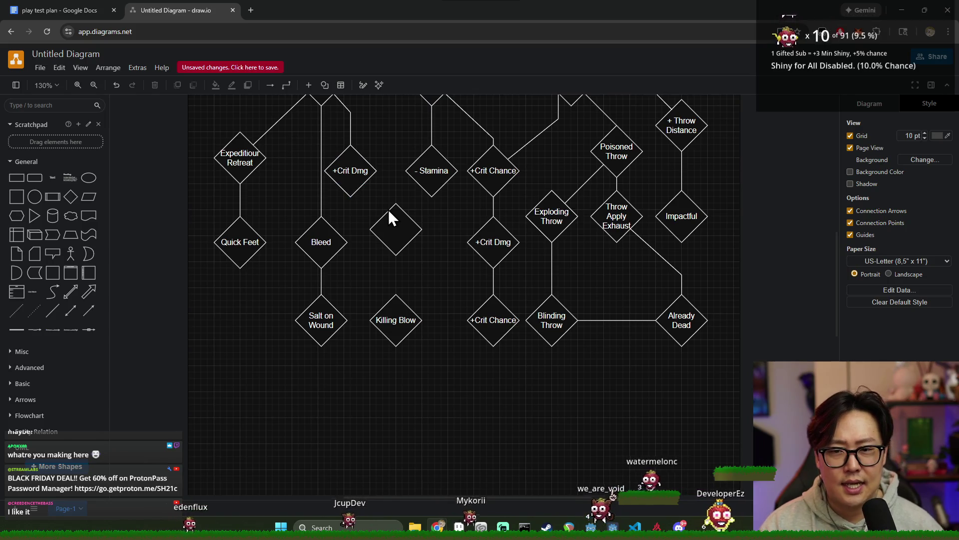
pyautogui.click(79, 9)
pyautogui.scroll(3, 353, 154)
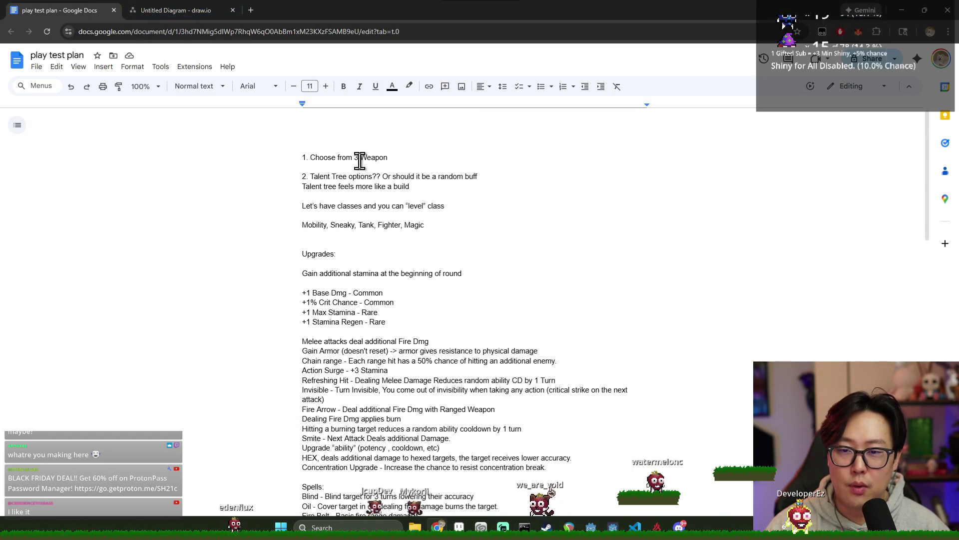
pyautogui.moveTo(311, 157); pyautogui.dragTo(389, 164)
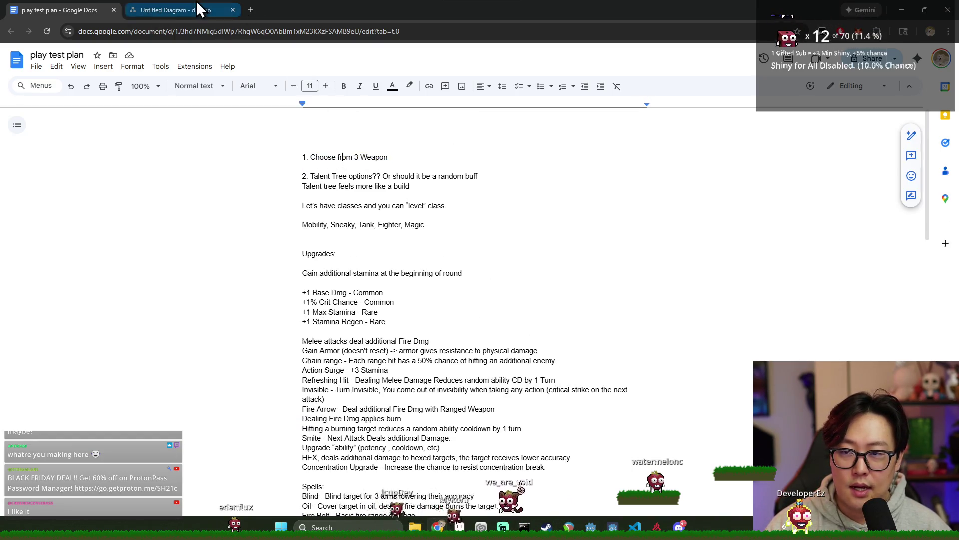
# - Return to the draw.io skill tree and select the Magic Staff circle
pyautogui.click(176, 10)
pyautogui.scroll(-5, 431, 214)
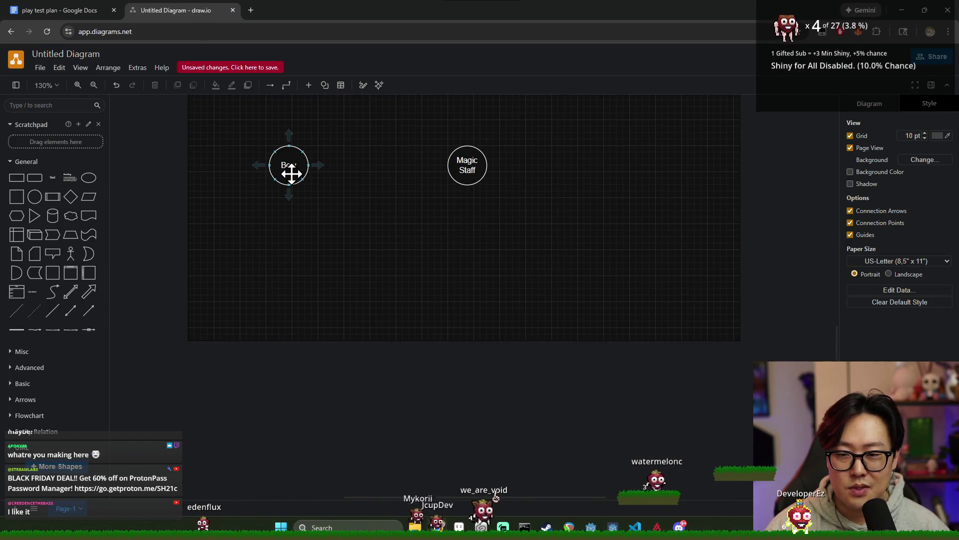
pyautogui.click(464, 167)
# - Select the Backstab diamond, then clear the selection
pyautogui.scroll(10, 509, 178)
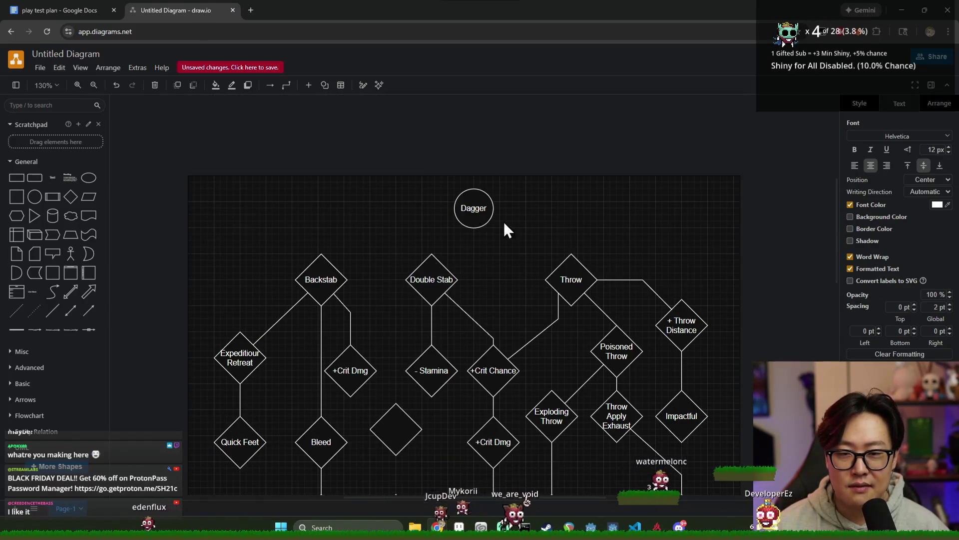
pyautogui.scroll(-8, 511, 214)
pyautogui.scroll(4, 518, 209)
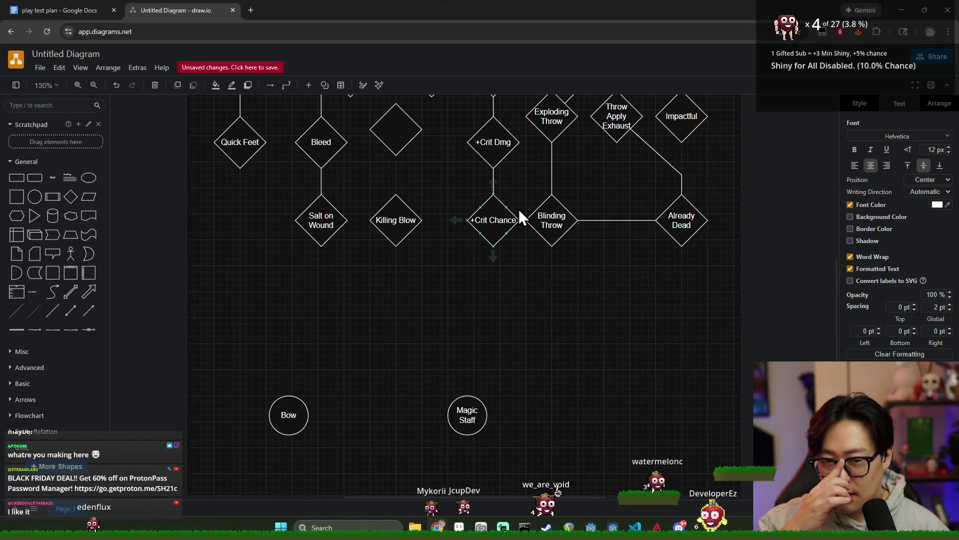
pyautogui.scroll(2, 510, 220)
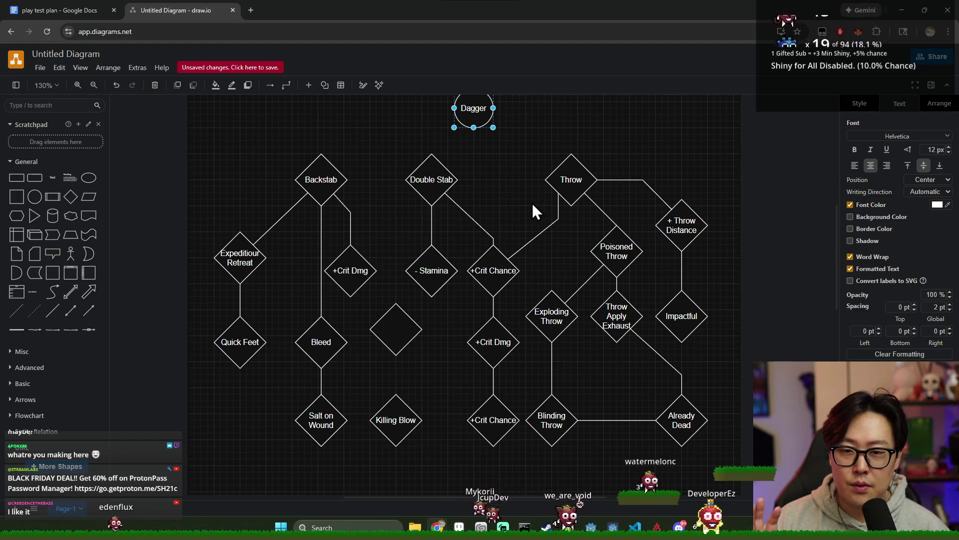
pyautogui.click(335, 186)
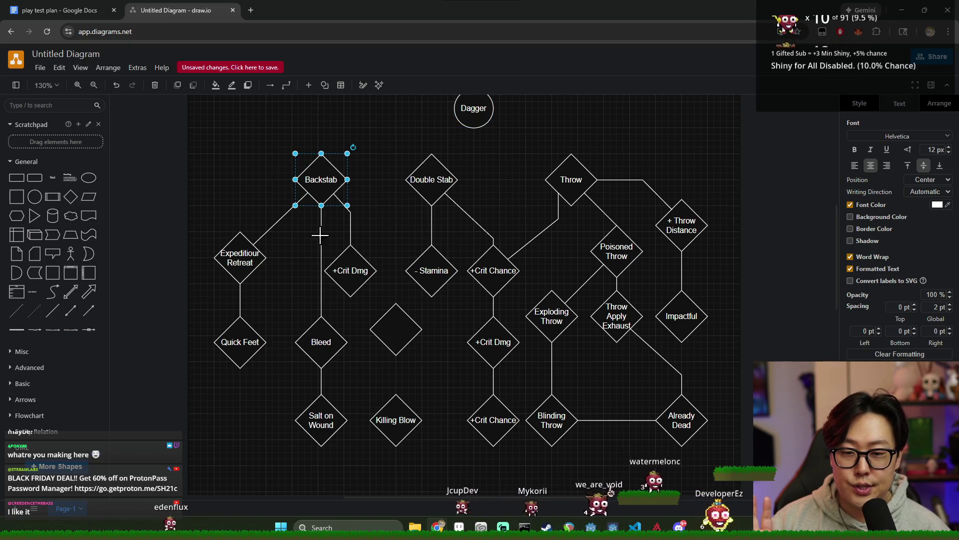
pyautogui.scroll(-5, 499, 307)
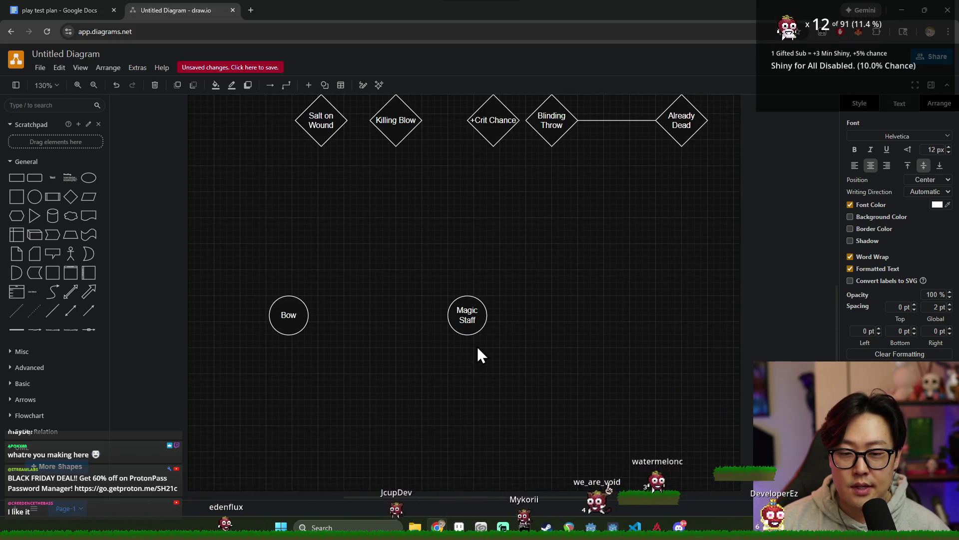
pyautogui.scroll(4, 480, 345)
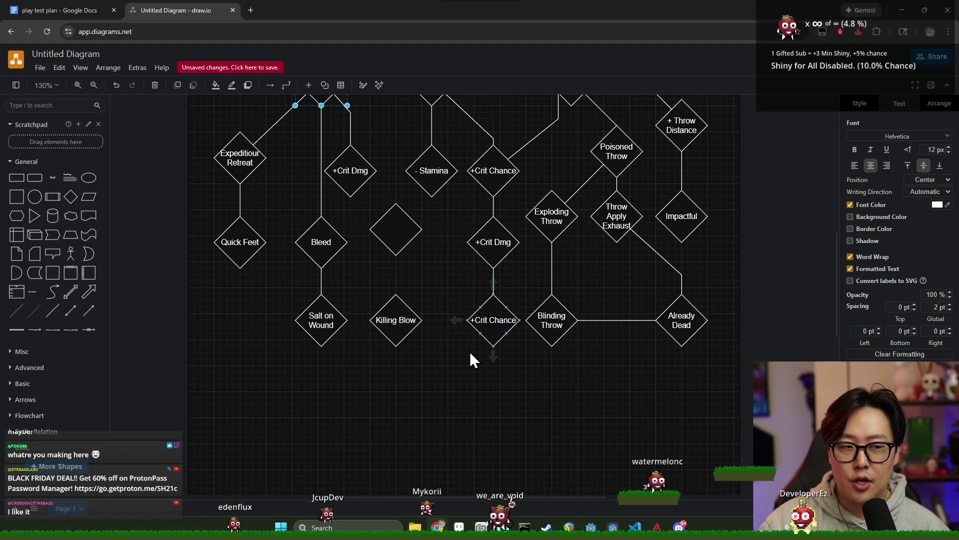
pyautogui.scroll(-2, 481, 334)
pyautogui.click(583, 322)
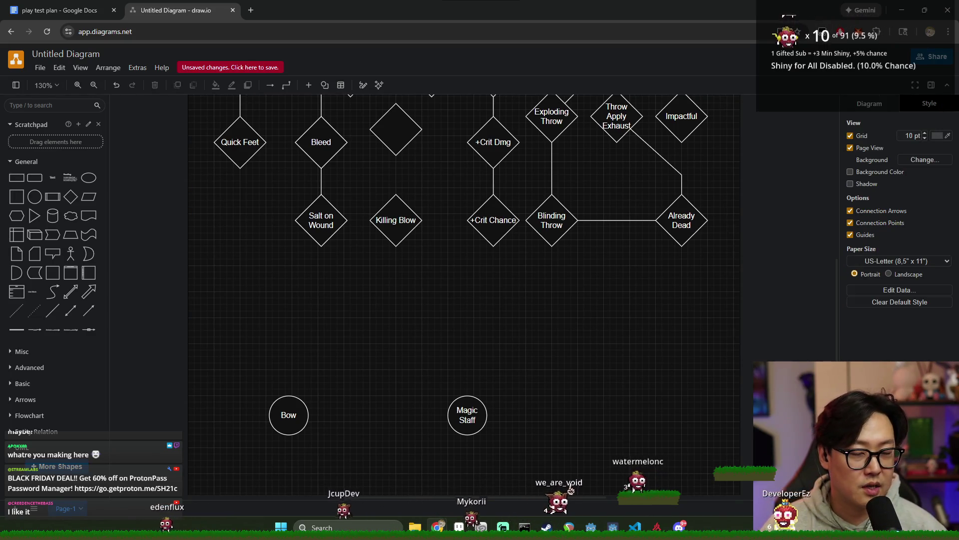
# - Nudge the empty diamond slightly lower, above Killing Blow
pyautogui.scroll(4, 607, 309)
pyautogui.click(408, 281)
pyautogui.moveTo(407, 281); pyautogui.dragTo(406, 293)
pyautogui.click(433, 302)
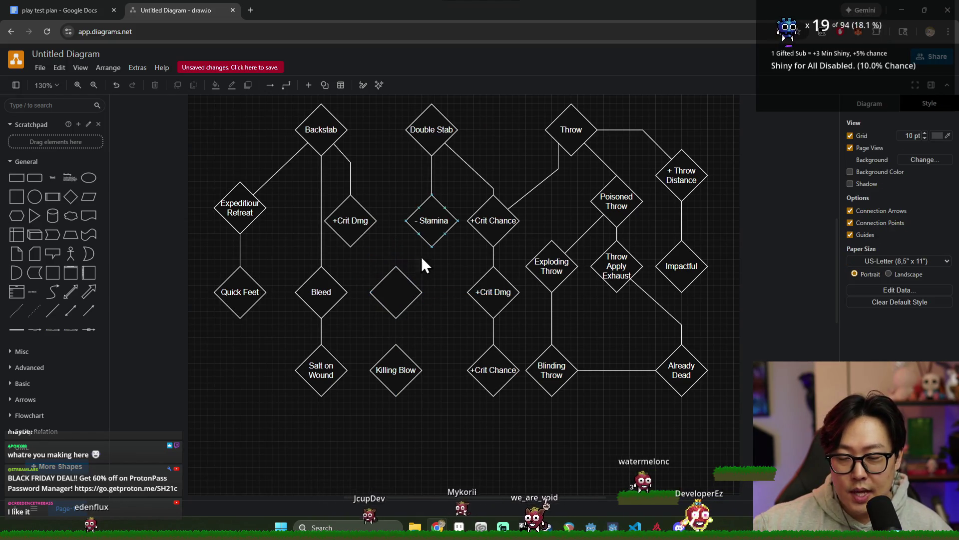
# - Select Killing Blow, the empty diamond and Double Stab to check their alignment
pyautogui.click(408, 357)
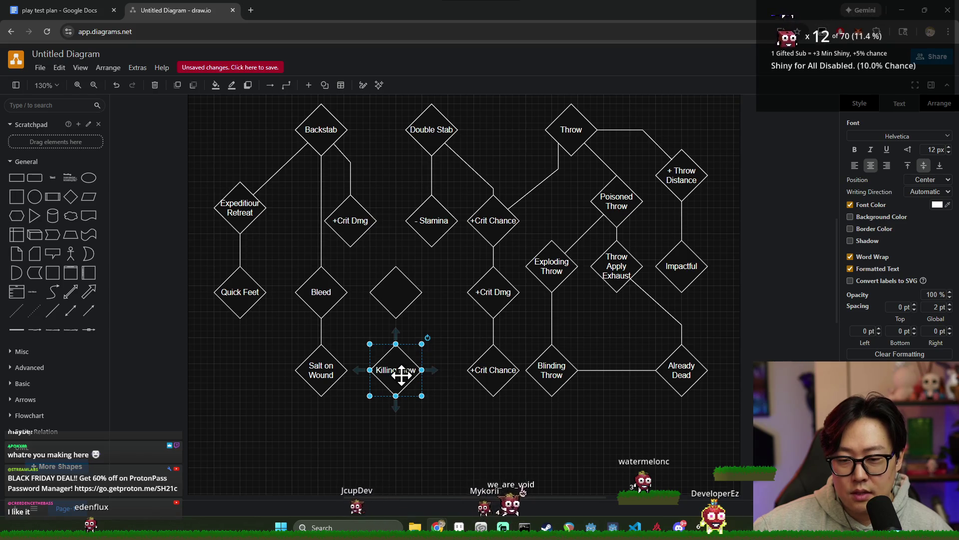
pyautogui.click(469, 430)
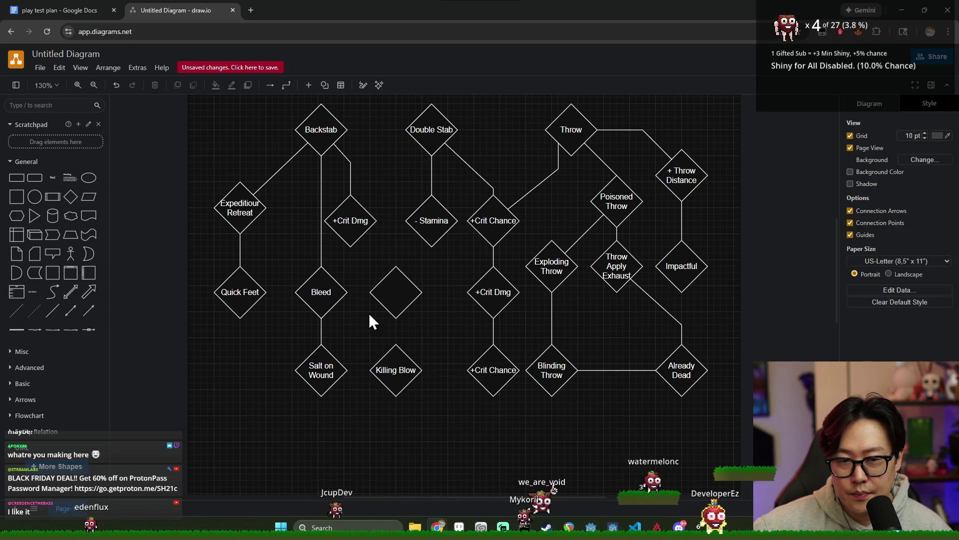
pyautogui.click(394, 367)
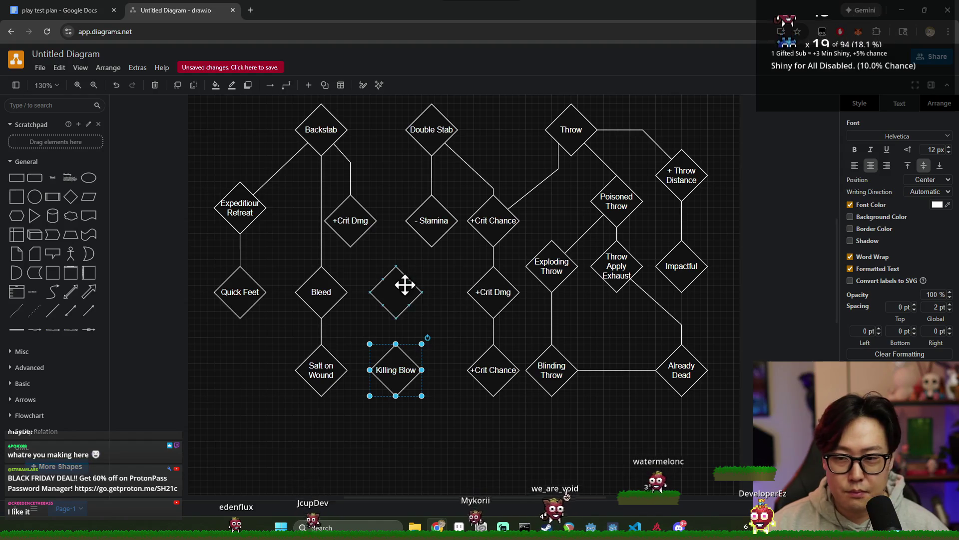
pyautogui.click(433, 439)
pyautogui.click(386, 291)
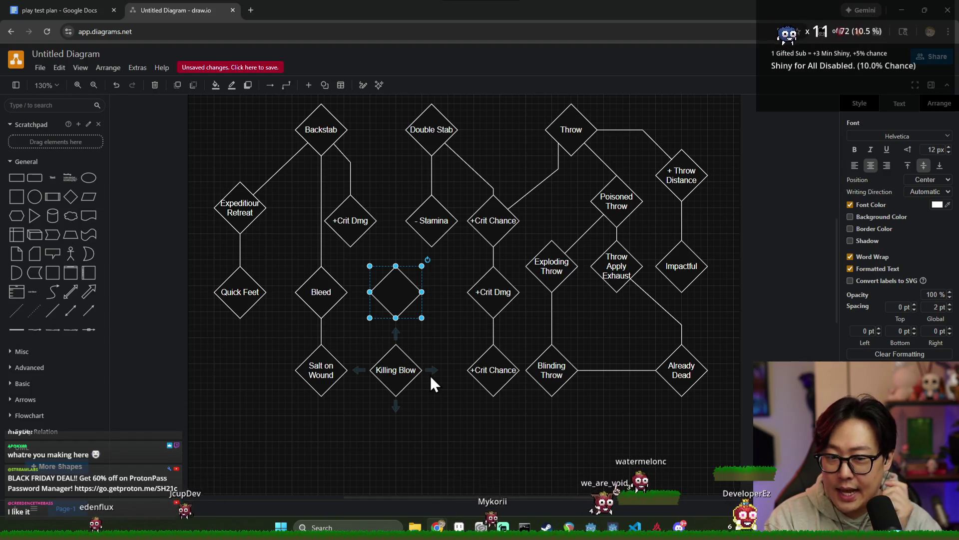
pyautogui.click(426, 144)
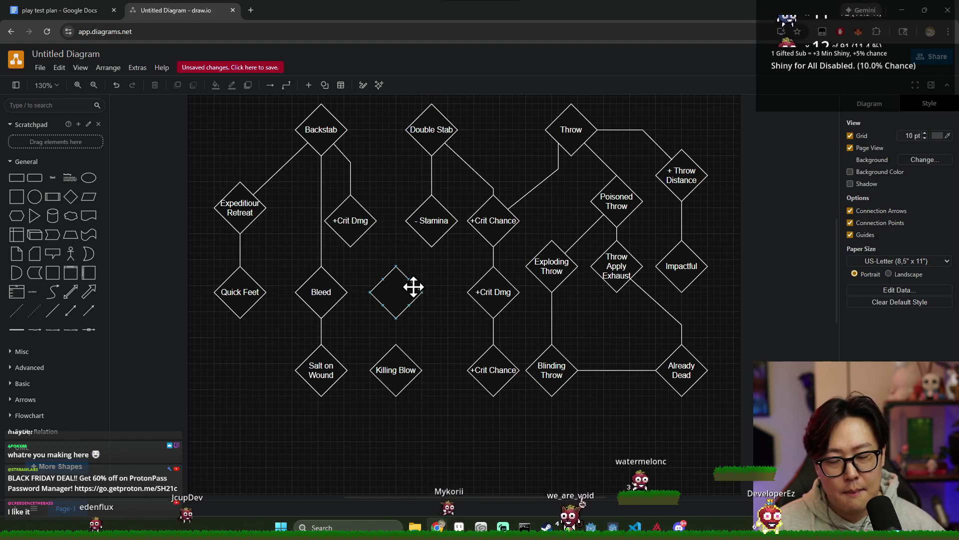
# - Select the empty diamond between Bleed and +Crit Dmg
pyautogui.click(396, 287)
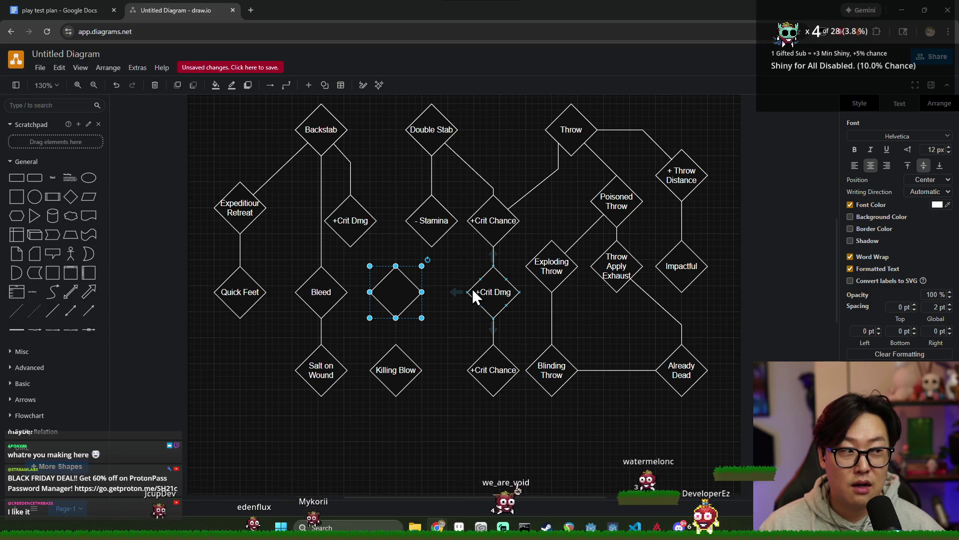
pyautogui.click(441, 306)
pyautogui.click(383, 287)
pyautogui.click(438, 319)
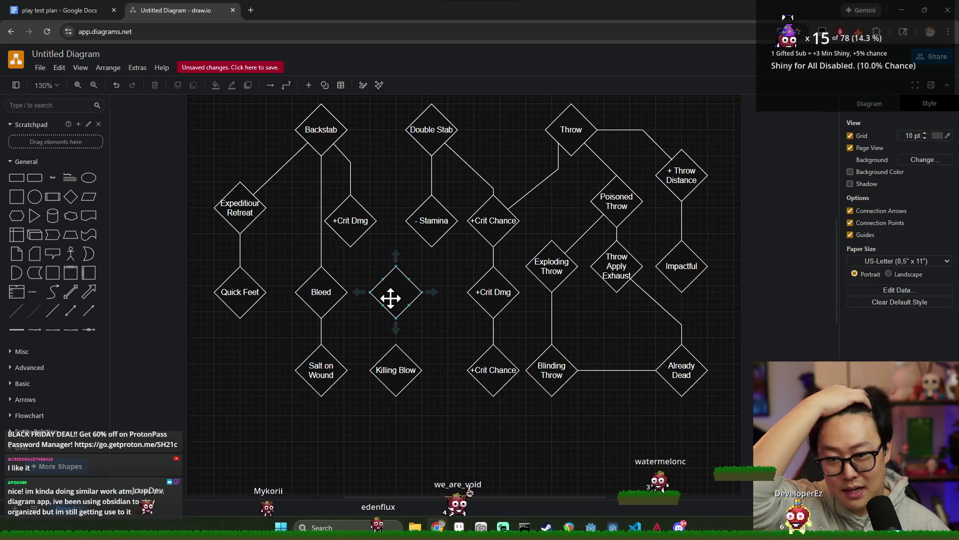
pyautogui.click(431, 131)
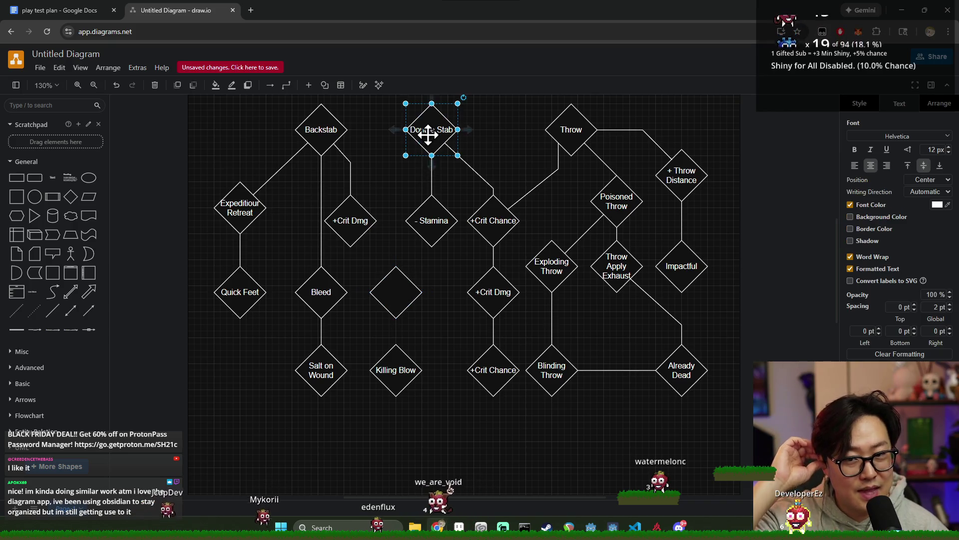
pyautogui.click(407, 293)
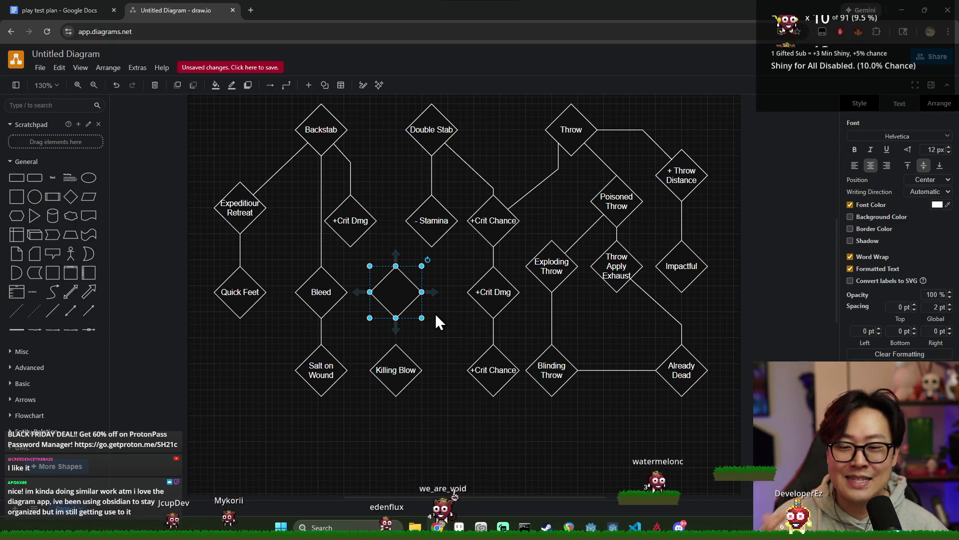
pyautogui.click(416, 314)
pyautogui.click(404, 309)
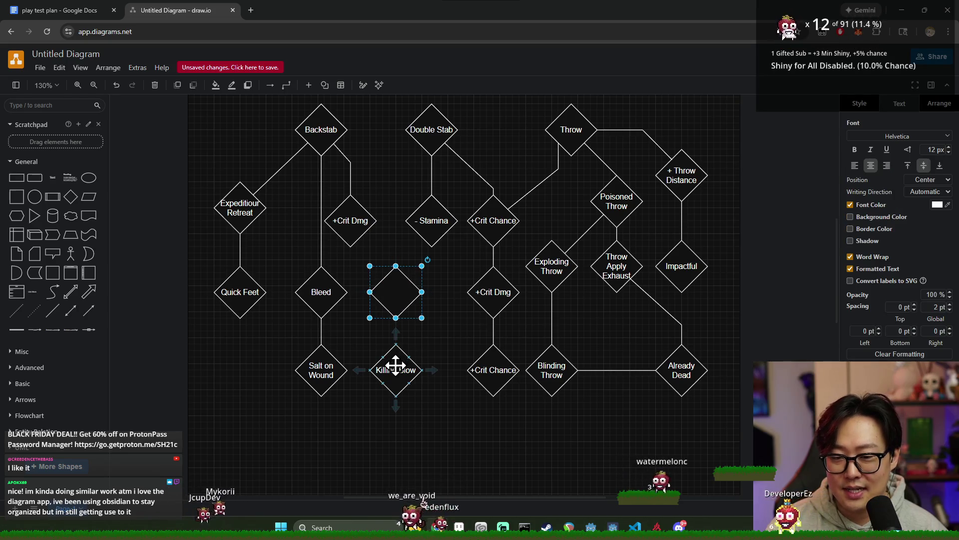
# - Label the empty diamond 'Multi Stab'
pyautogui.doubleClick(395, 292)
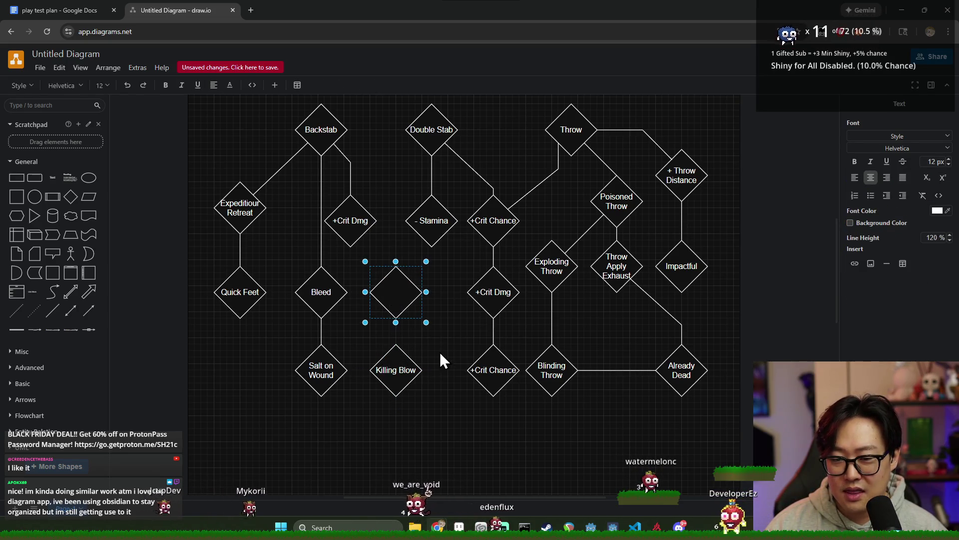
pyautogui.write('d')
pyautogui.press('BackSpace')
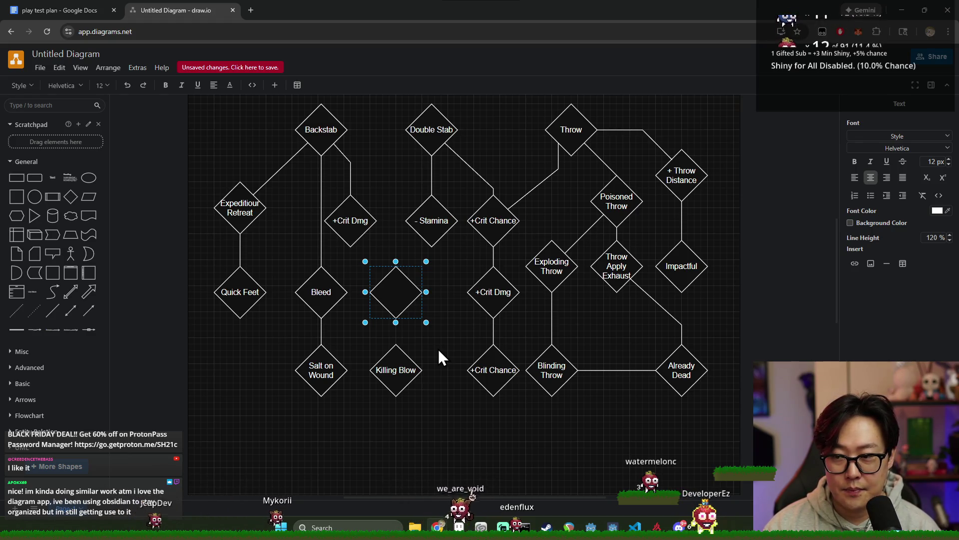
pyautogui.write('M')
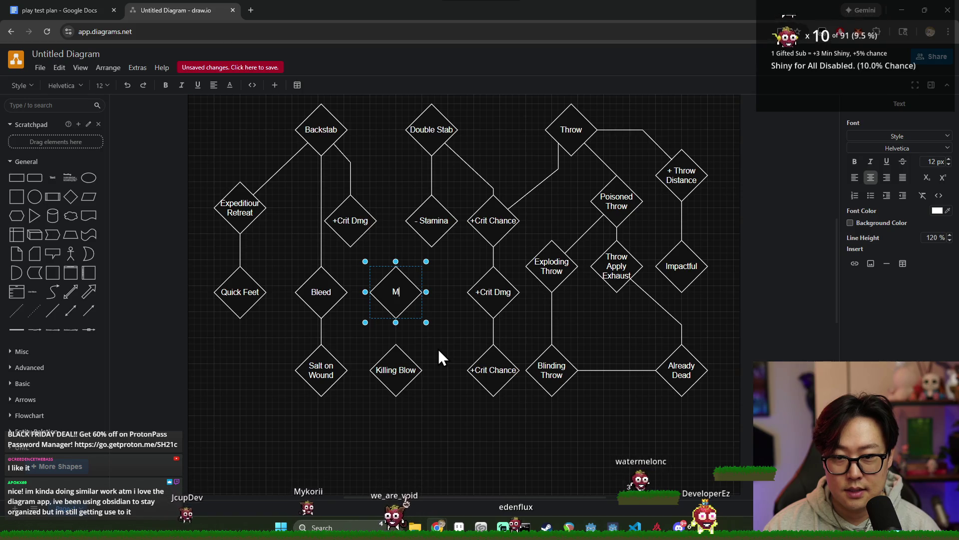
pyautogui.write('ulti Stab')
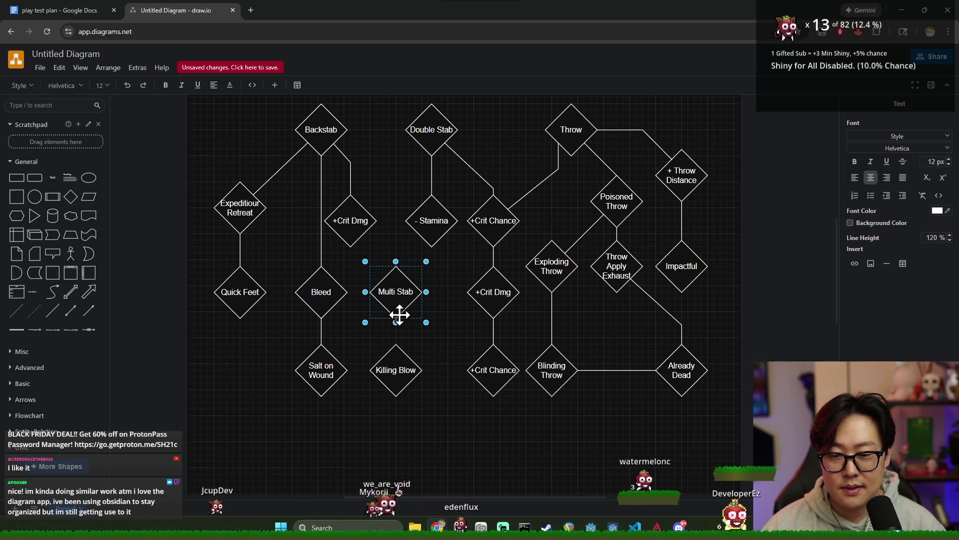
pyautogui.click(435, 338)
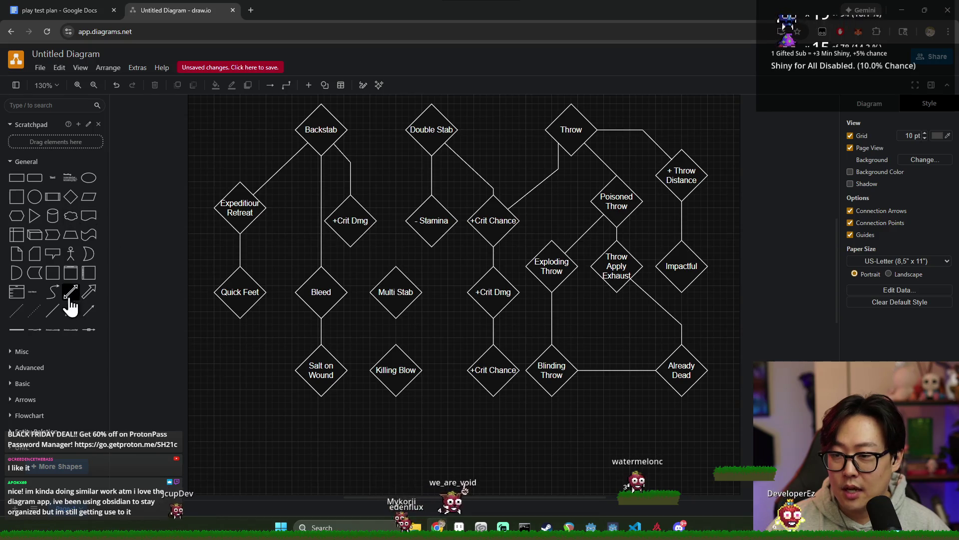
# - Add a vertical line rising from Multi Stab's top and connect Multi Stab down to Killing Blow
pyautogui.moveTo(398, 266); pyautogui.dragTo(397, 266)
pyautogui.moveTo(401, 143)
pyautogui.mouseDown()
pyautogui.moveTo(392, 148)
pyautogui.moveTo(397, 231)
pyautogui.moveTo(396, 194)
pyautogui.mouseUp()
pyautogui.click(410, 299)
pyautogui.click(52, 310)
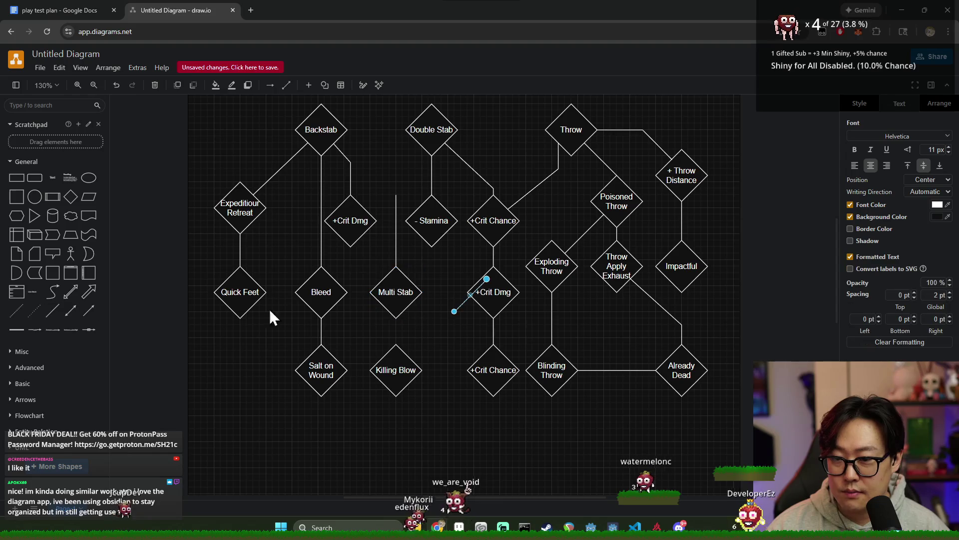
pyautogui.moveTo(487, 279)
pyautogui.mouseDown()
pyautogui.moveTo(397, 327)
pyautogui.moveTo(392, 315)
pyautogui.moveTo(400, 346)
pyautogui.mouseUp()
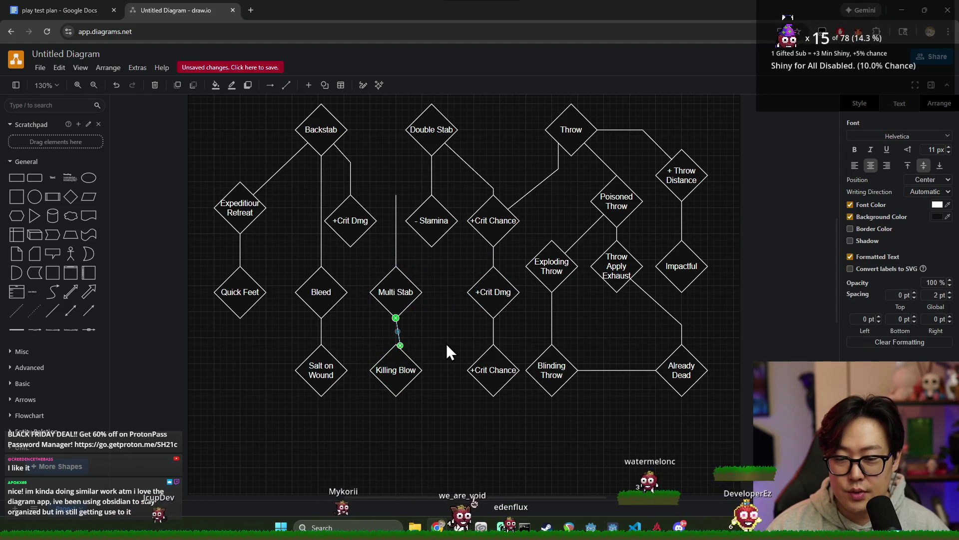
pyautogui.click(445, 335)
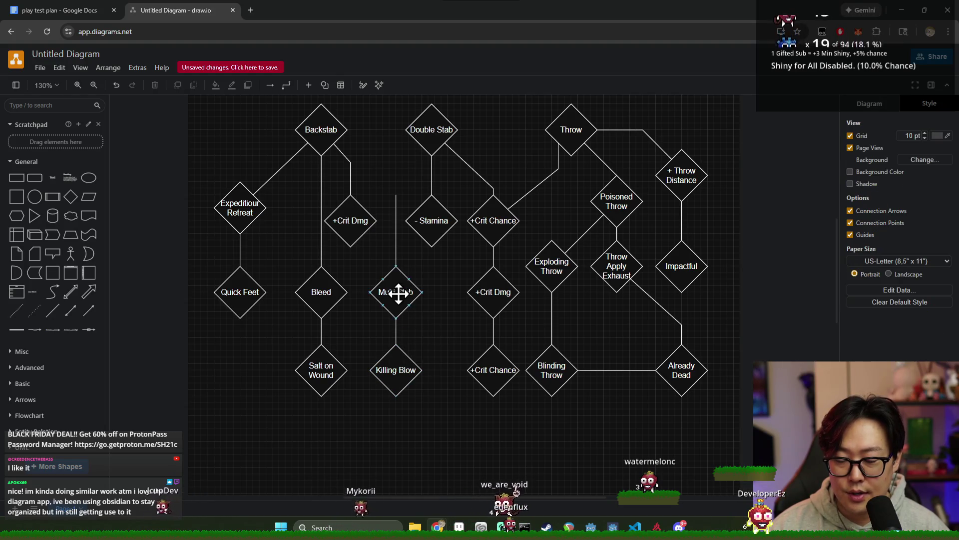
pyautogui.click(415, 315)
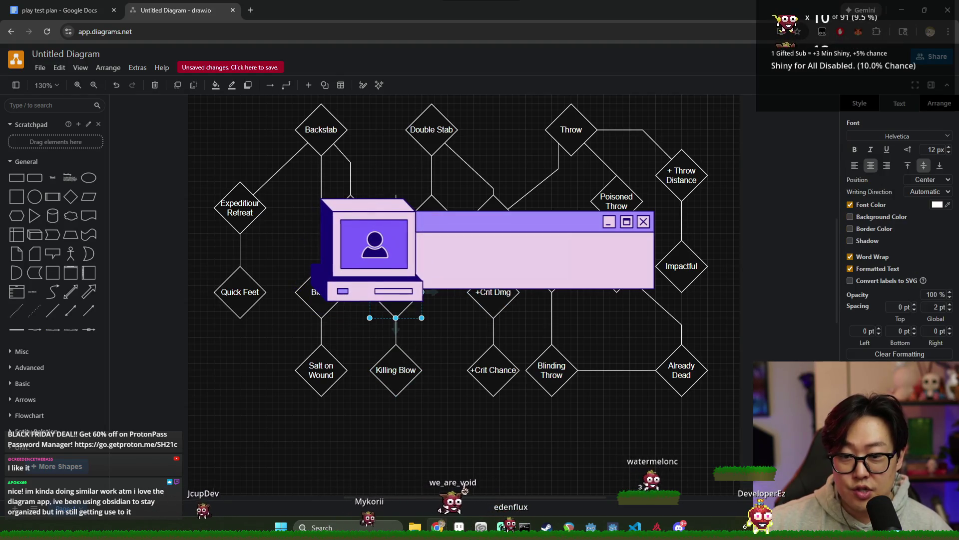
pyautogui.click(505, 363)
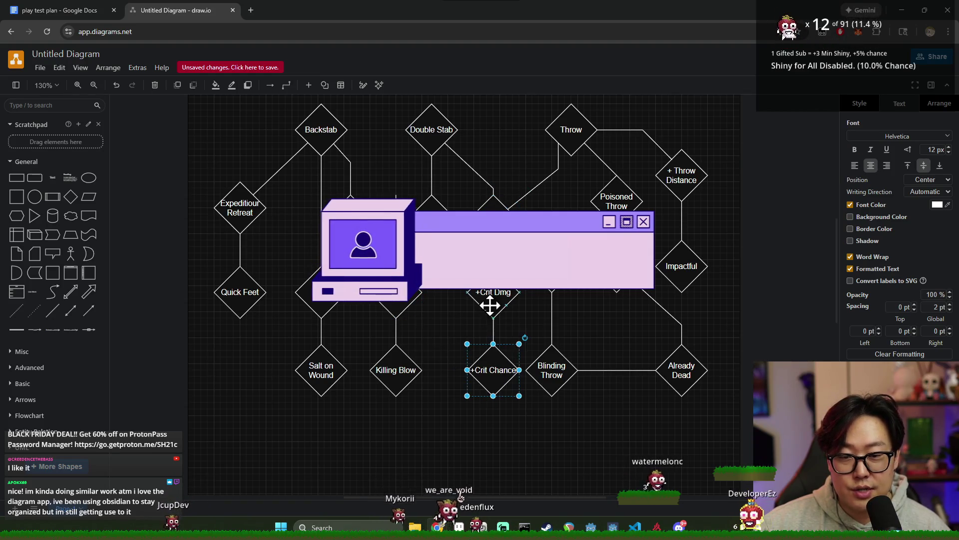
pyautogui.click(397, 307)
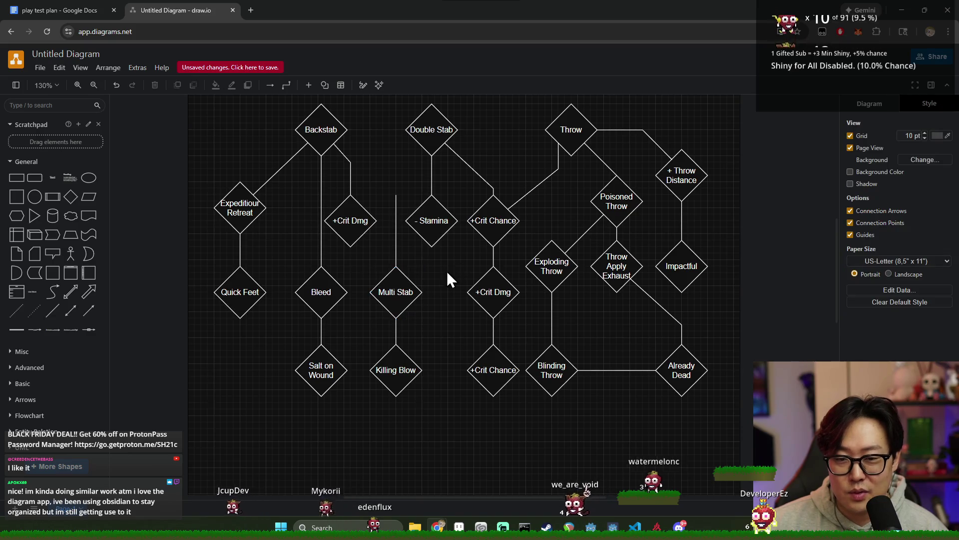
pyautogui.click(400, 223)
pyautogui.scroll(-5, 471, 216)
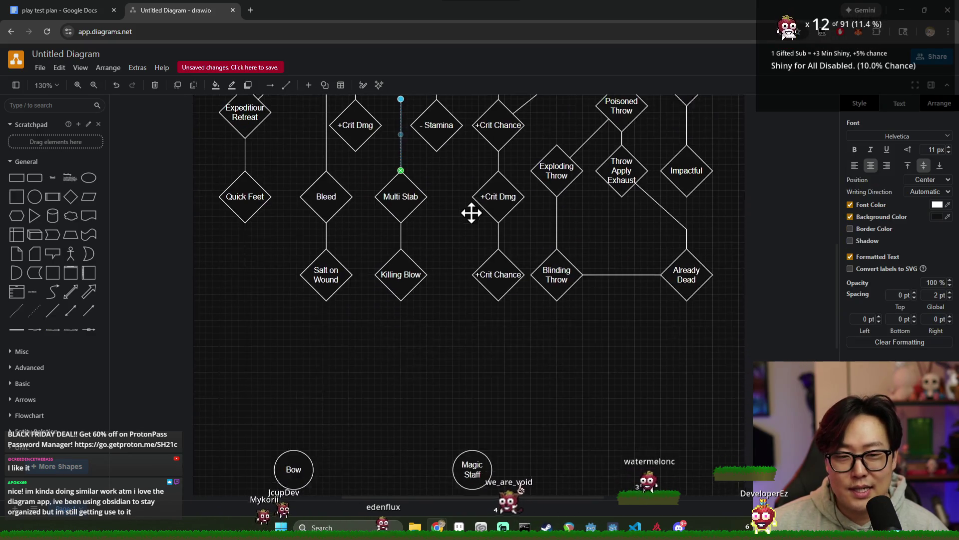
pyautogui.scroll(5, 449, 295)
pyautogui.click(458, 263)
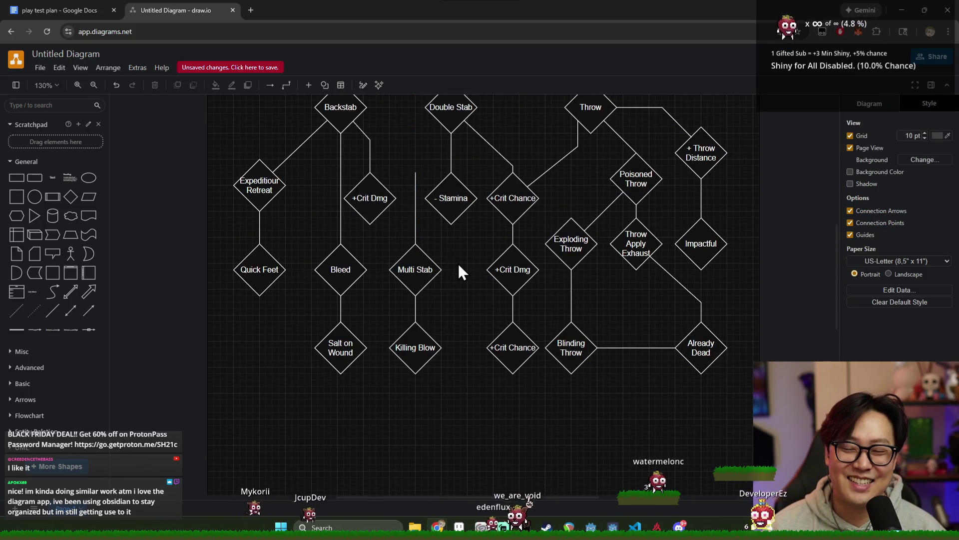
pyautogui.scroll(1, 458, 268)
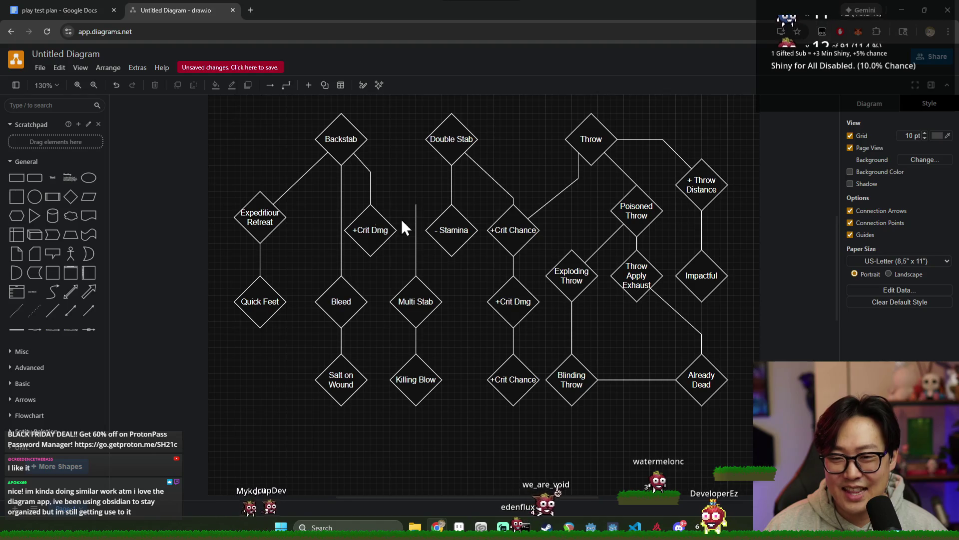
pyautogui.click(342, 142)
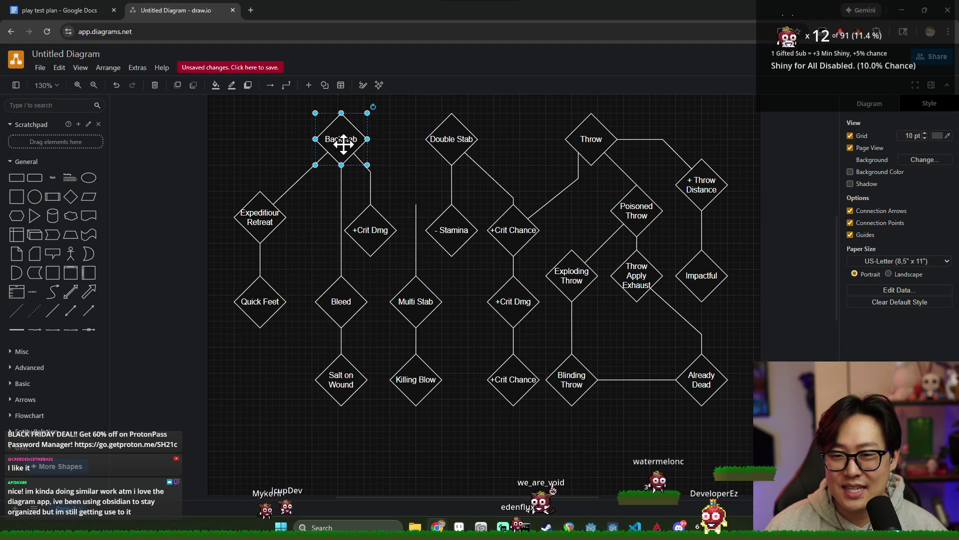
pyautogui.click(413, 194)
pyautogui.scroll(1, 422, 217)
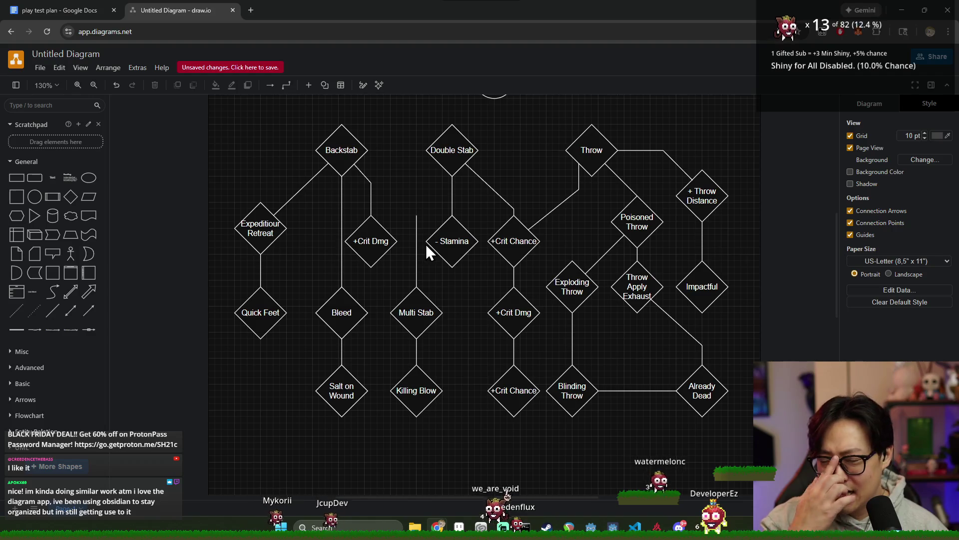
pyautogui.click(415, 247)
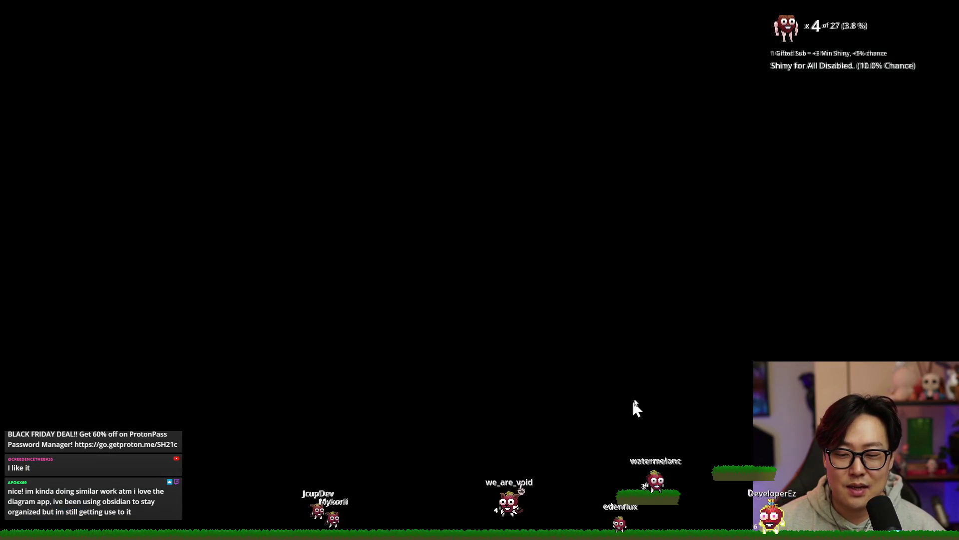
pyautogui.hotkey('alt', 'Tab')
pyautogui.click(471, 178)
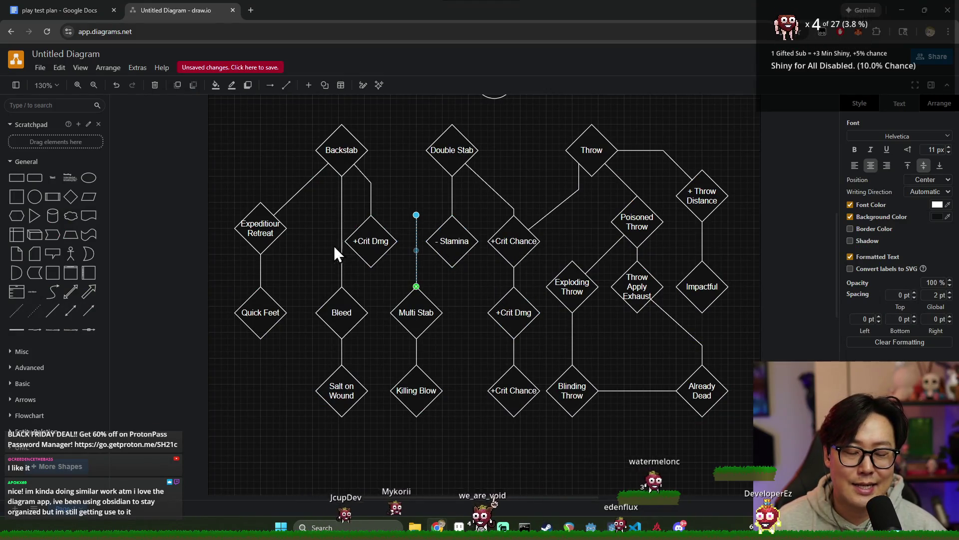
pyautogui.click(82, 10)
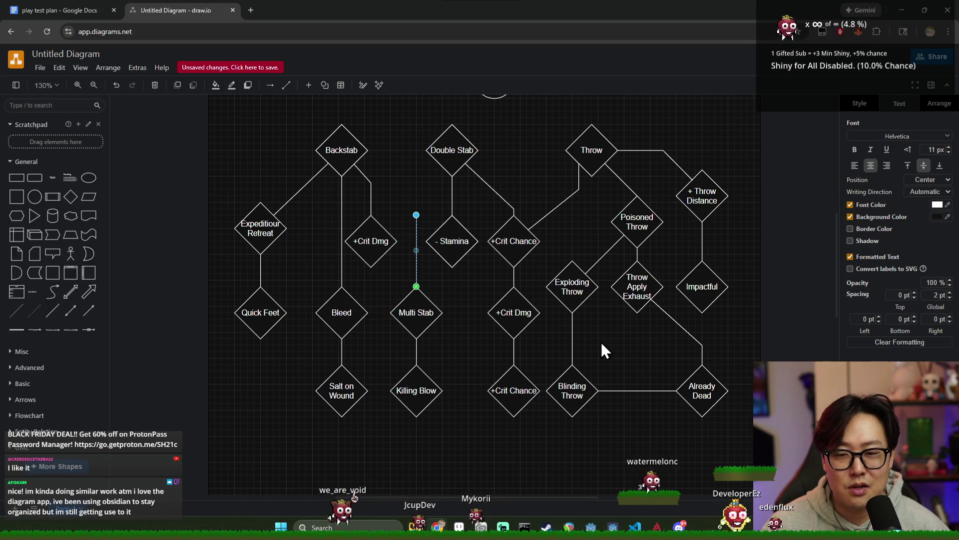
pyautogui.click(465, 303)
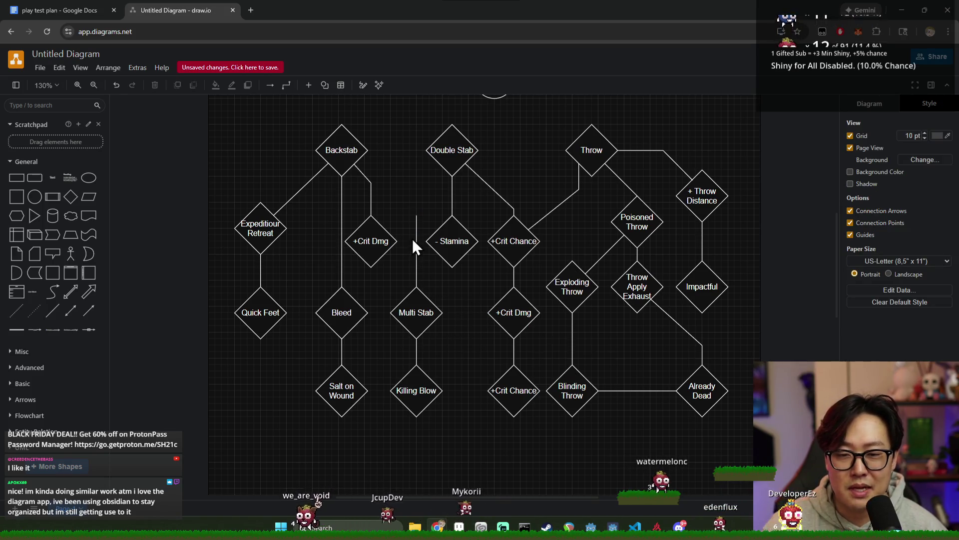
pyautogui.click(415, 241)
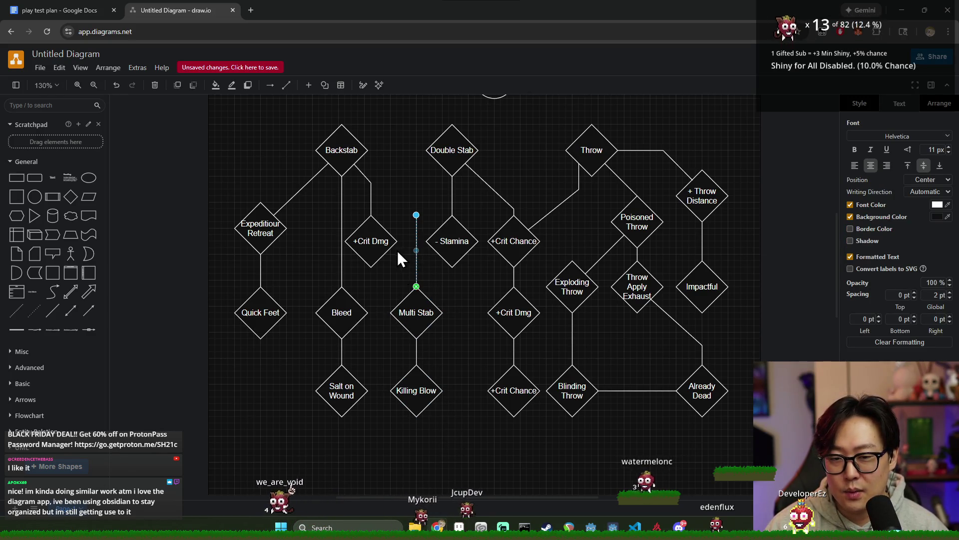
pyautogui.click(408, 199)
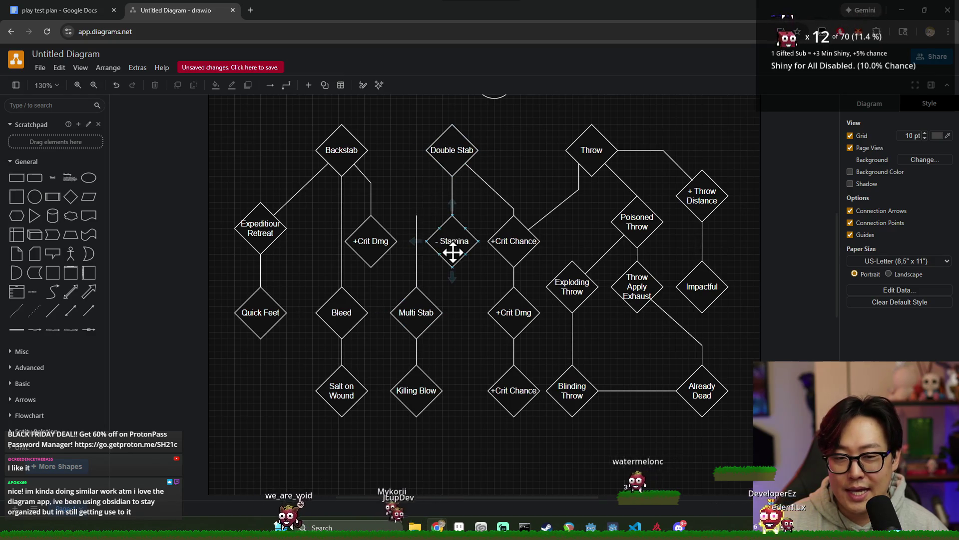
pyautogui.click(423, 393)
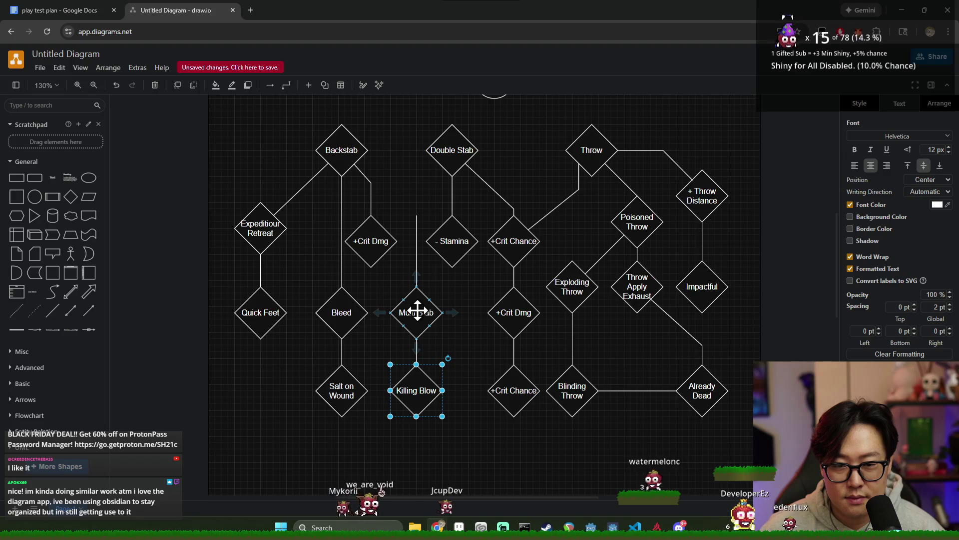
pyautogui.click(469, 300)
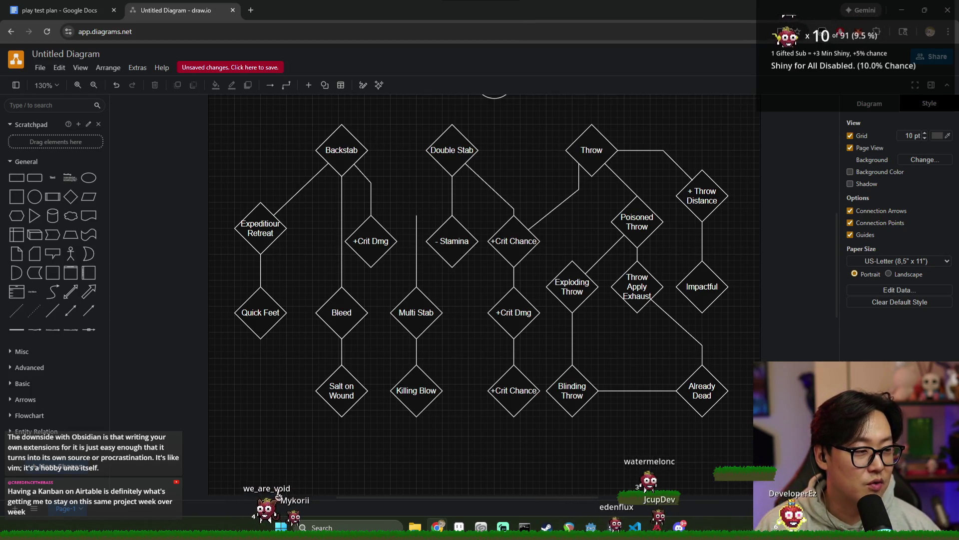
pyautogui.click(418, 228)
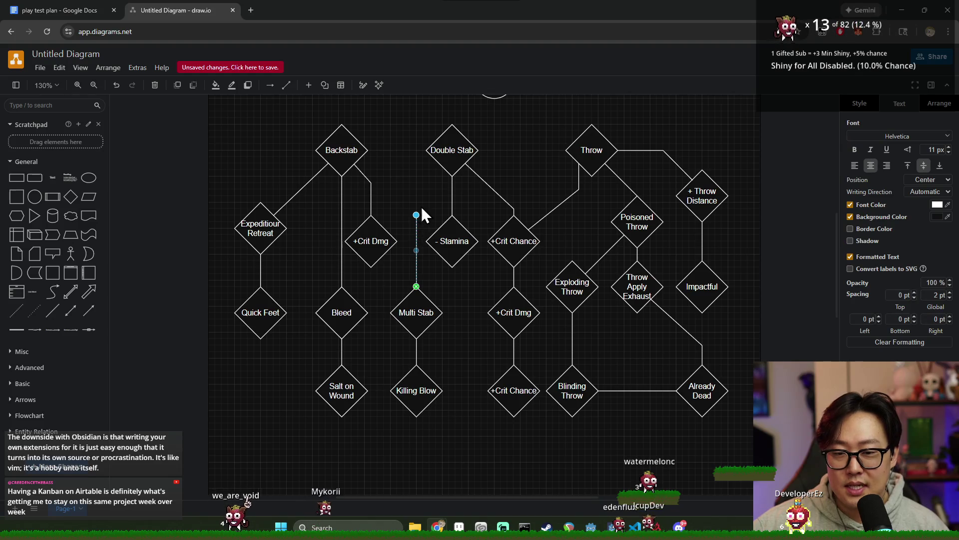
# - Shorten the line above Multi Stab and place a new blank diamond on top of it
pyautogui.moveTo(418, 226); pyautogui.dragTo(418, 227)
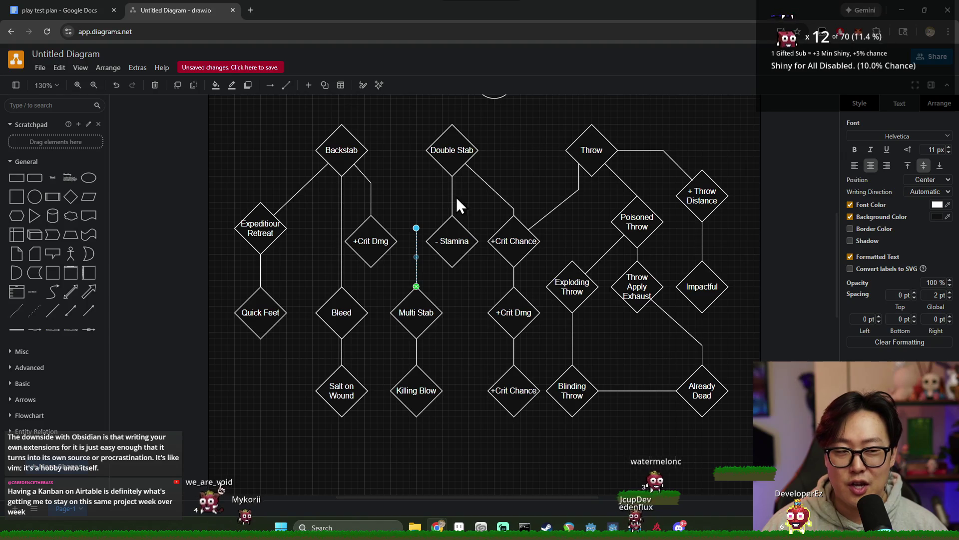
pyautogui.click(433, 201)
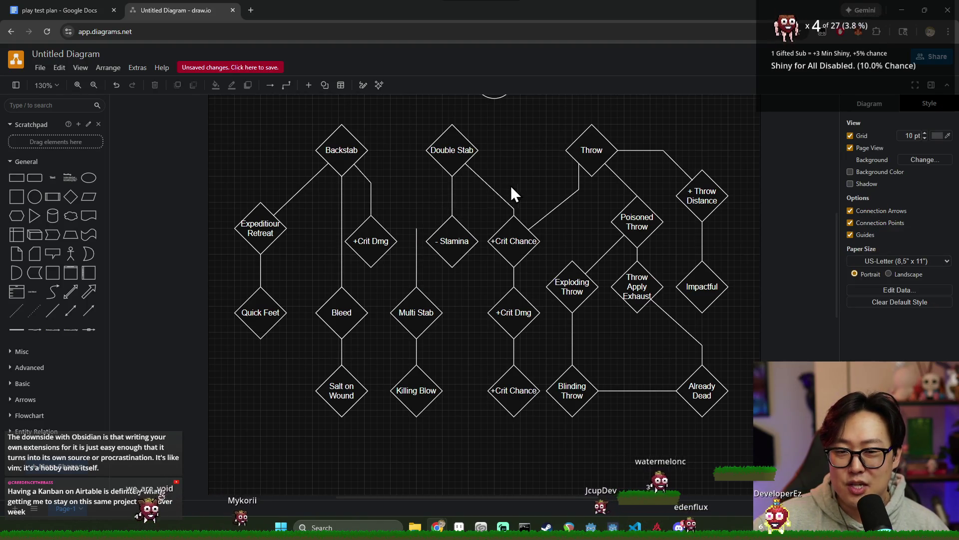
pyautogui.click(71, 196)
pyautogui.moveTo(481, 289)
pyautogui.mouseDown()
pyautogui.moveTo(423, 198)
pyautogui.moveTo(424, 207)
pyautogui.moveTo(409, 203)
pyautogui.mouseUp()
# - Align Multi Stab and Killing Blow under the new diamond and attach the connector to it
pyautogui.moveTo(375, 274); pyautogui.dragTo(456, 438)
pyautogui.moveTo(423, 318); pyautogui.dragTo(417, 319)
pyautogui.click(413, 258)
pyautogui.moveTo(416, 229); pyautogui.dragTo(411, 229)
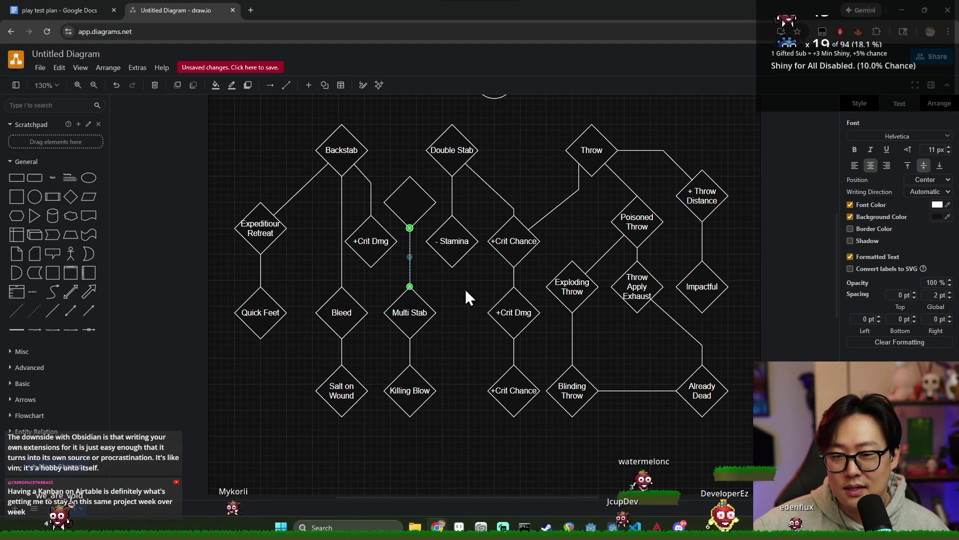
pyautogui.click(461, 289)
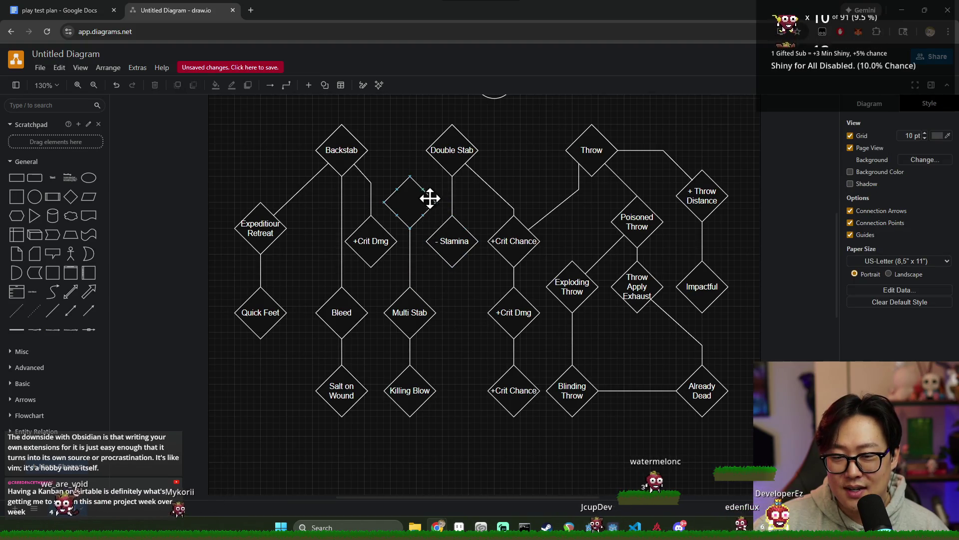
pyautogui.moveTo(416, 204); pyautogui.dragTo(423, 197)
pyautogui.click(531, 151)
pyautogui.click(520, 166)
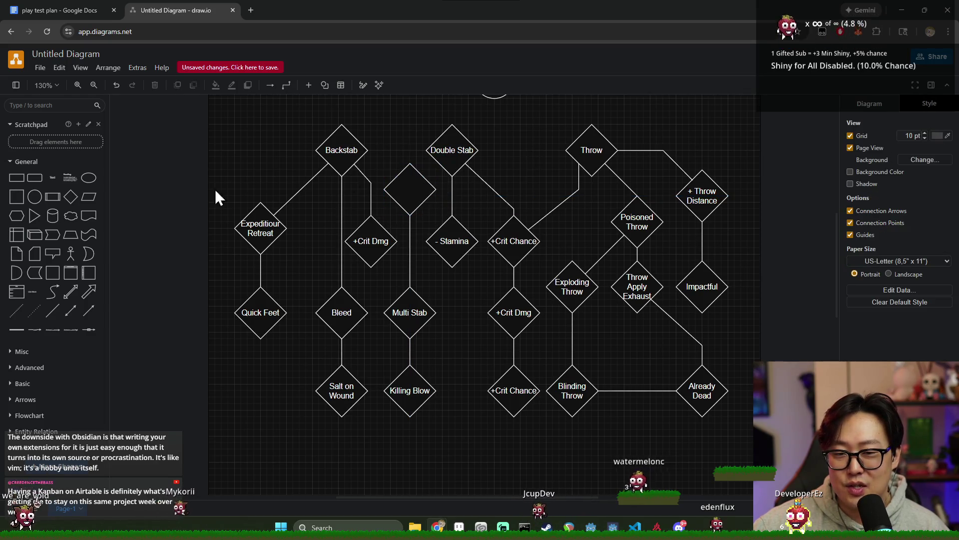
# - Link the blank diamond up to Double Stab with a new line
pyautogui.click(69, 313)
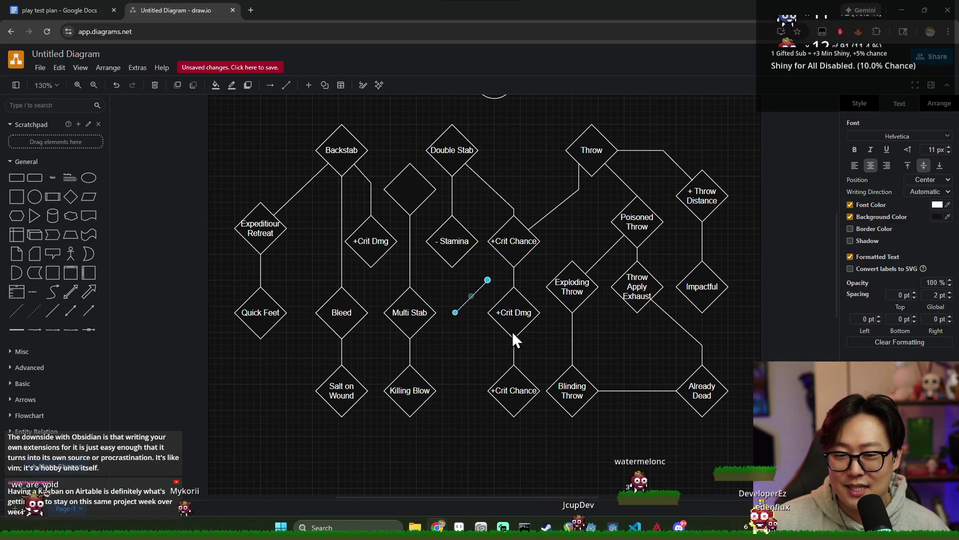
pyautogui.moveTo(488, 281); pyautogui.dragTo(439, 163)
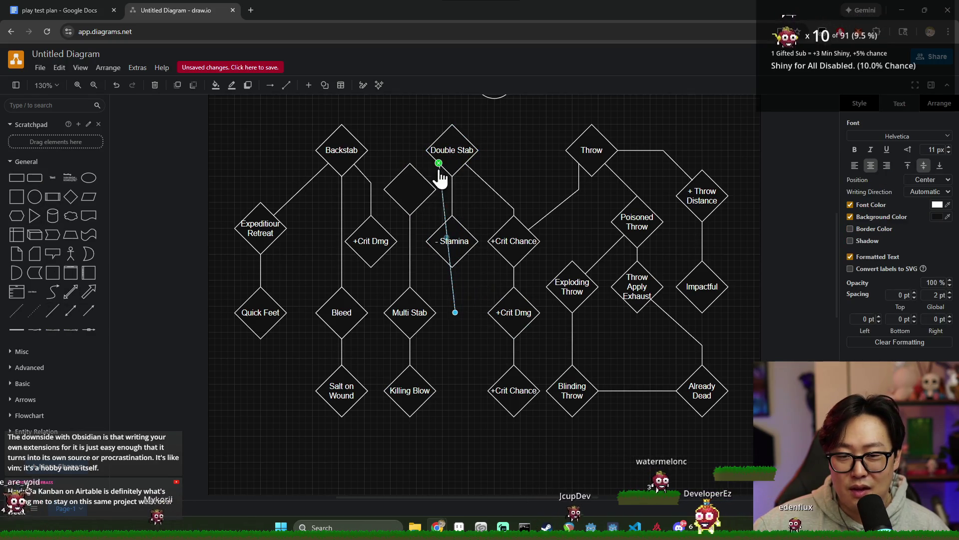
pyautogui.moveTo(454, 306); pyautogui.dragTo(425, 188)
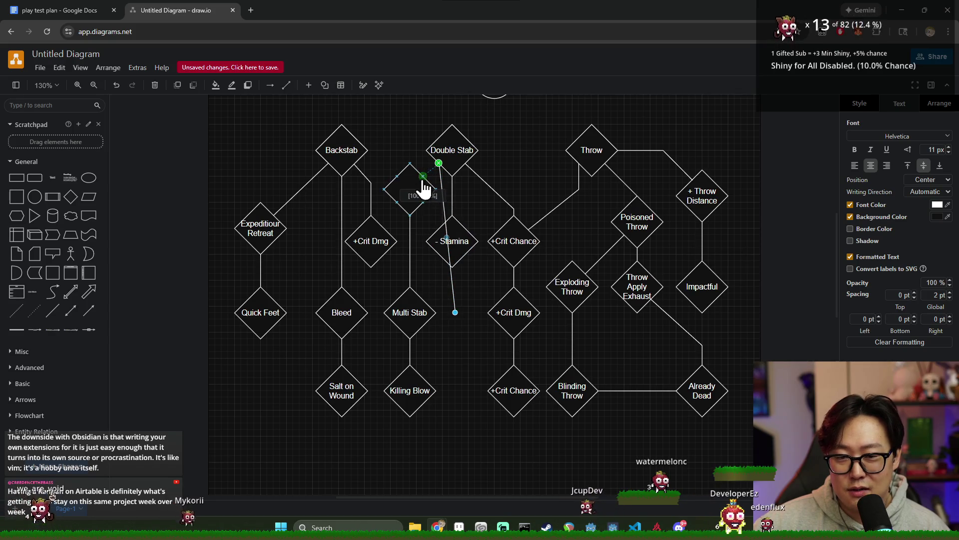
pyautogui.click(415, 193)
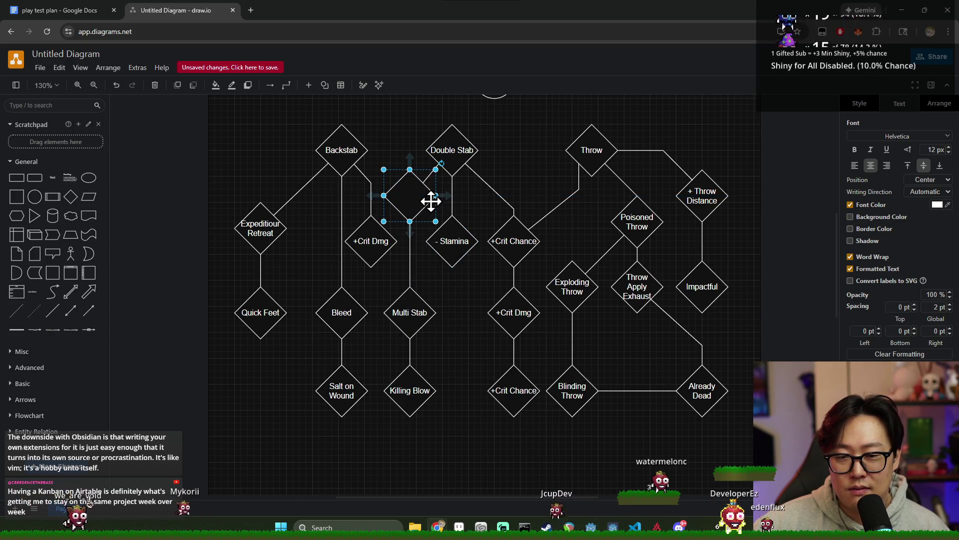
pyautogui.click(435, 171)
# - Re-anchor the link on Double Stab's lower-left edge and nudge the blank diamond up
pyautogui.moveTo(438, 165); pyautogui.dragTo(443, 163)
pyautogui.click(516, 154)
pyautogui.click(433, 173)
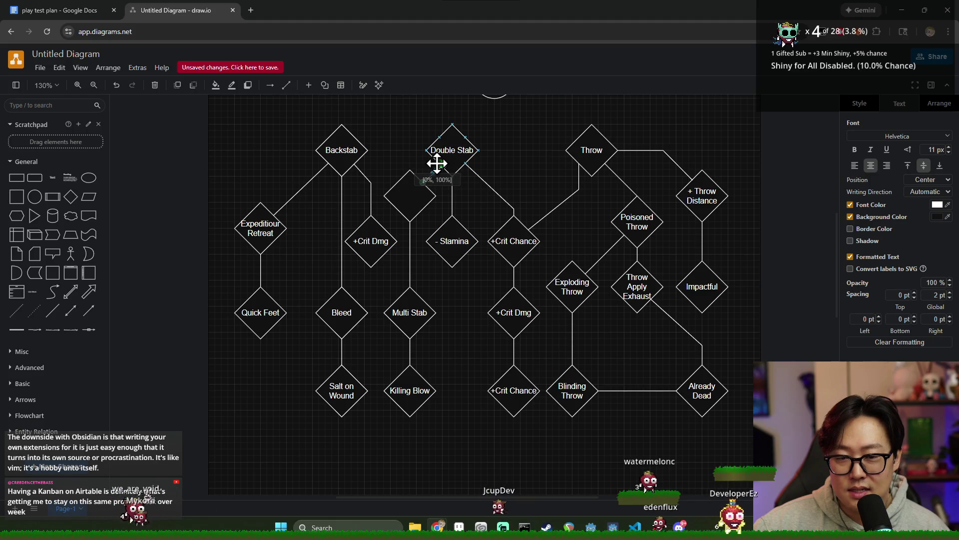
pyautogui.click(398, 206)
pyautogui.moveTo(398, 206); pyautogui.dragTo(405, 208)
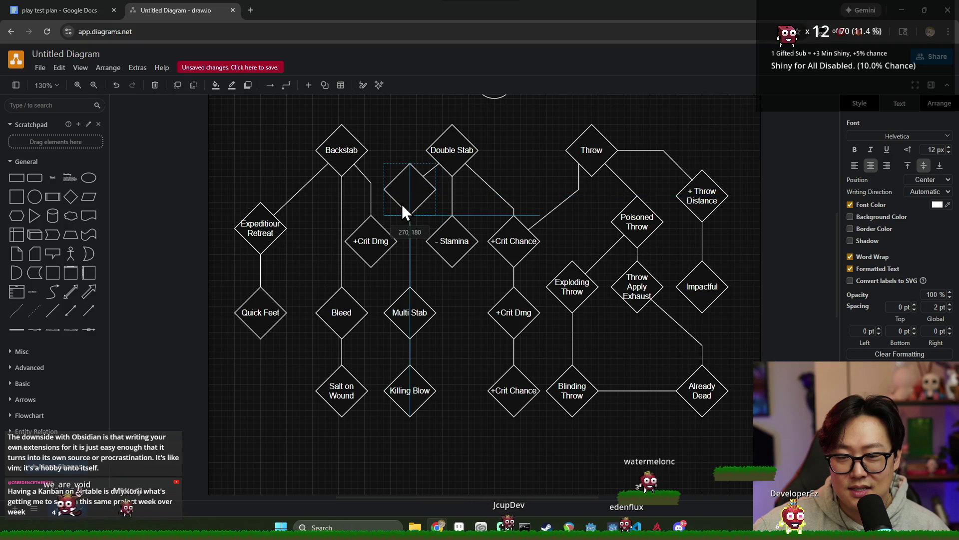
pyautogui.click(533, 157)
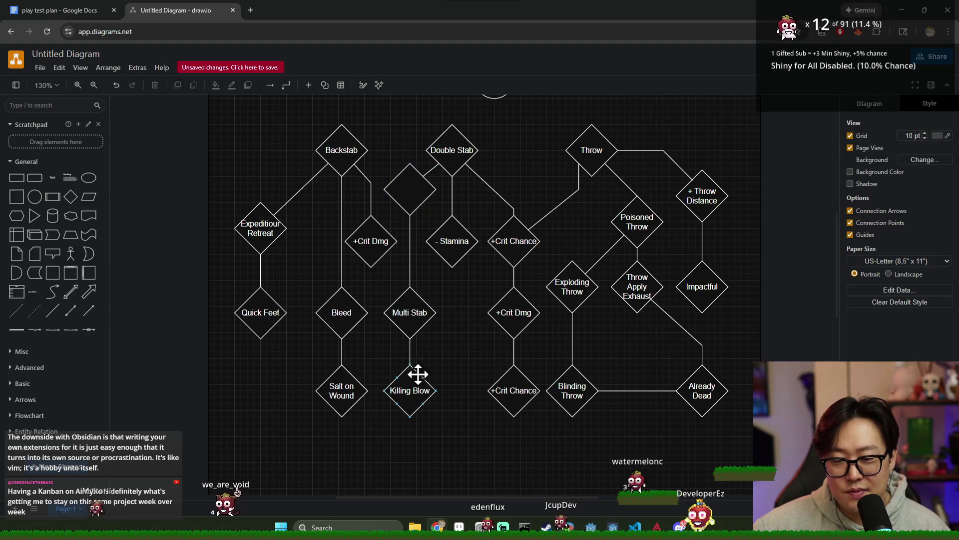
# - Connect Killing Blow to - Stamina, move it beneath that node, and lower the blank diamond slightly
pyautogui.moveTo(410, 355); pyautogui.dragTo(452, 266)
pyautogui.moveTo(421, 397)
pyautogui.mouseDown()
pyautogui.moveTo(460, 385)
pyautogui.moveTo(464, 305)
pyautogui.moveTo(459, 399)
pyautogui.mouseUp()
pyautogui.click(409, 311)
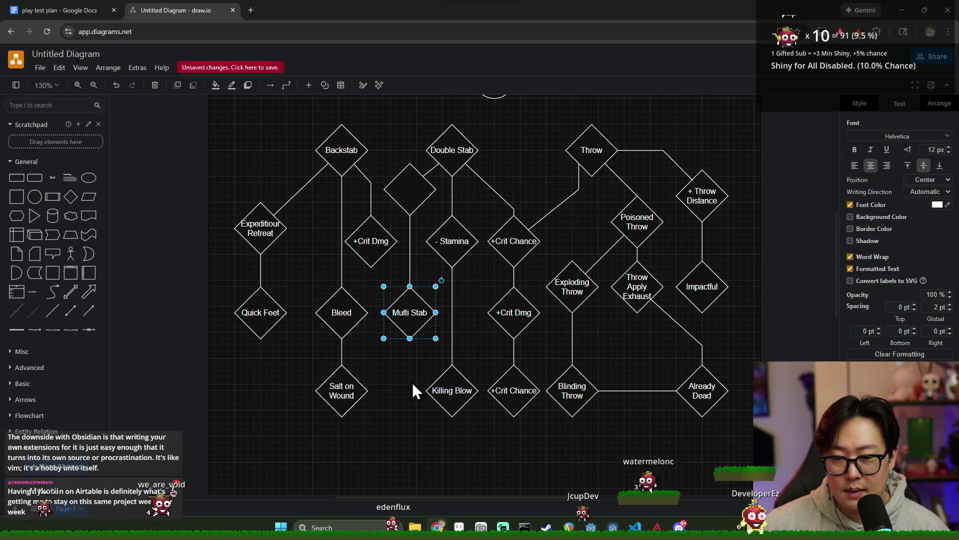
pyautogui.click(412, 203)
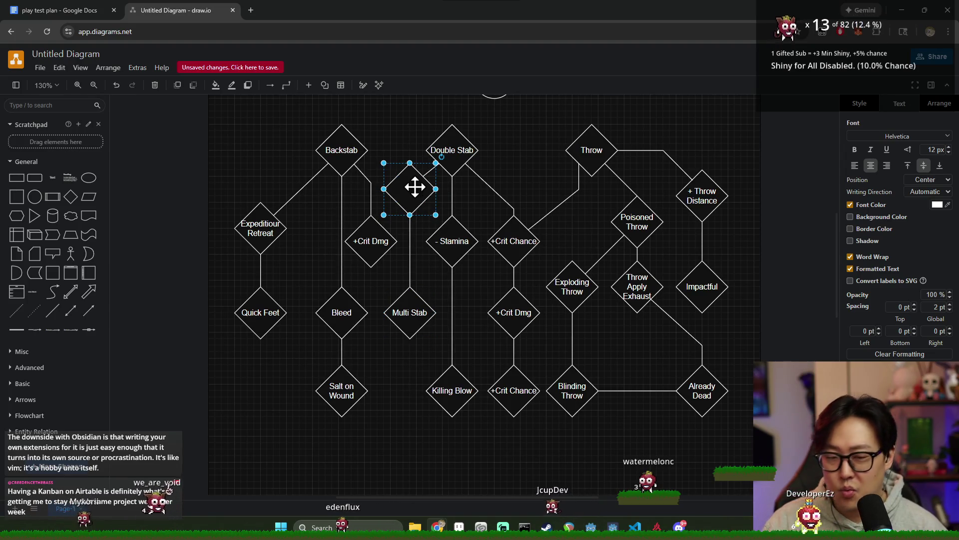
pyautogui.moveTo(414, 195)
pyautogui.mouseDown()
pyautogui.moveTo(415, 210)
pyautogui.moveTo(415, 202)
pyautogui.mouseUp()
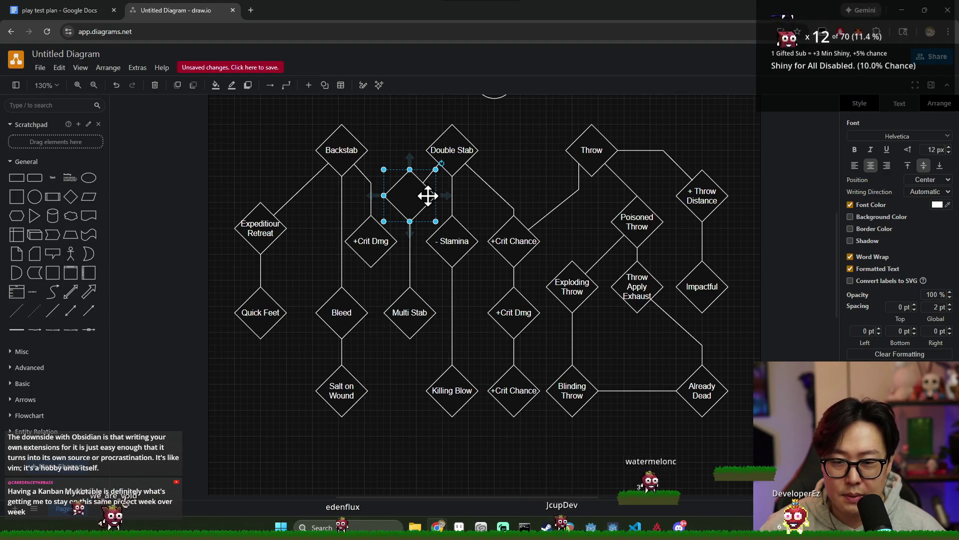
pyautogui.click(431, 173)
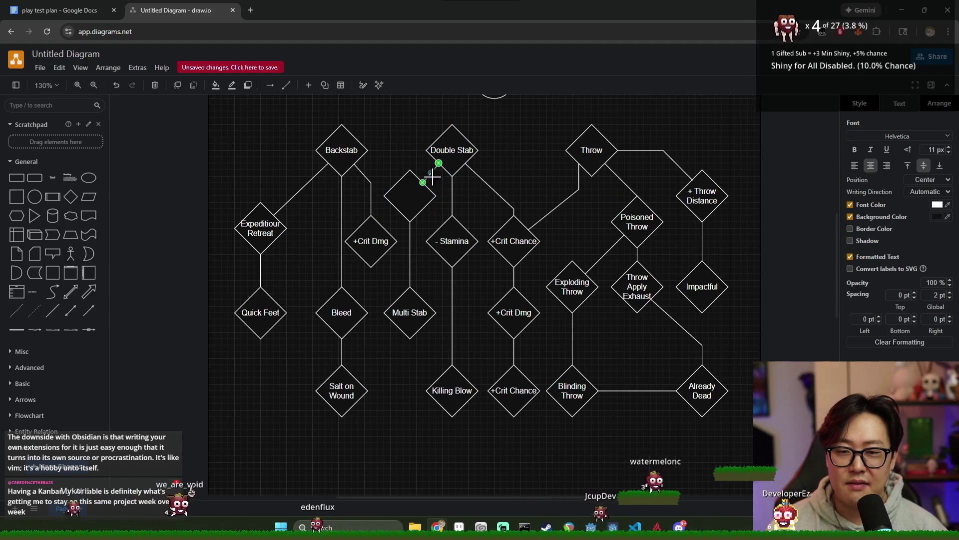
# - Label the blank diamond 'Multi Stab'
pyautogui.click(410, 200)
pyautogui.write('M')
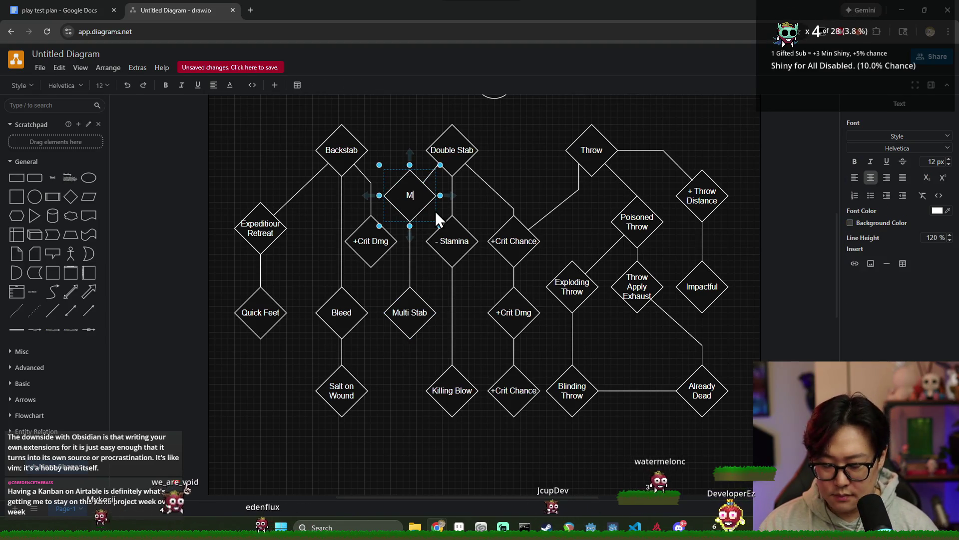
pyautogui.write('ulti Stab')
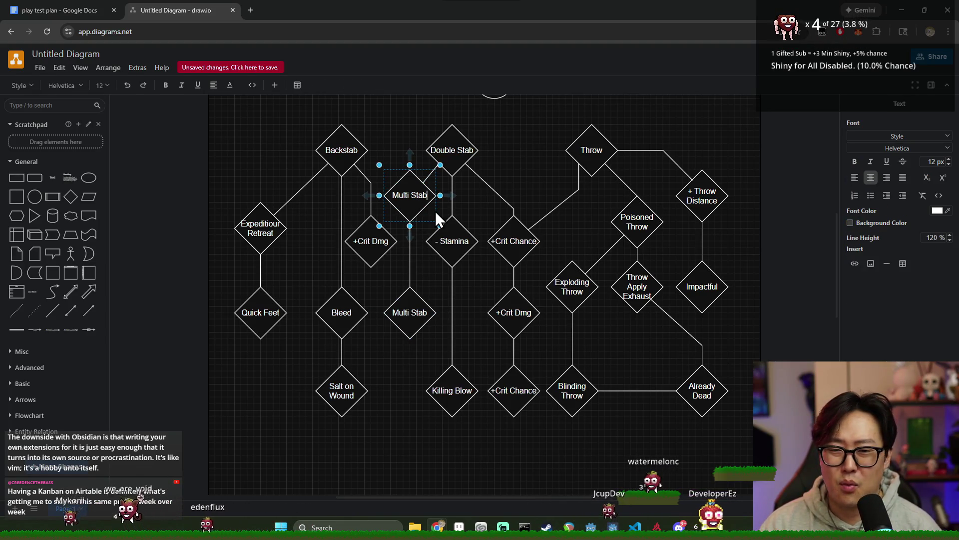
pyautogui.click(533, 163)
pyautogui.click(411, 211)
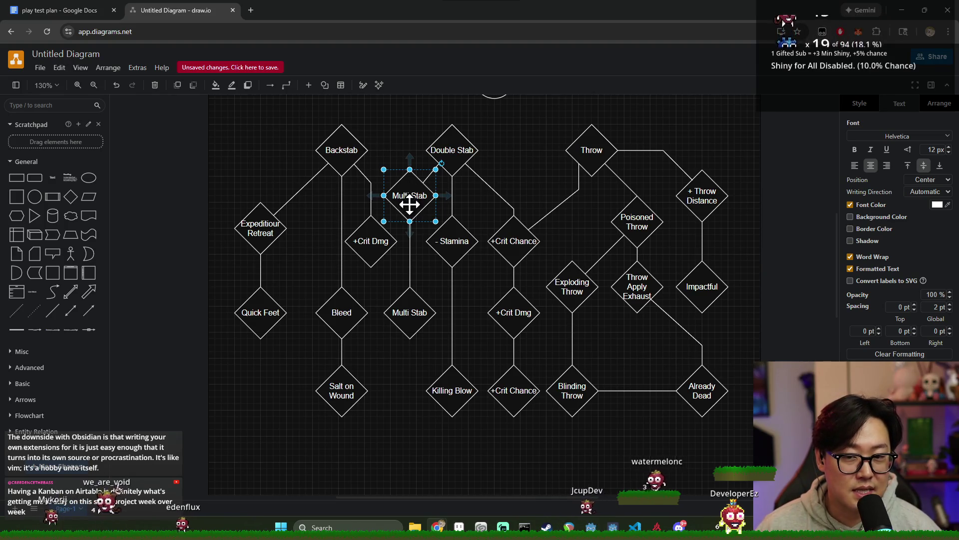
# - Rename the lower Multi Stab diamond to 'Brutal Strike'
pyautogui.click(409, 315)
pyautogui.doubleClick(424, 319)
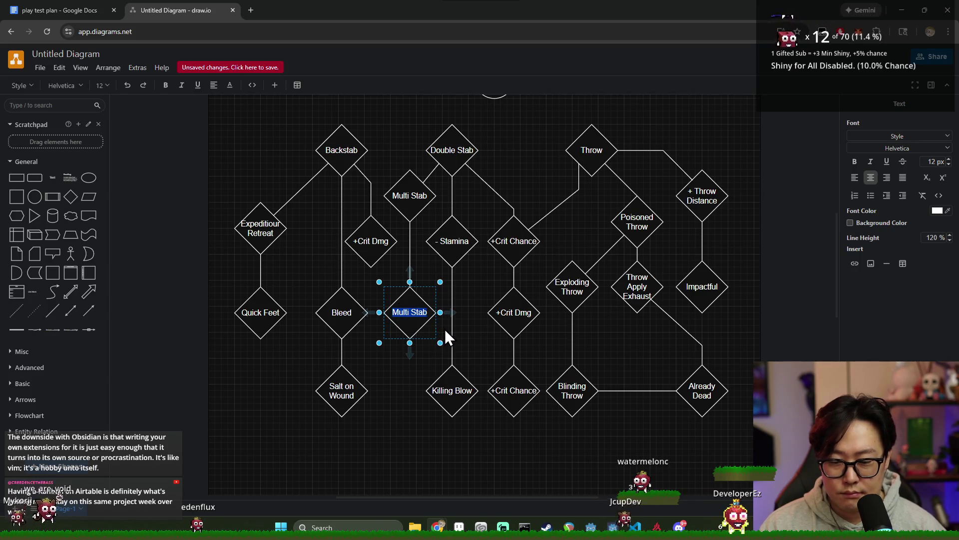
pyautogui.write('Incr')
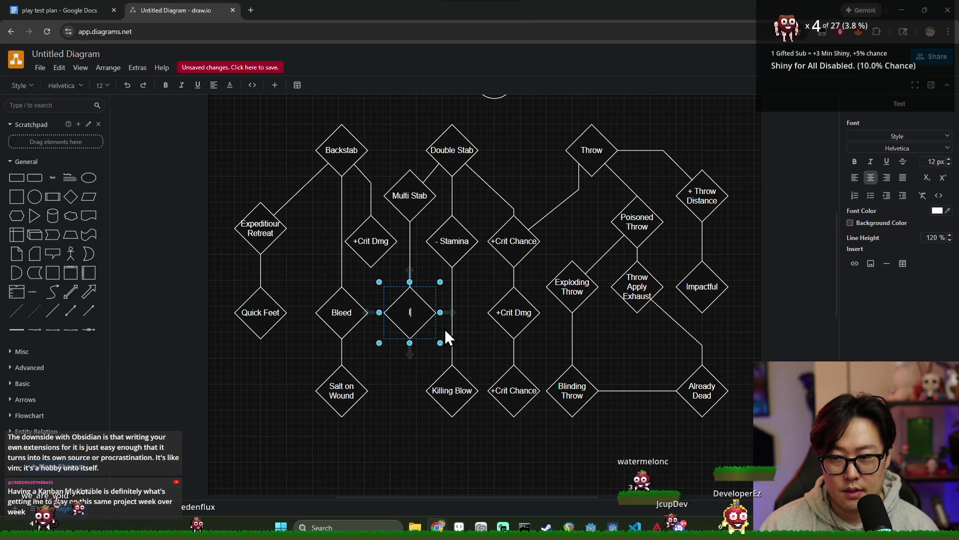
pyautogui.press('BackSpace')
pyautogui.press('BackSpace')
pyautogui.press('BackSpace')
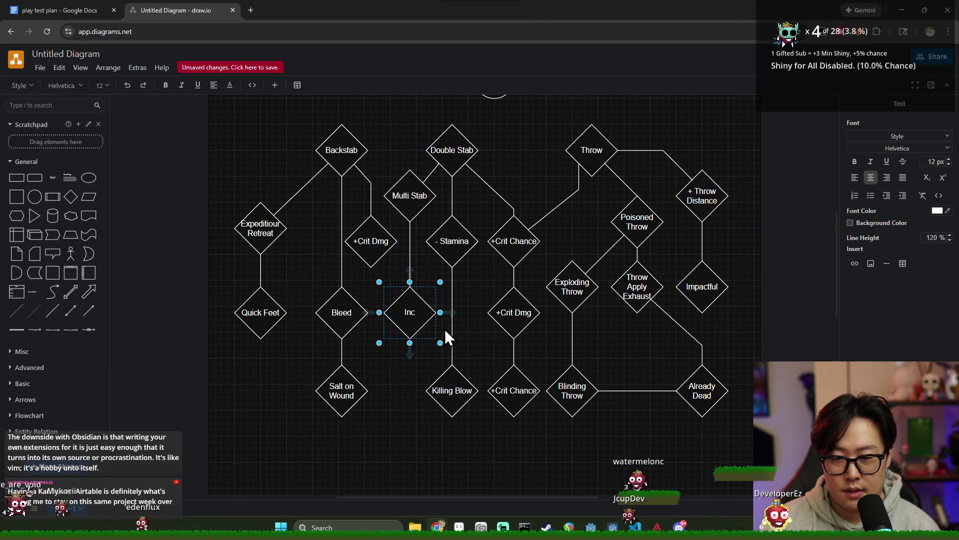
pyautogui.write('Brutal Strike')
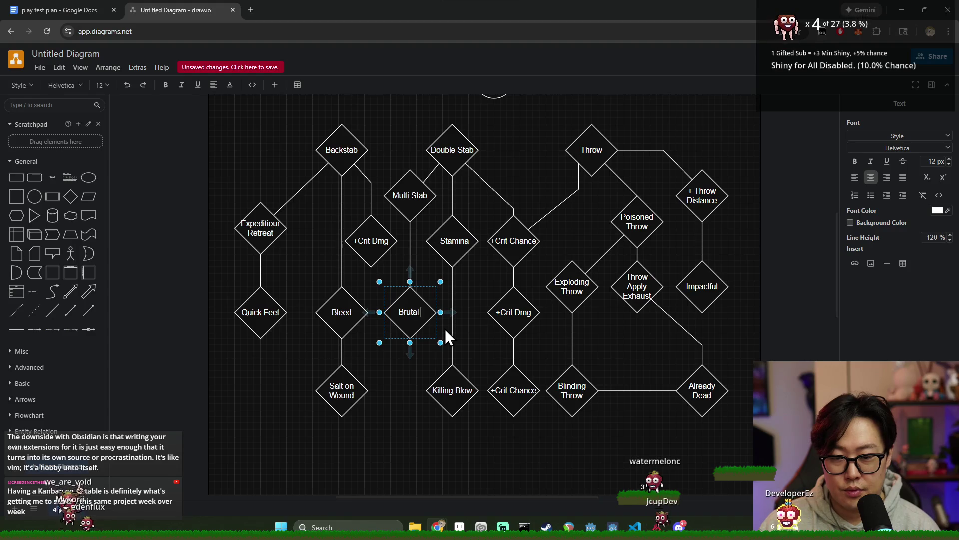
pyautogui.press('Escape')
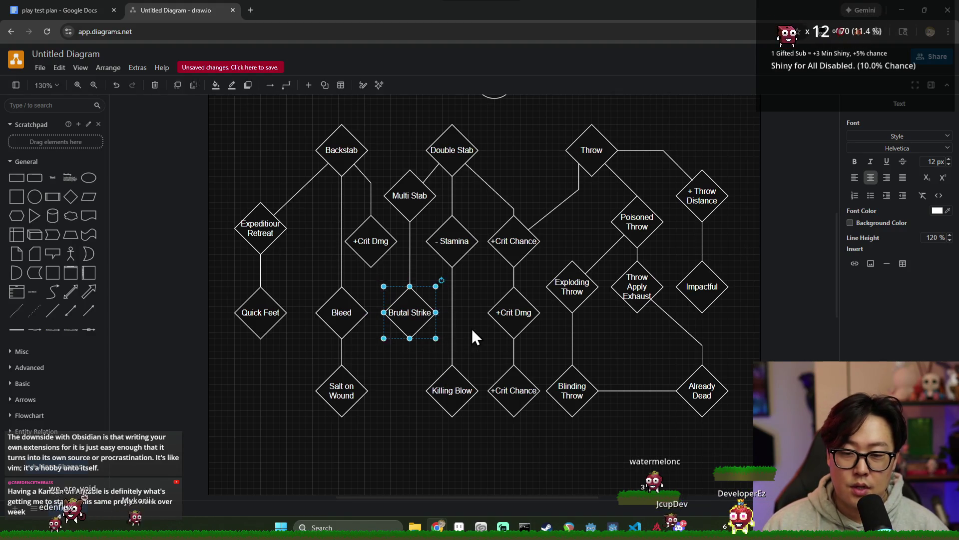
pyautogui.press('F2')
pyautogui.press('Escape')
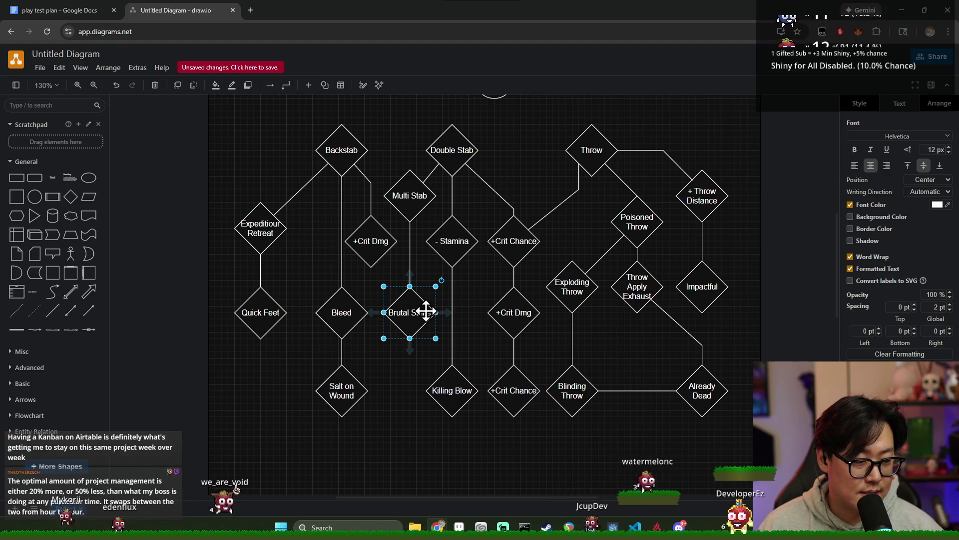
pyautogui.click(411, 201)
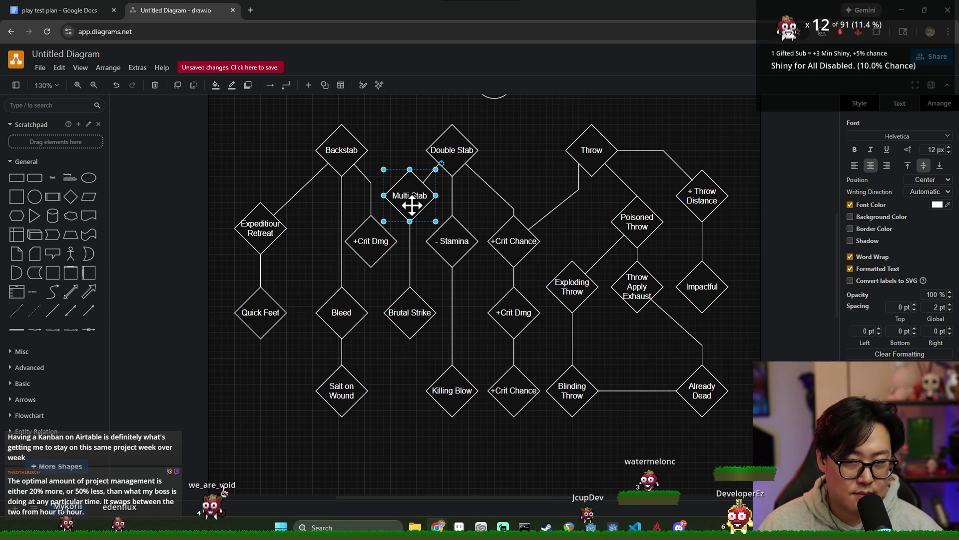
pyautogui.click(331, 158)
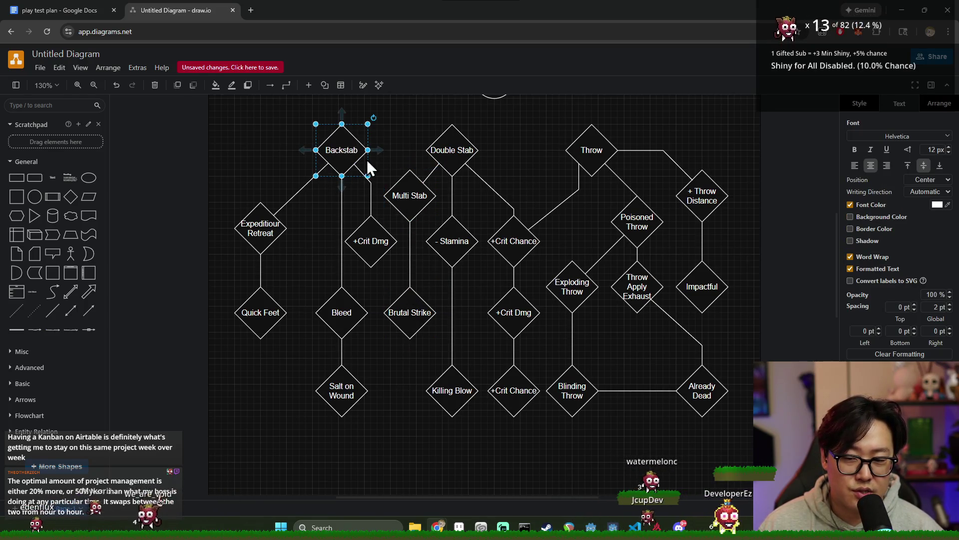